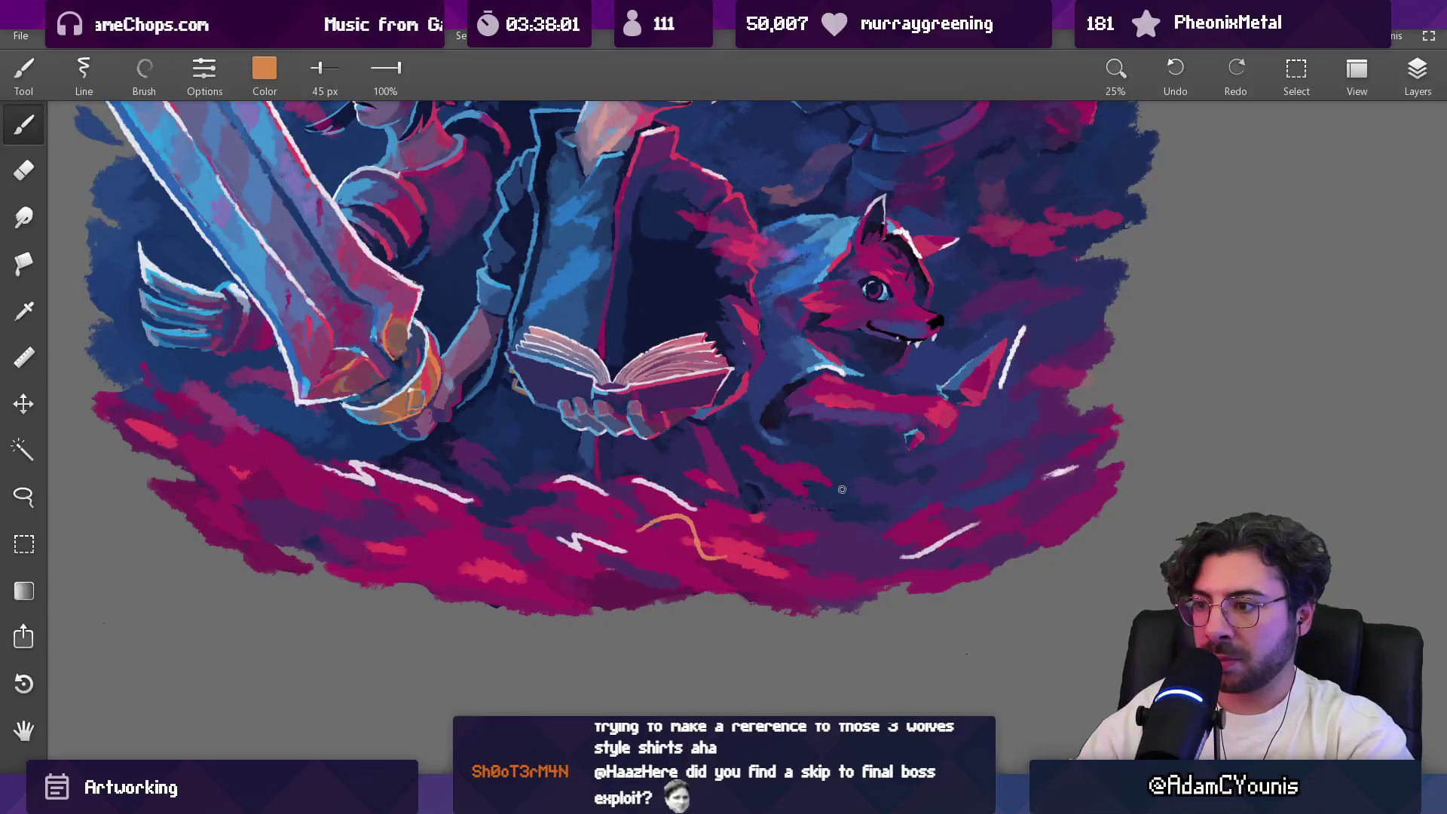
Step: Paint a short orange streak in the lower magenta cloud and make the brush slightly larger
{"action": "left_click_drag", "start_coordinate": [701, 559], "coordinate": [806, 544]}
{"action": "scroll", "coordinate": [573, 573], "scroll_direction": "up", "scroll_amount": 3}
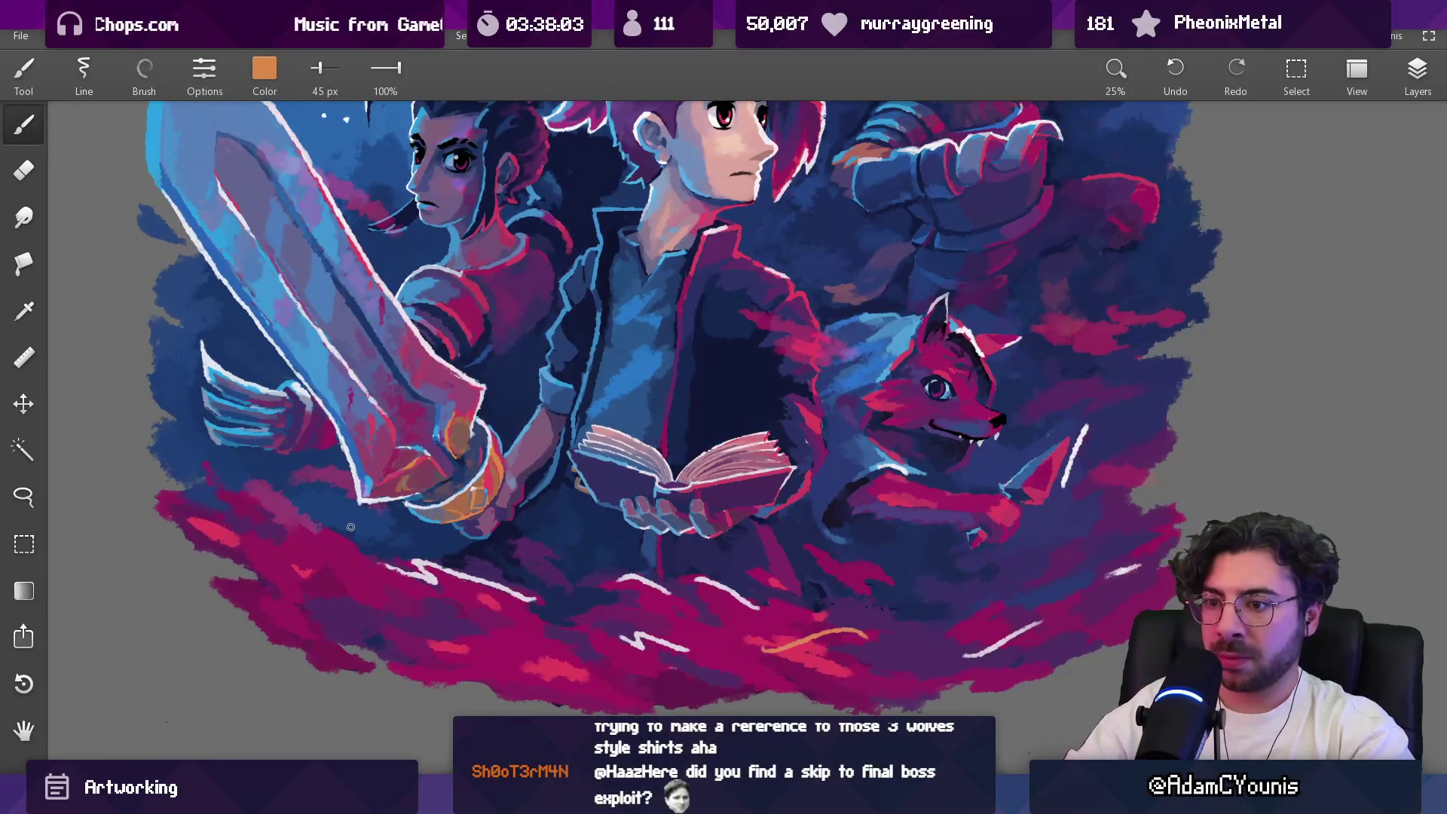
{"action": "scroll", "coordinate": [428, 470], "scroll_direction": "up", "scroll_amount": 3}
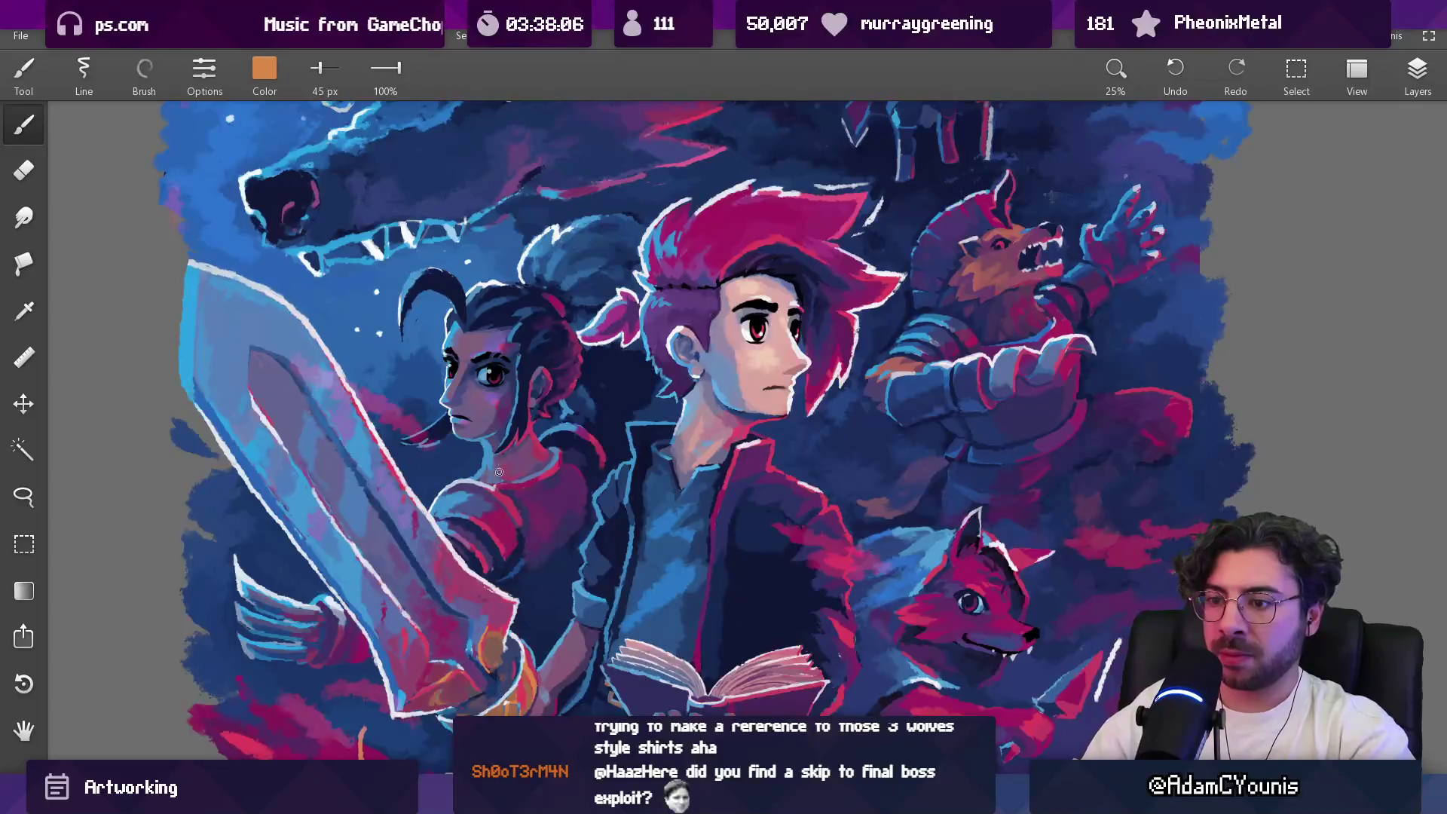
{"action": "scroll", "coordinate": [496, 473], "scroll_direction": "down", "scroll_amount": 3}
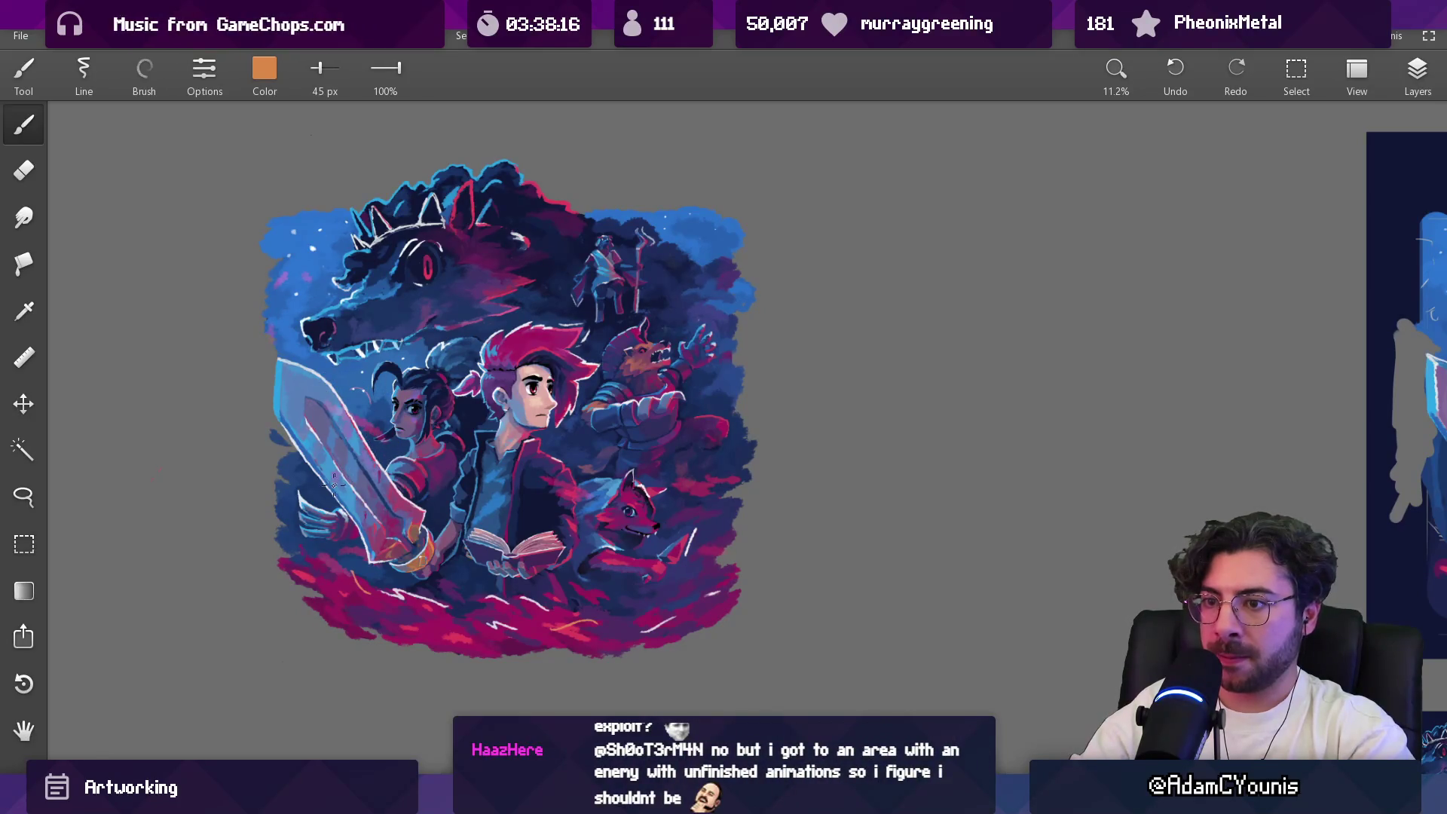
{"action": "key", "text": "bracketright"}
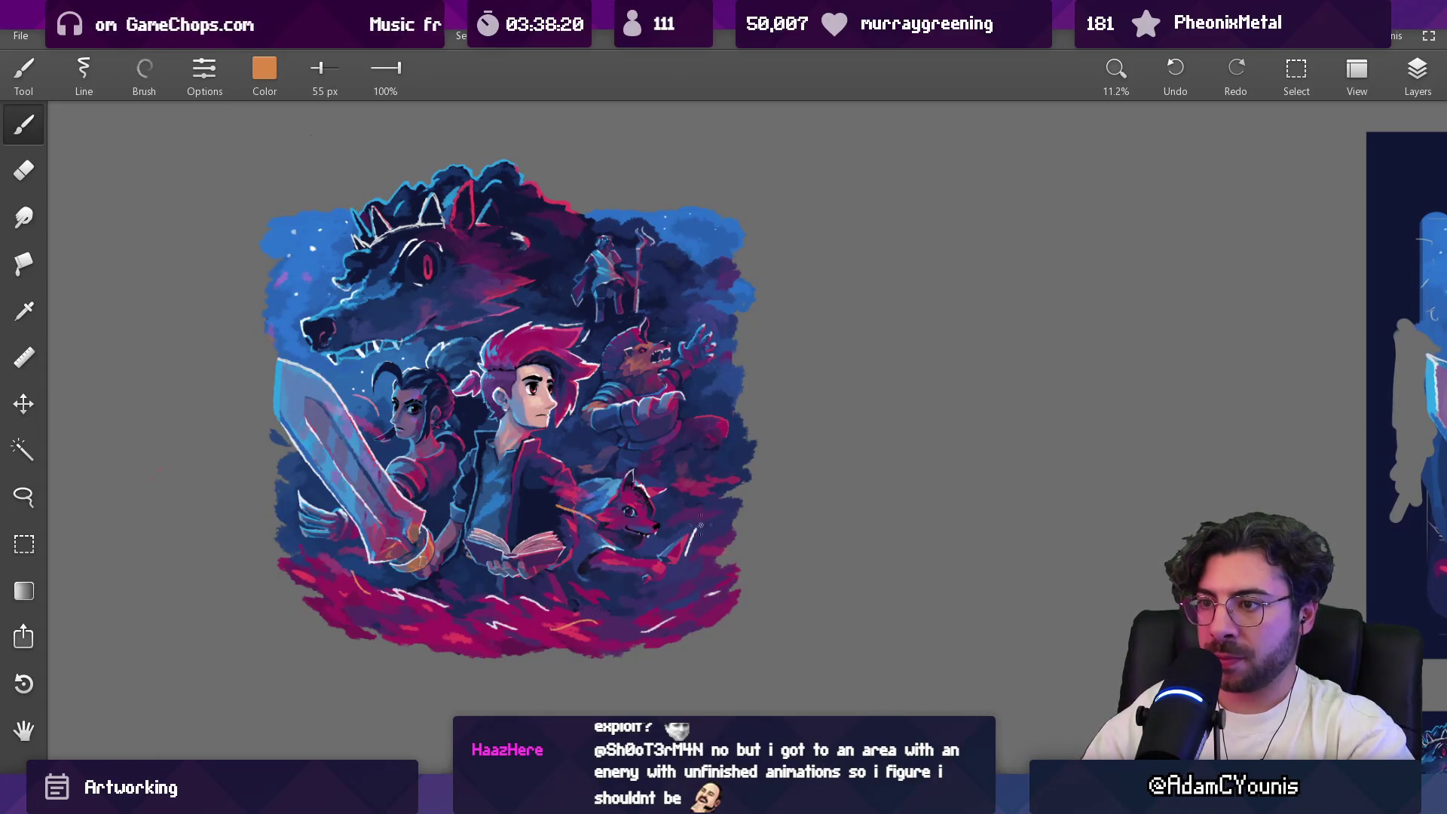
Step: Undo the light stroke near the fox's tail and sample a pinkish magenta at 144 px
{"action": "key", "text": "ctrl+z"}
{"action": "scroll", "coordinate": [648, 633], "scroll_direction": "down", "scroll_amount": 3}
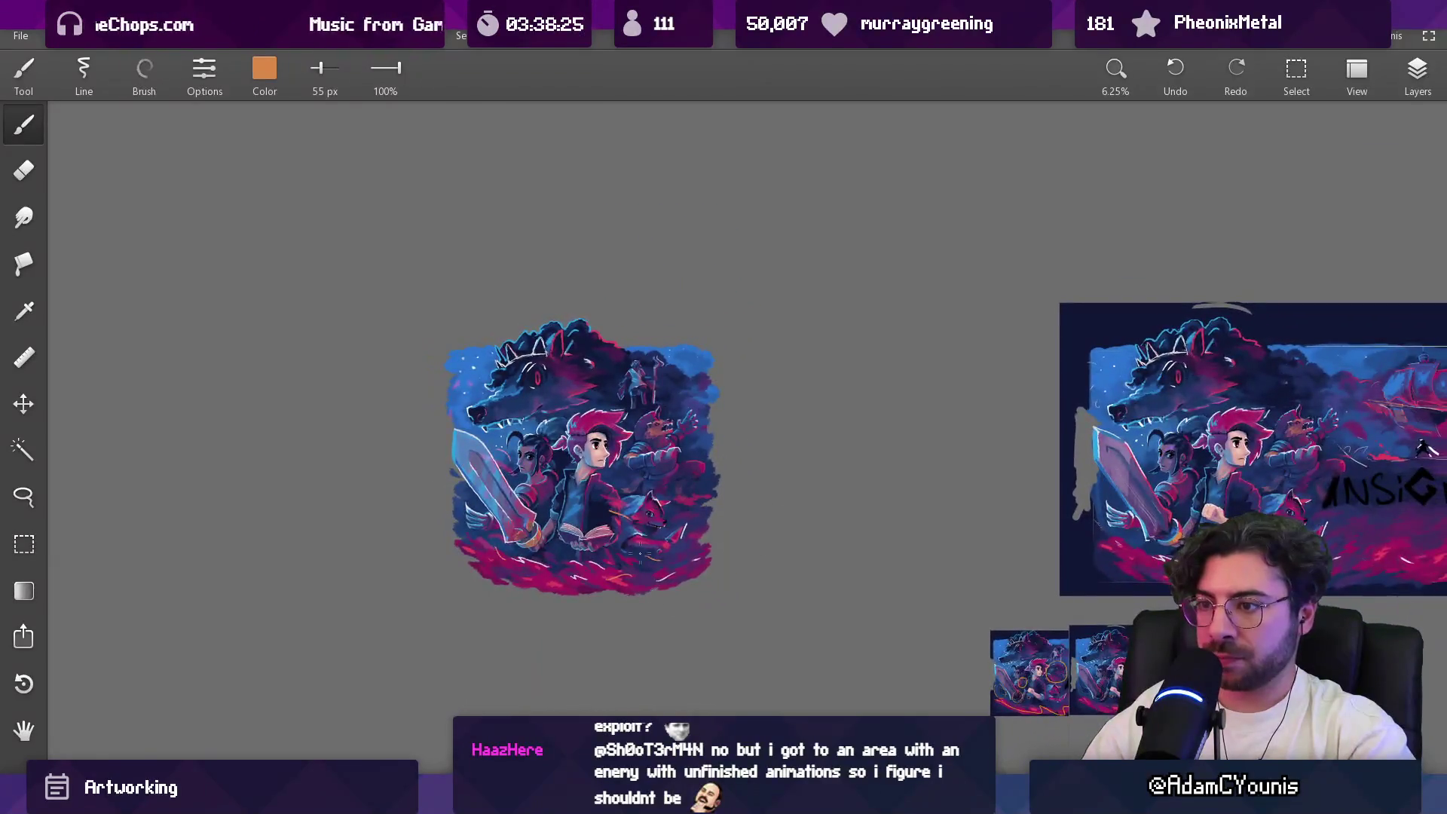
{"action": "scroll", "coordinate": [626, 362], "scroll_direction": "up", "scroll_amount": 2}
{"action": "scroll", "coordinate": [623, 353], "scroll_direction": "up", "scroll_amount": 2}
{"action": "mouse_move", "coordinate": [461, 595]}
{"action": "left_mouse_down"}
{"action": "mouse_move", "coordinate": [468, 687]}
{"action": "mouse_move", "coordinate": [393, 675]}
{"action": "mouse_move", "coordinate": [482, 709]}
{"action": "left_mouse_up"}
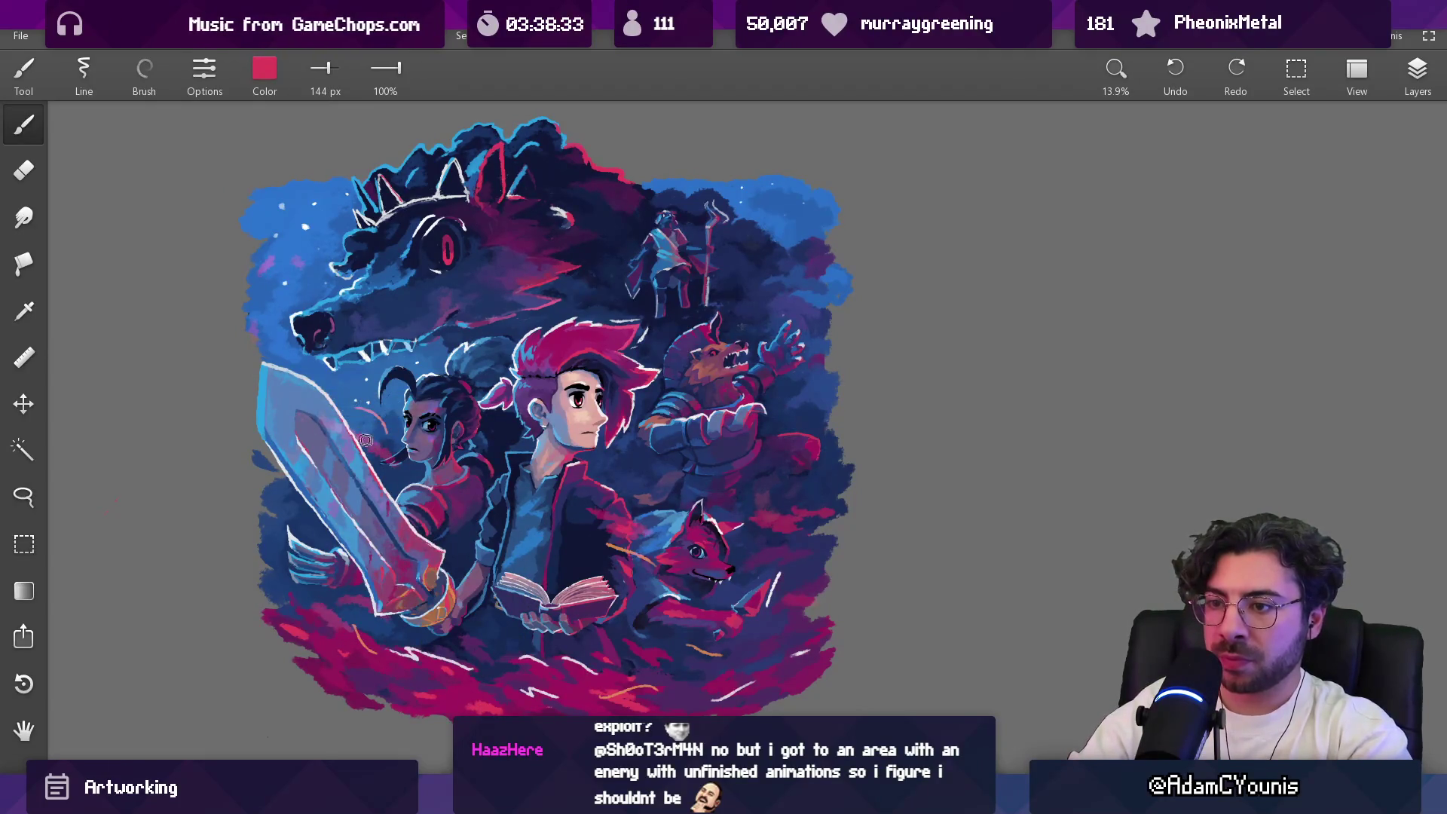
Step: With a smaller brush, paint a pink highlight along the sword's edge, then toggle Eraser and back to Brush
{"action": "key", "text": "bracketleft"}
{"action": "left_click_drag", "start_coordinate": [344, 440], "coordinate": [381, 463]}
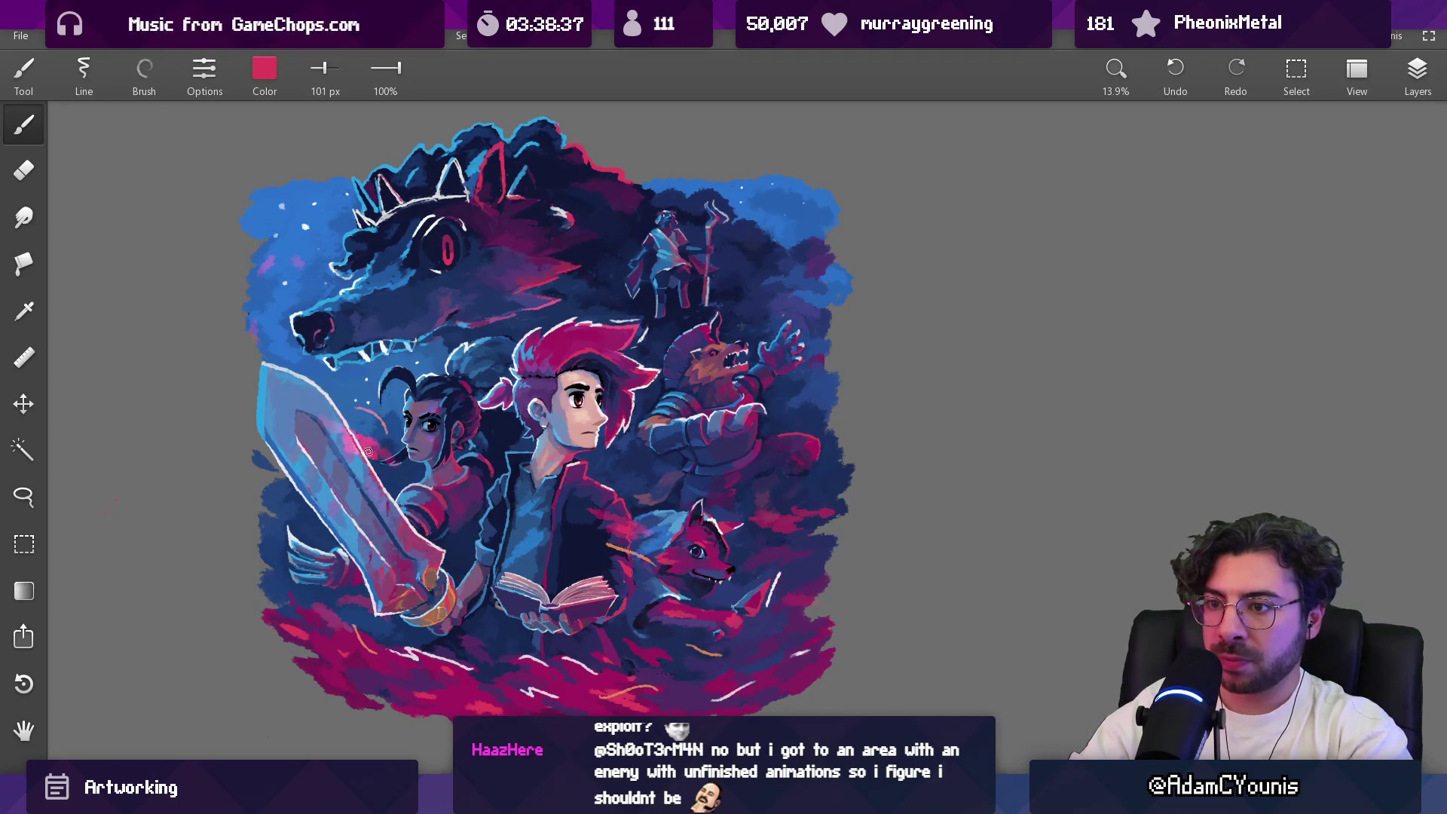
{"action": "key", "text": "e"}
{"action": "key", "text": "bracketleft"}
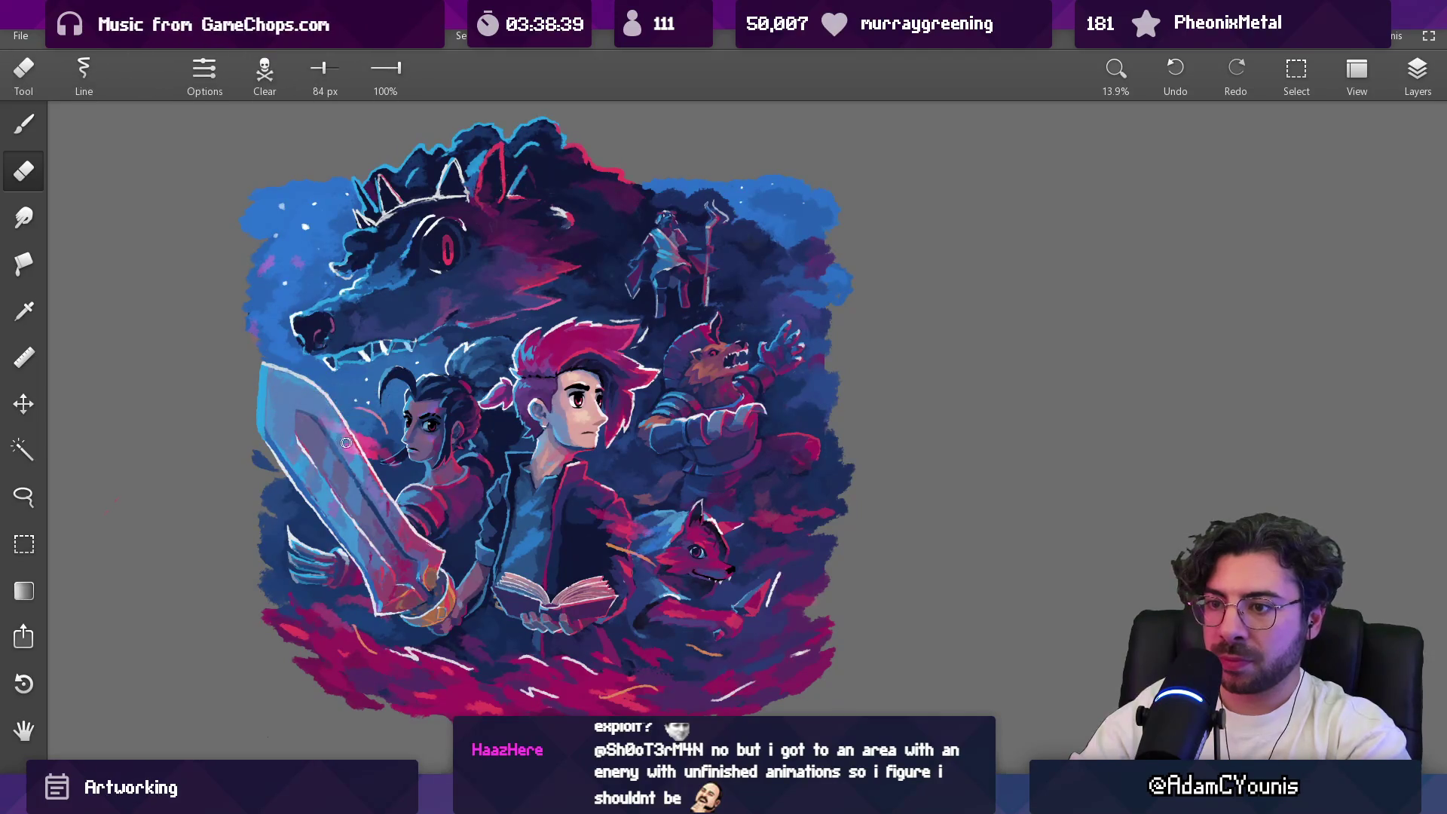
{"action": "scroll", "coordinate": [452, 527], "scroll_direction": "down", "scroll_amount": 2}
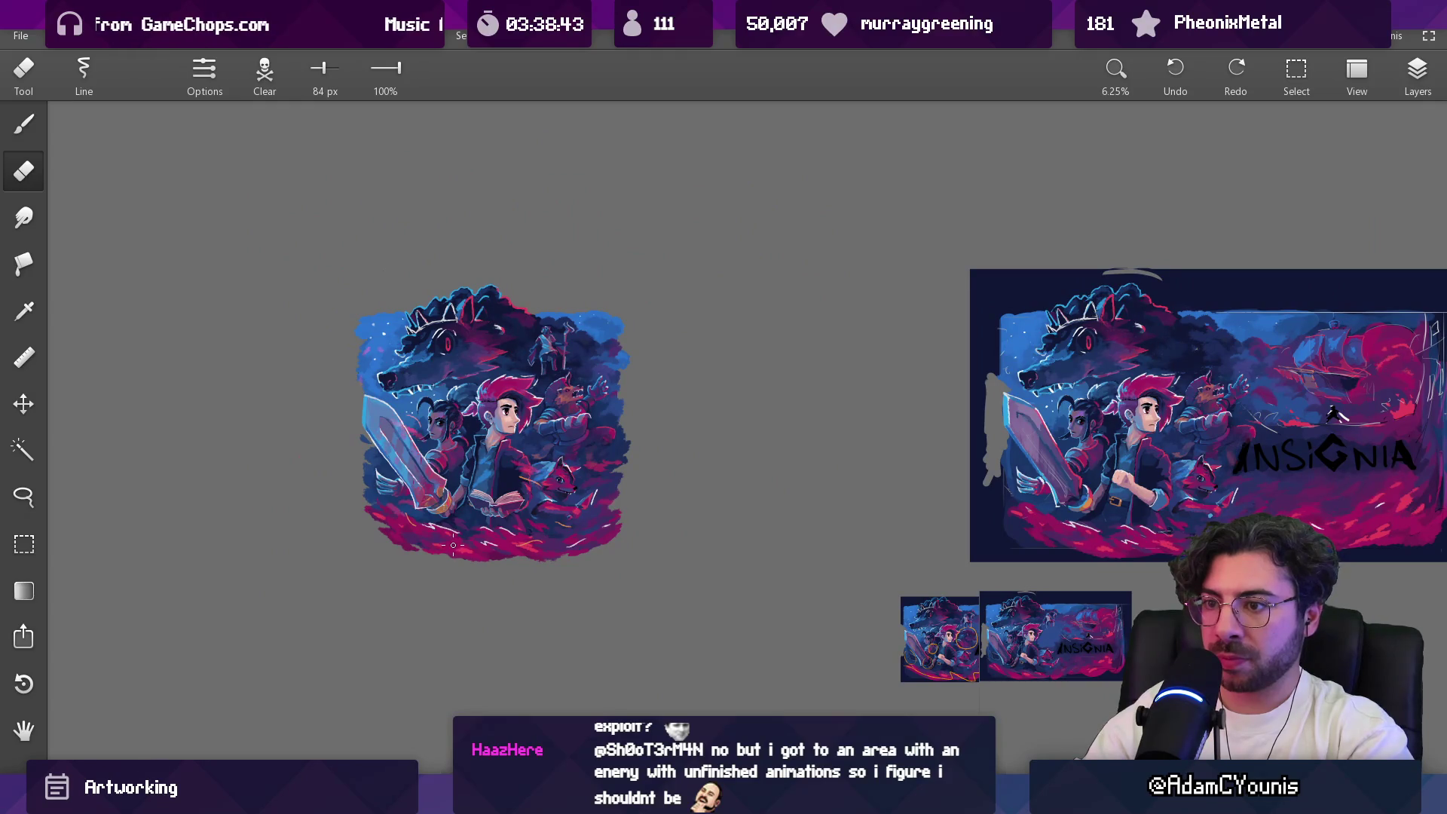
{"action": "scroll", "coordinate": [415, 418], "scroll_direction": "up", "scroll_amount": 3}
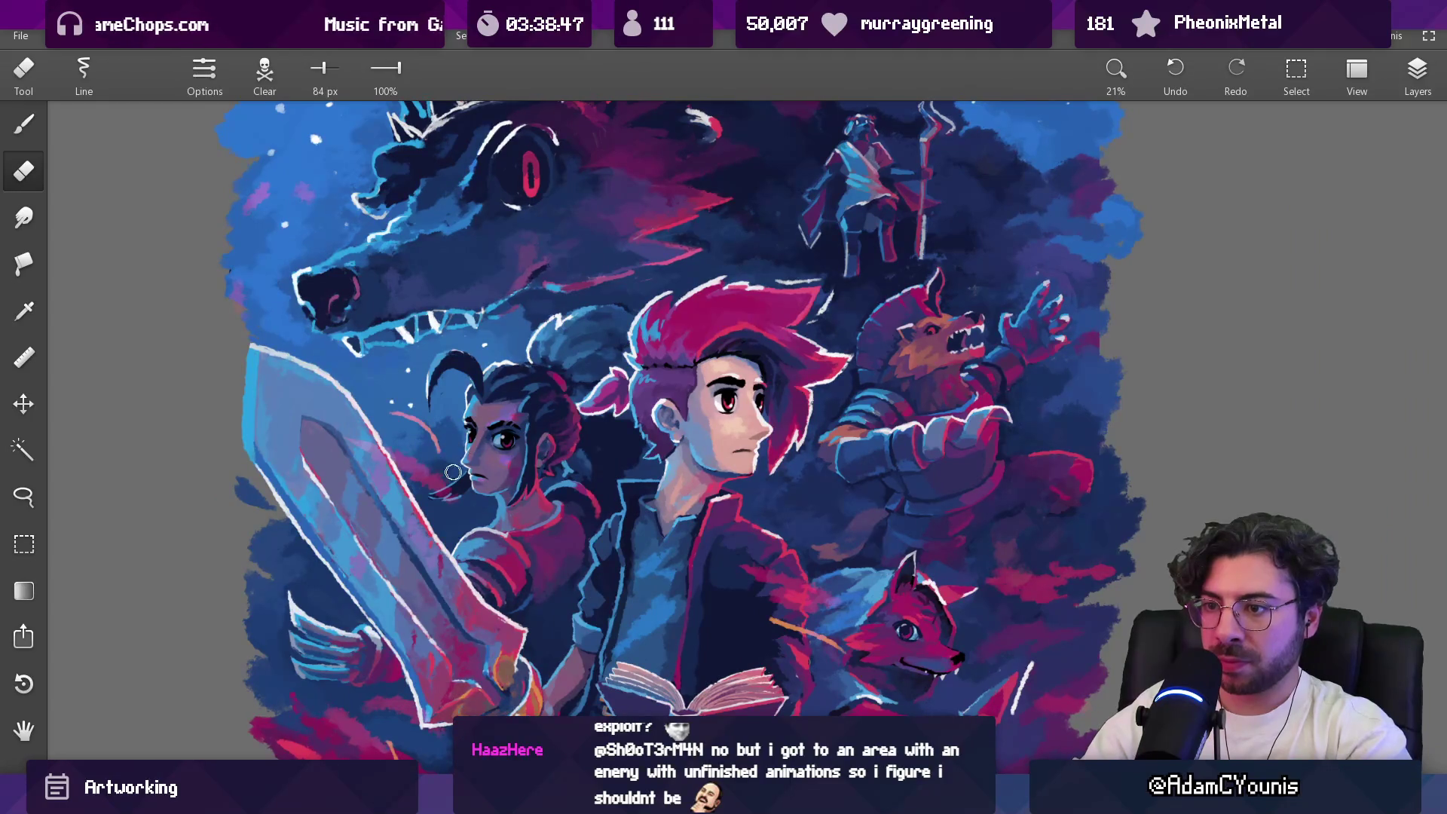
{"action": "key", "text": "b"}
Step: Sample a darker magenta, then a dark navy blue, from the painting
{"action": "scroll", "coordinate": [458, 472], "scroll_direction": "down", "scroll_amount": 5}
{"action": "scroll", "coordinate": [458, 472], "scroll_direction": "right", "scroll_amount": 3}
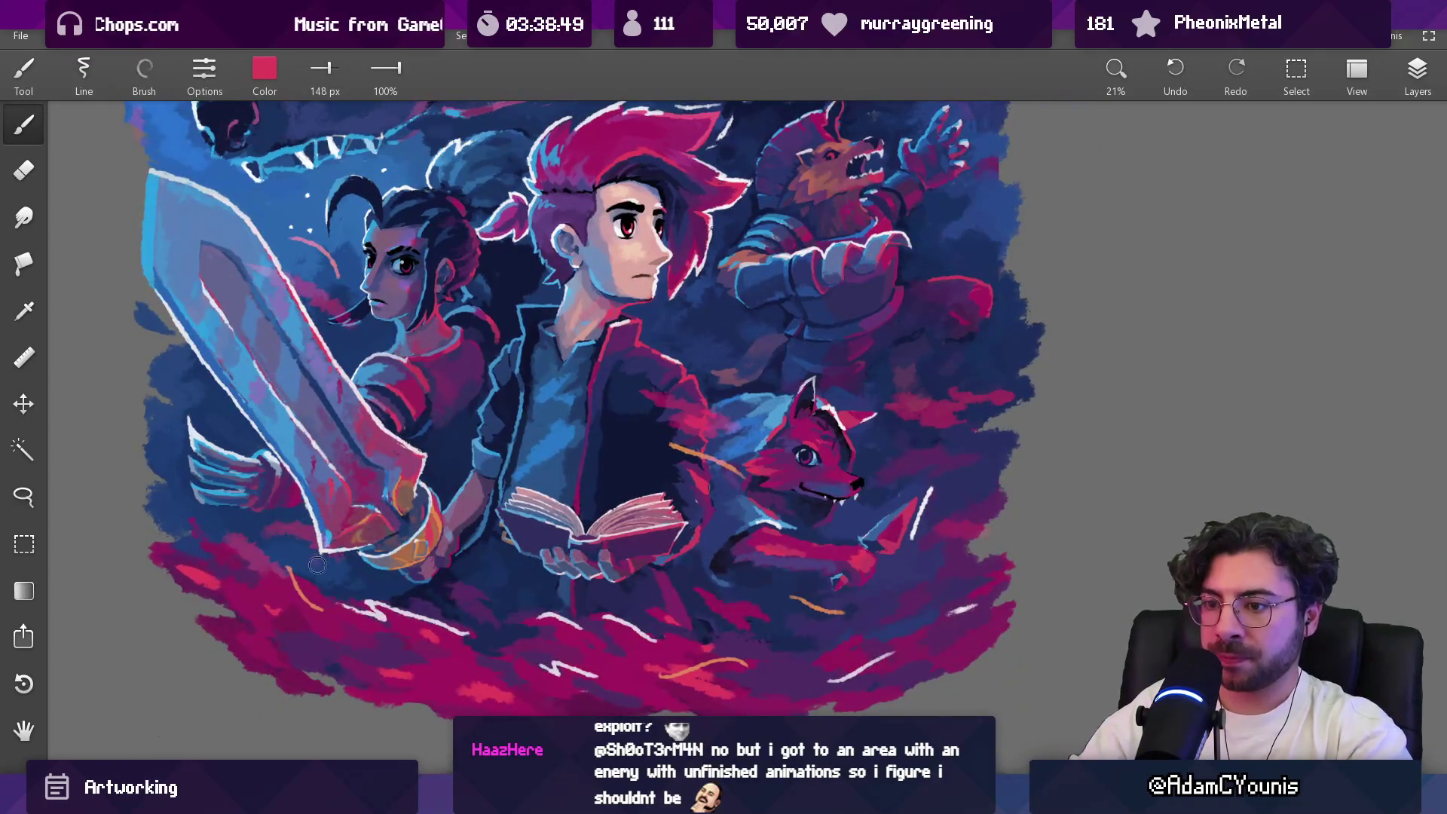
{"action": "left_click", "coordinate": [317, 590], "text": "alt"}
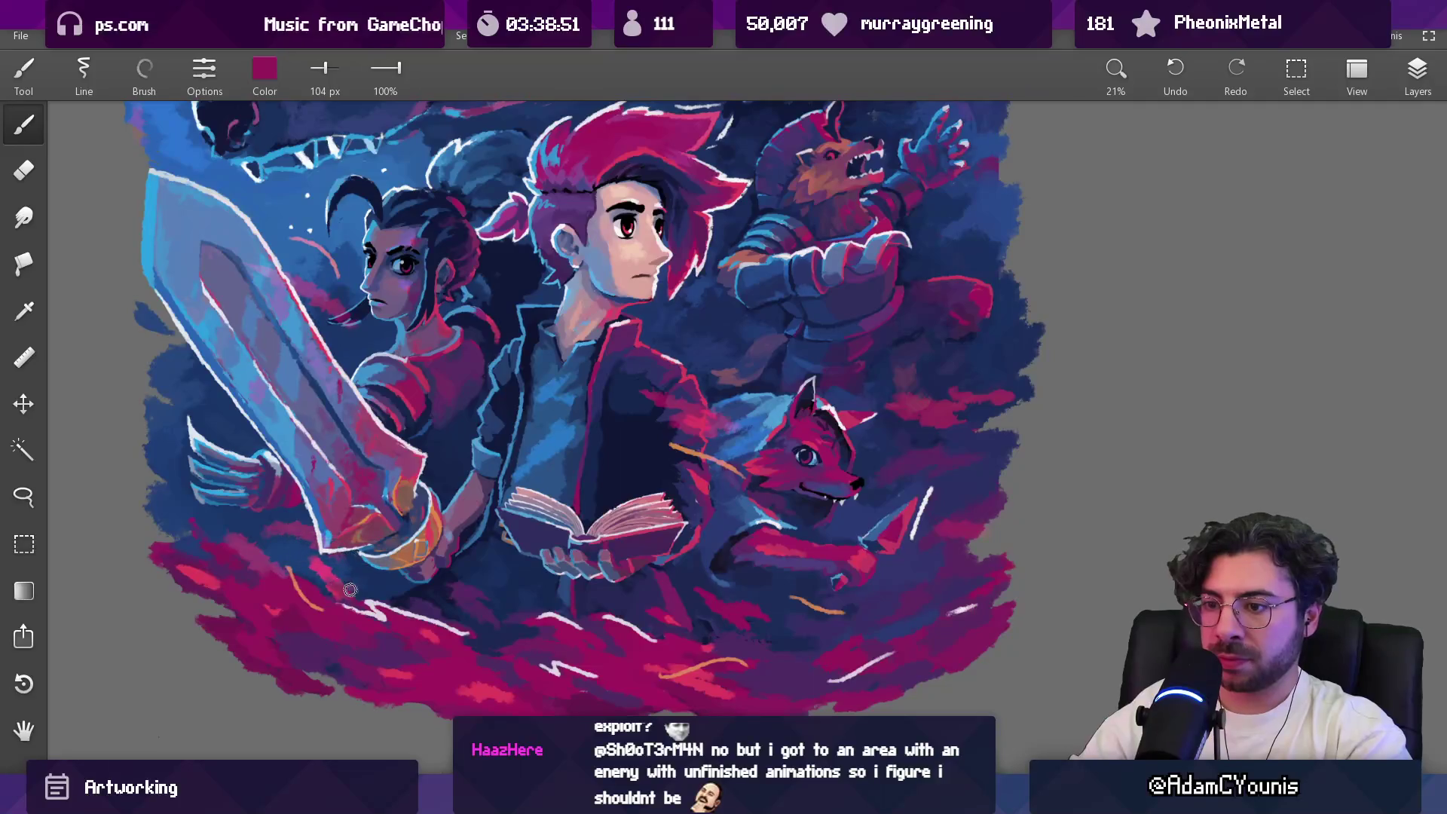
{"action": "left_click", "coordinate": [330, 591], "text": "alt"}
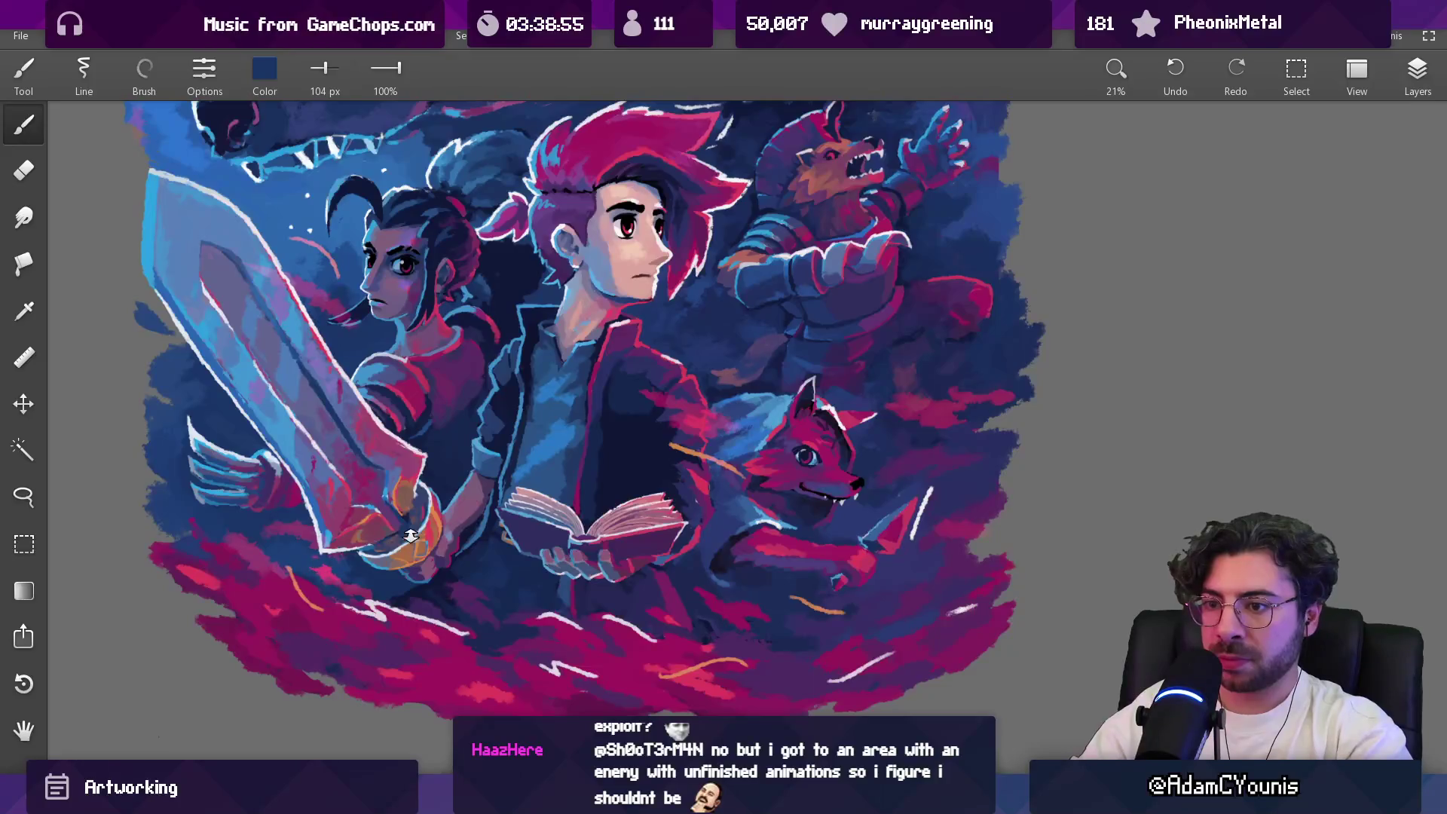
{"action": "scroll", "coordinate": [392, 561], "scroll_direction": "down", "scroll_amount": 5}
{"action": "scroll", "coordinate": [338, 553], "scroll_direction": "up", "scroll_amount": 6}
Step: Resample magentas from the lower cloud, ending on a muted lavender brush at 54 px
{"action": "left_click", "coordinate": [262, 546], "text": "alt"}
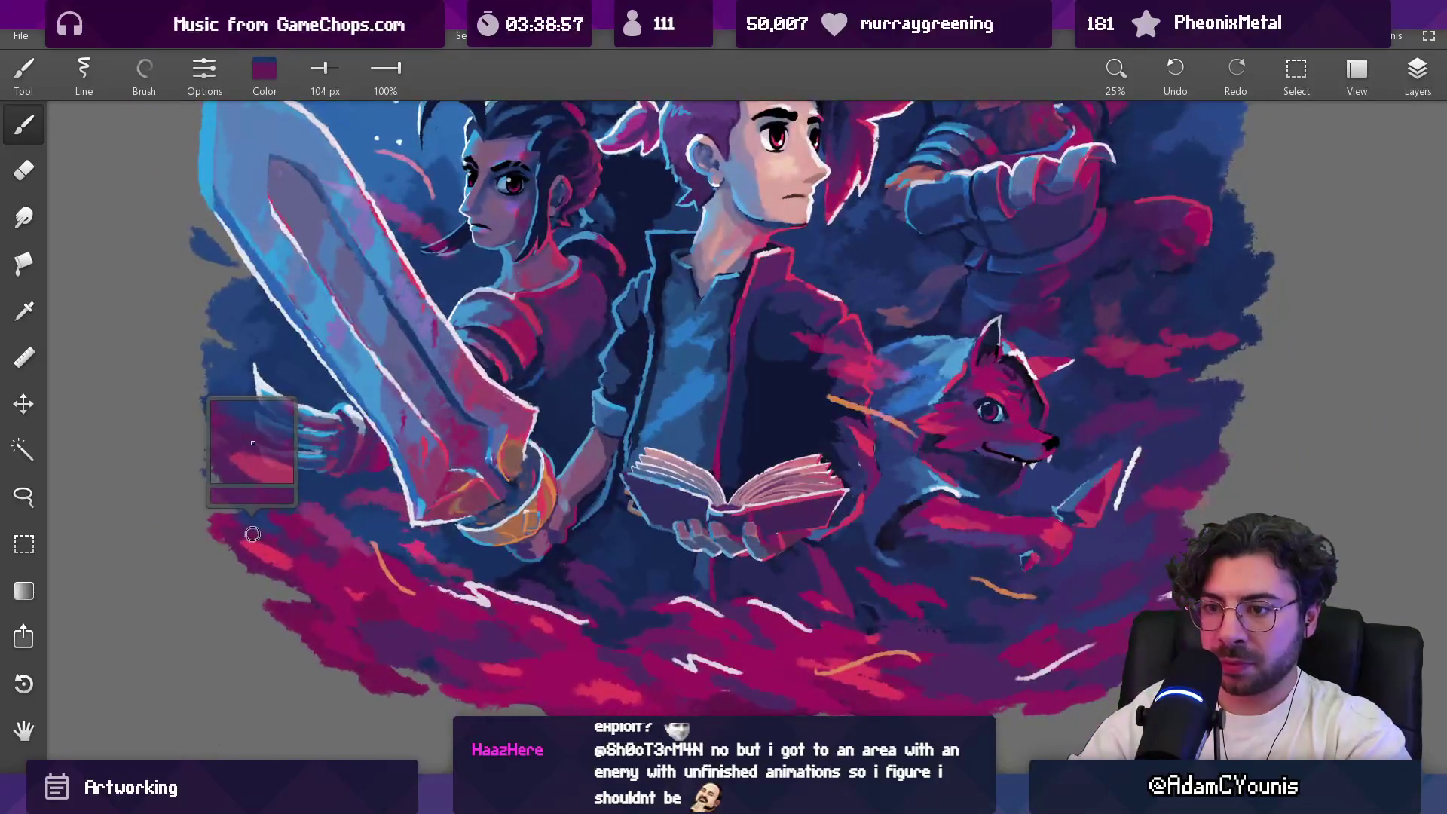
{"action": "left_click", "coordinate": [272, 570], "text": "alt"}
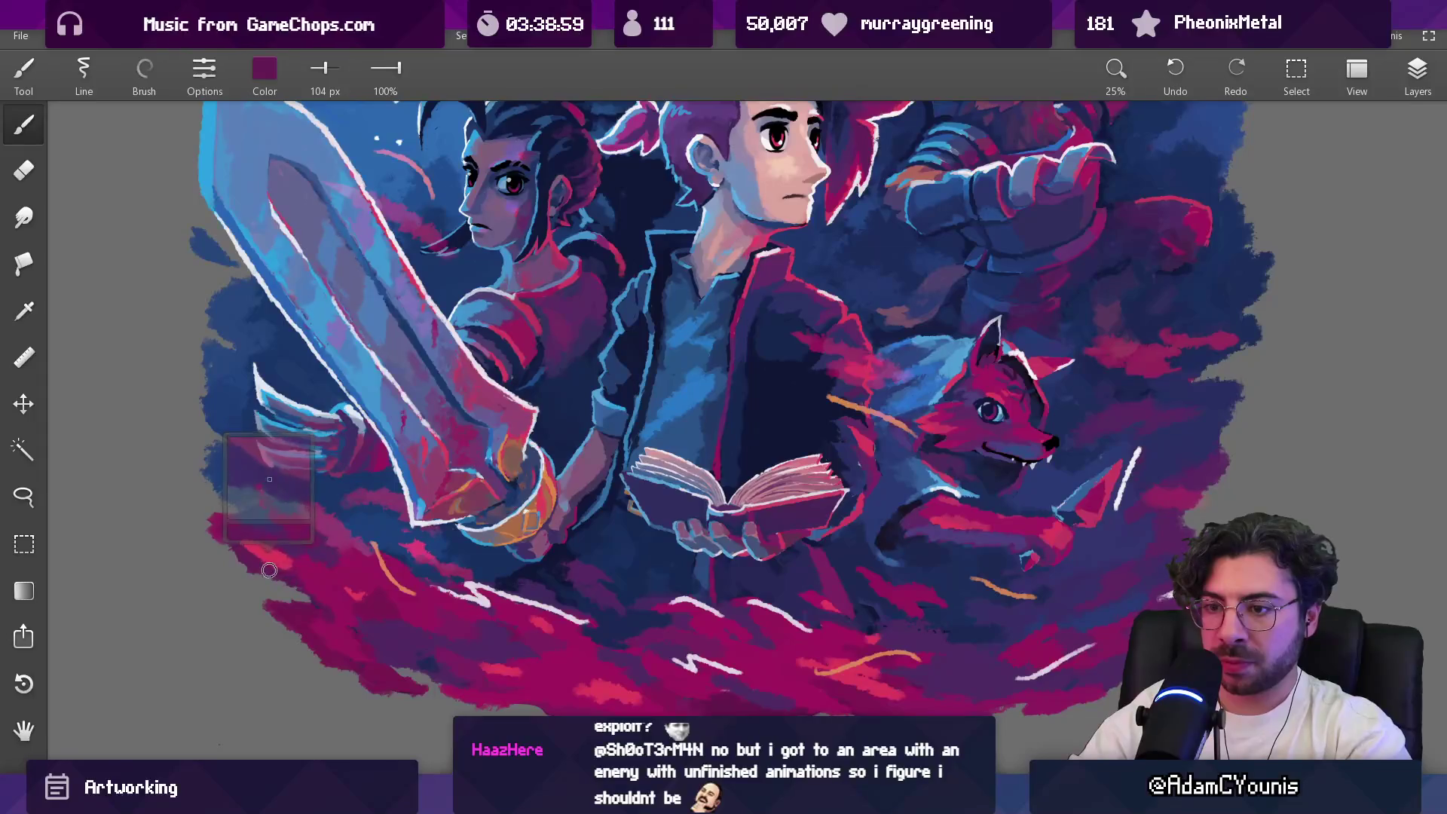
{"action": "left_click", "coordinate": [316, 572], "text": "alt"}
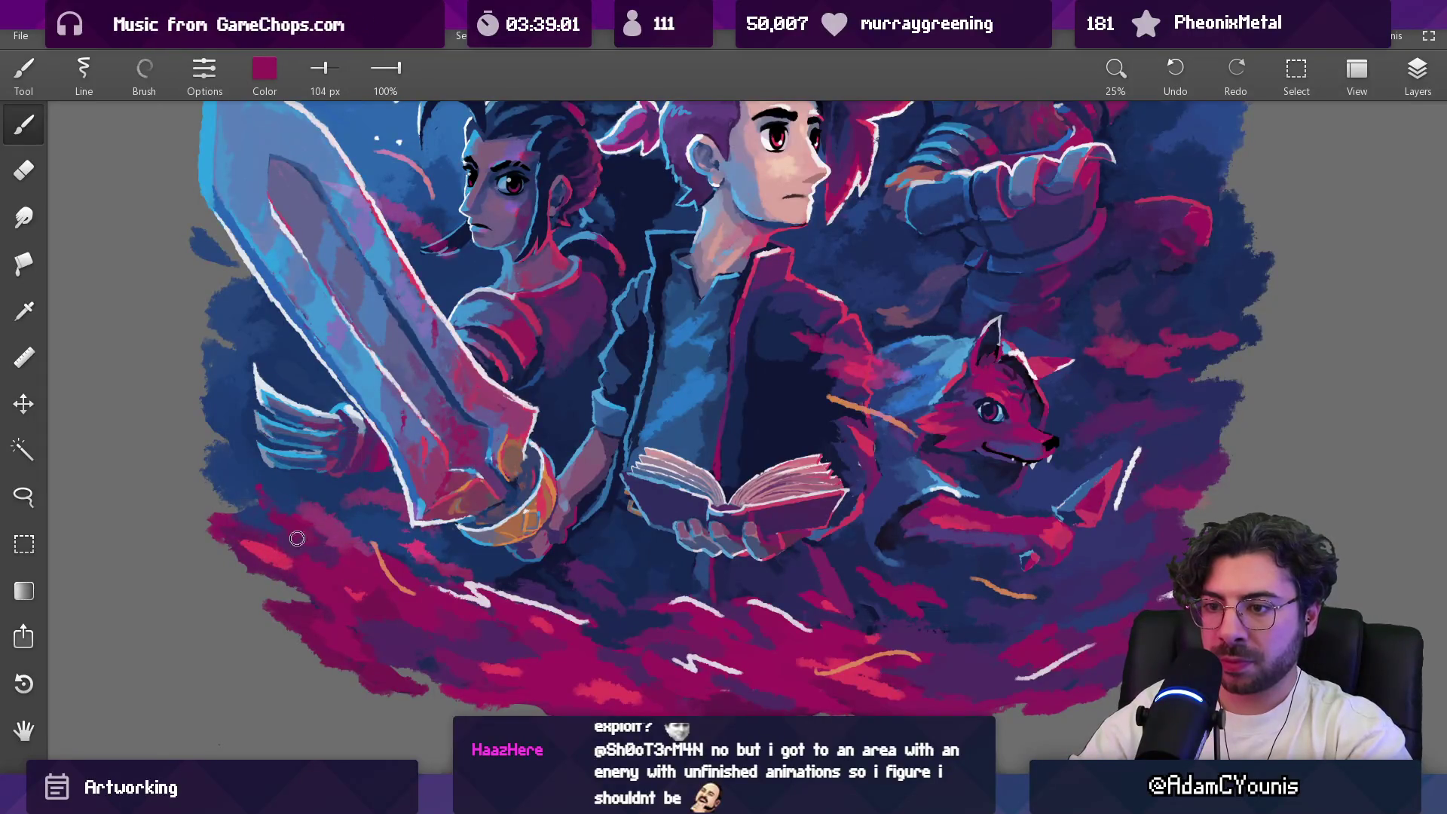
{"action": "scroll", "coordinate": [405, 483], "scroll_direction": "down", "scroll_amount": 3}
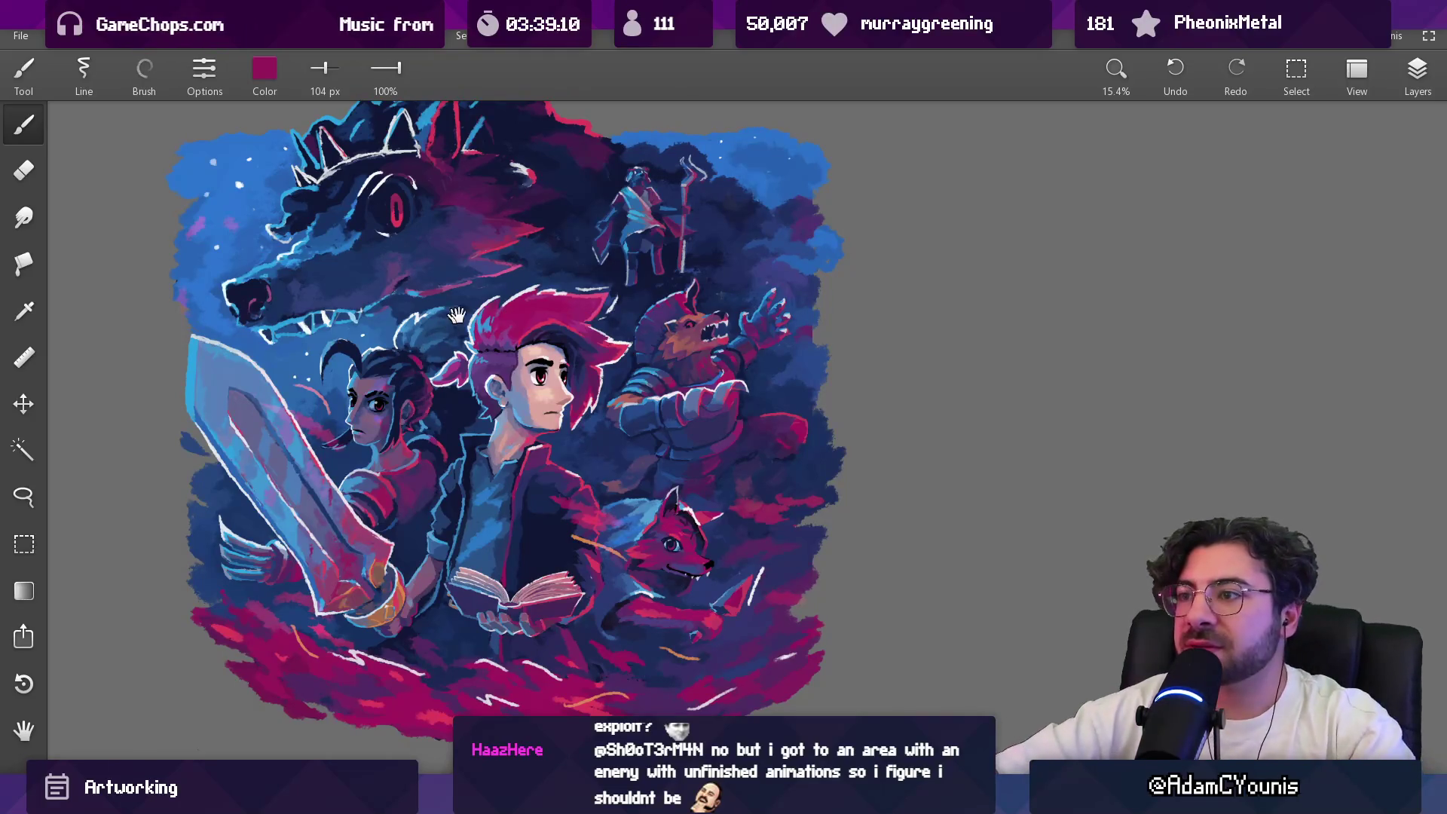
{"action": "scroll", "coordinate": [819, 206], "scroll_direction": "up", "scroll_amount": 5}
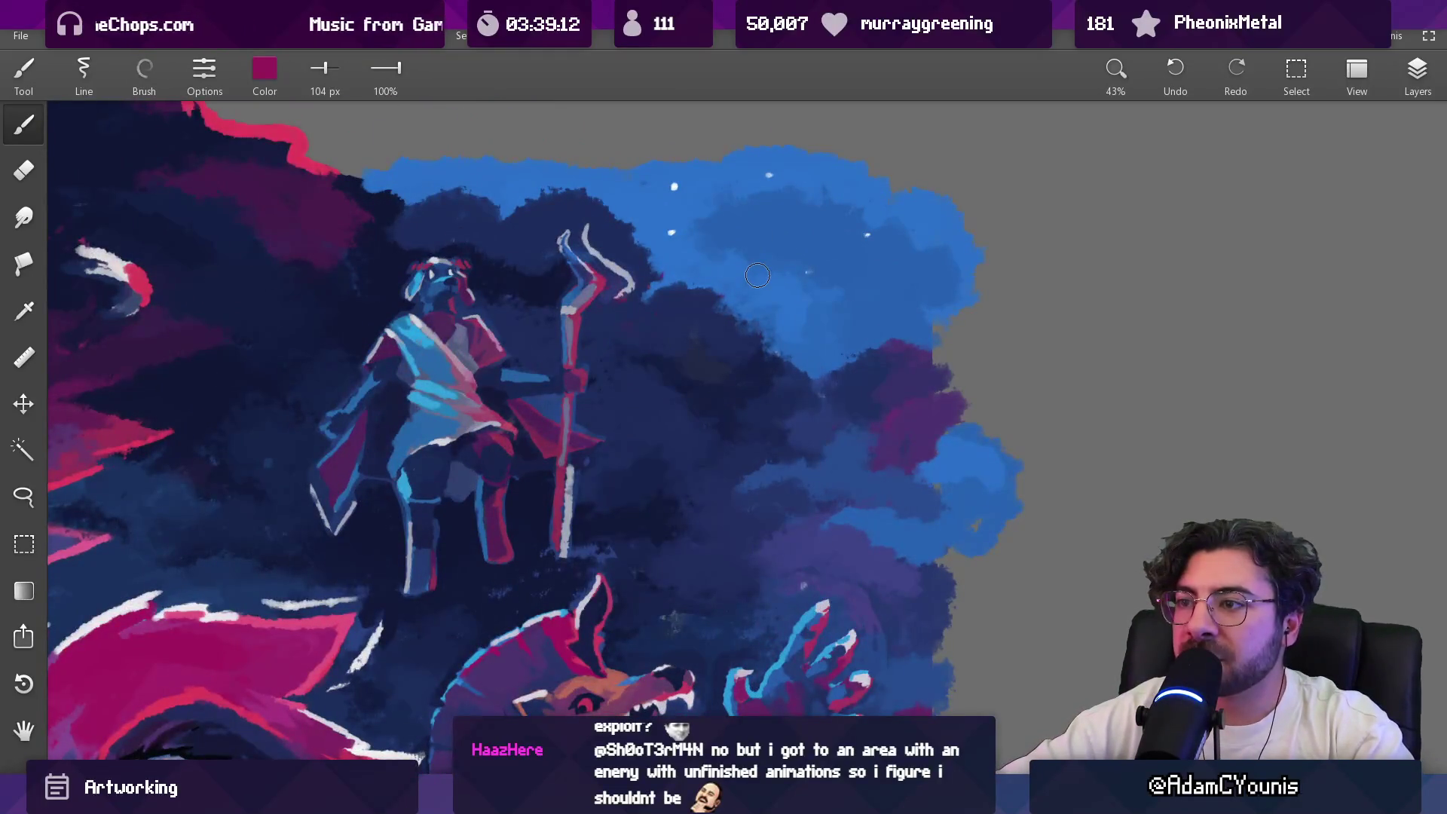
{"action": "scroll", "coordinate": [758, 275], "scroll_direction": "down", "scroll_amount": 5}
{"action": "scroll", "coordinate": [593, 344], "scroll_direction": "up", "scroll_amount": 2}
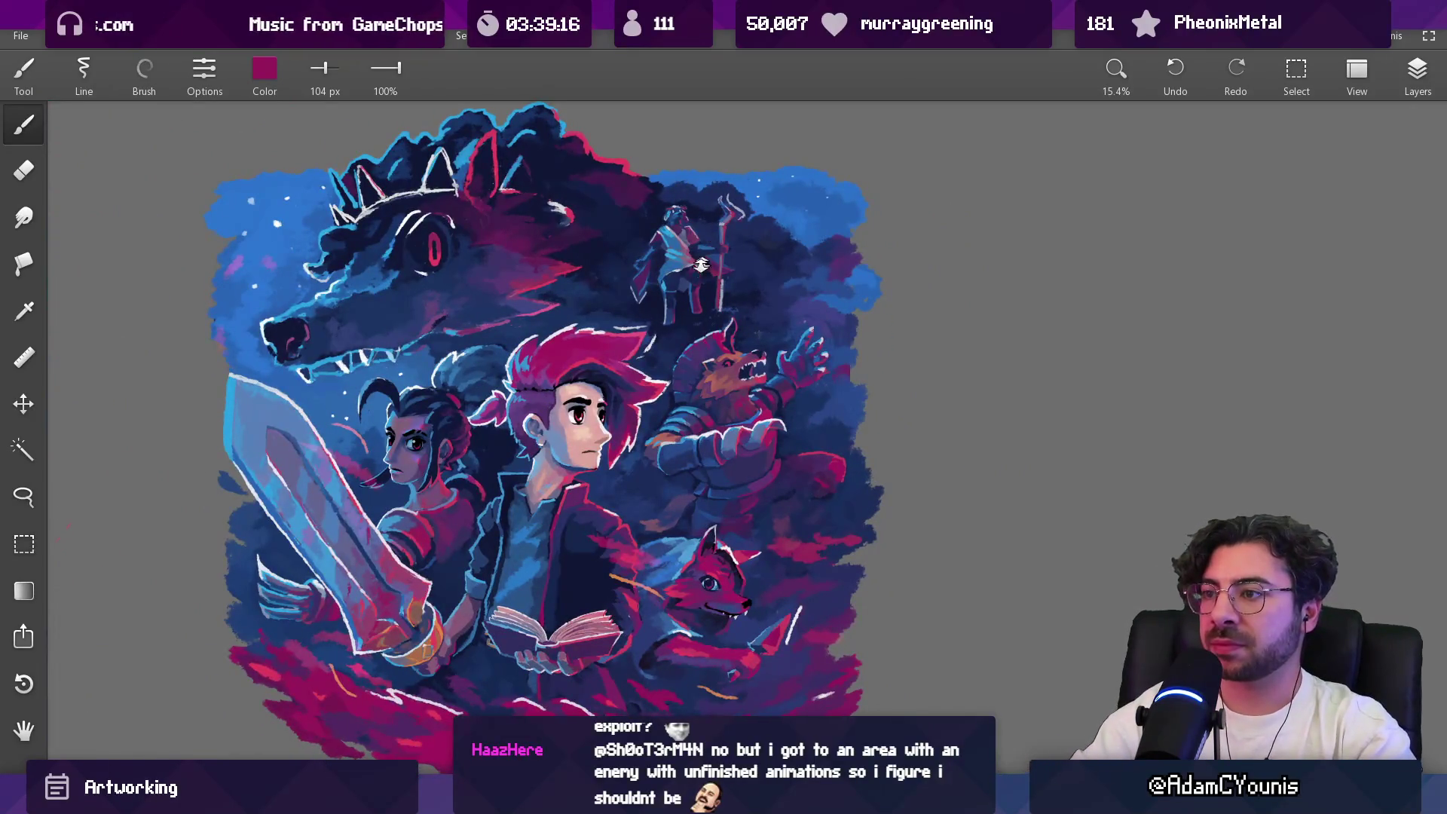
{"action": "scroll", "coordinate": [702, 261], "scroll_direction": "up", "scroll_amount": 7}
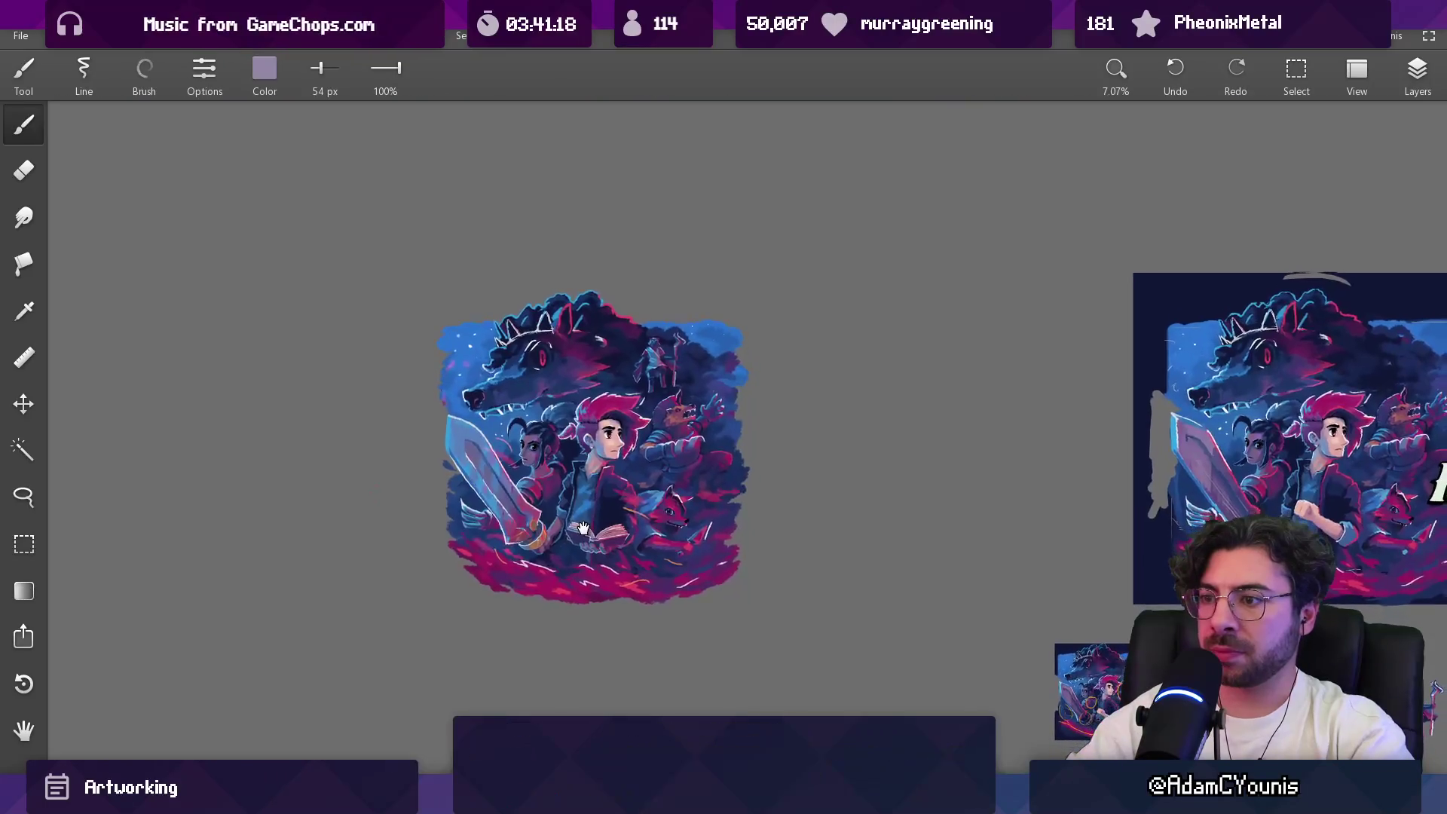
{"action": "scroll", "coordinate": [621, 352], "scroll_direction": "up", "scroll_amount": 2}
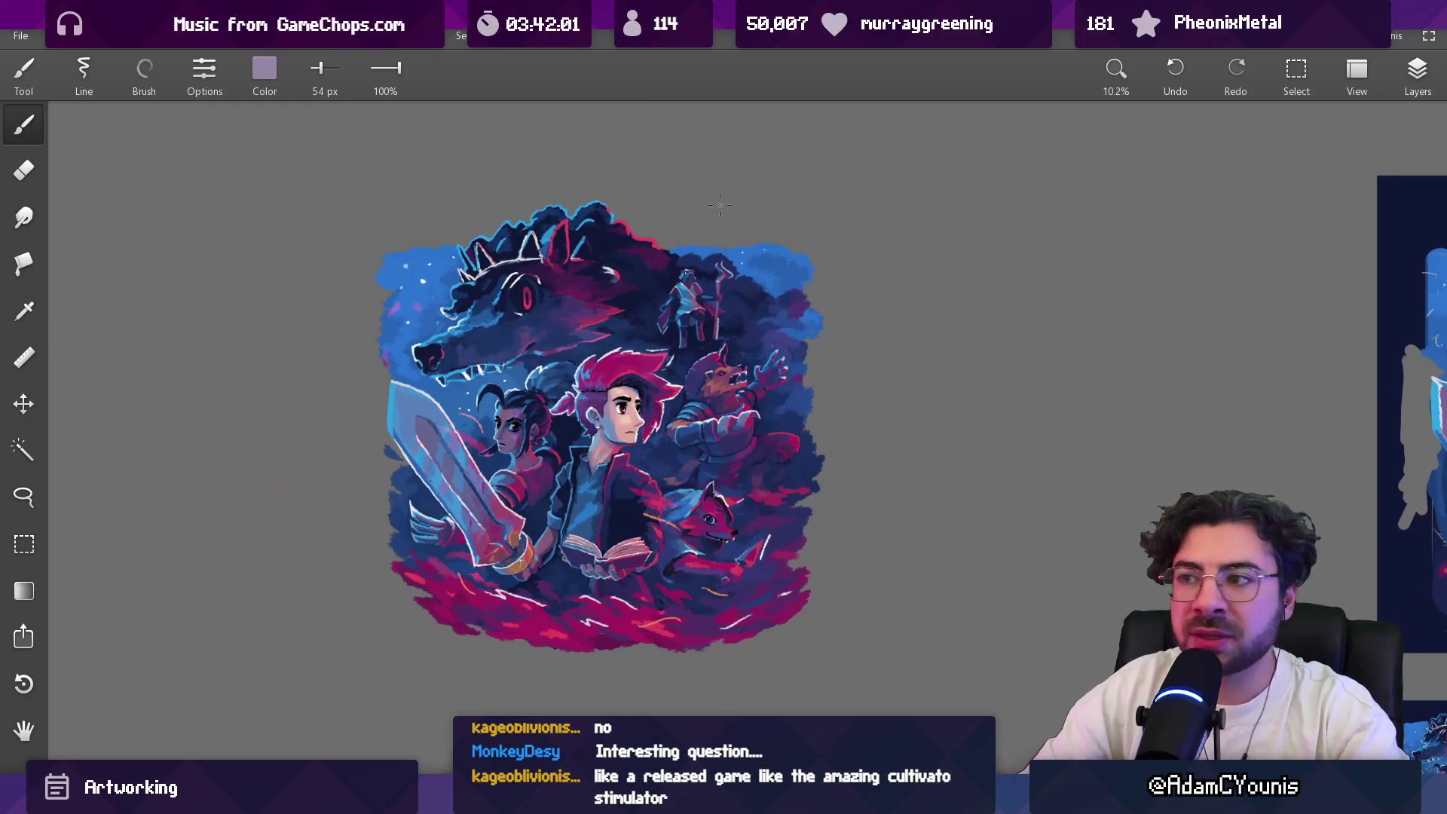
{"action": "left_click_drag", "start_coordinate": [594, 311], "coordinate": [611, 322]}
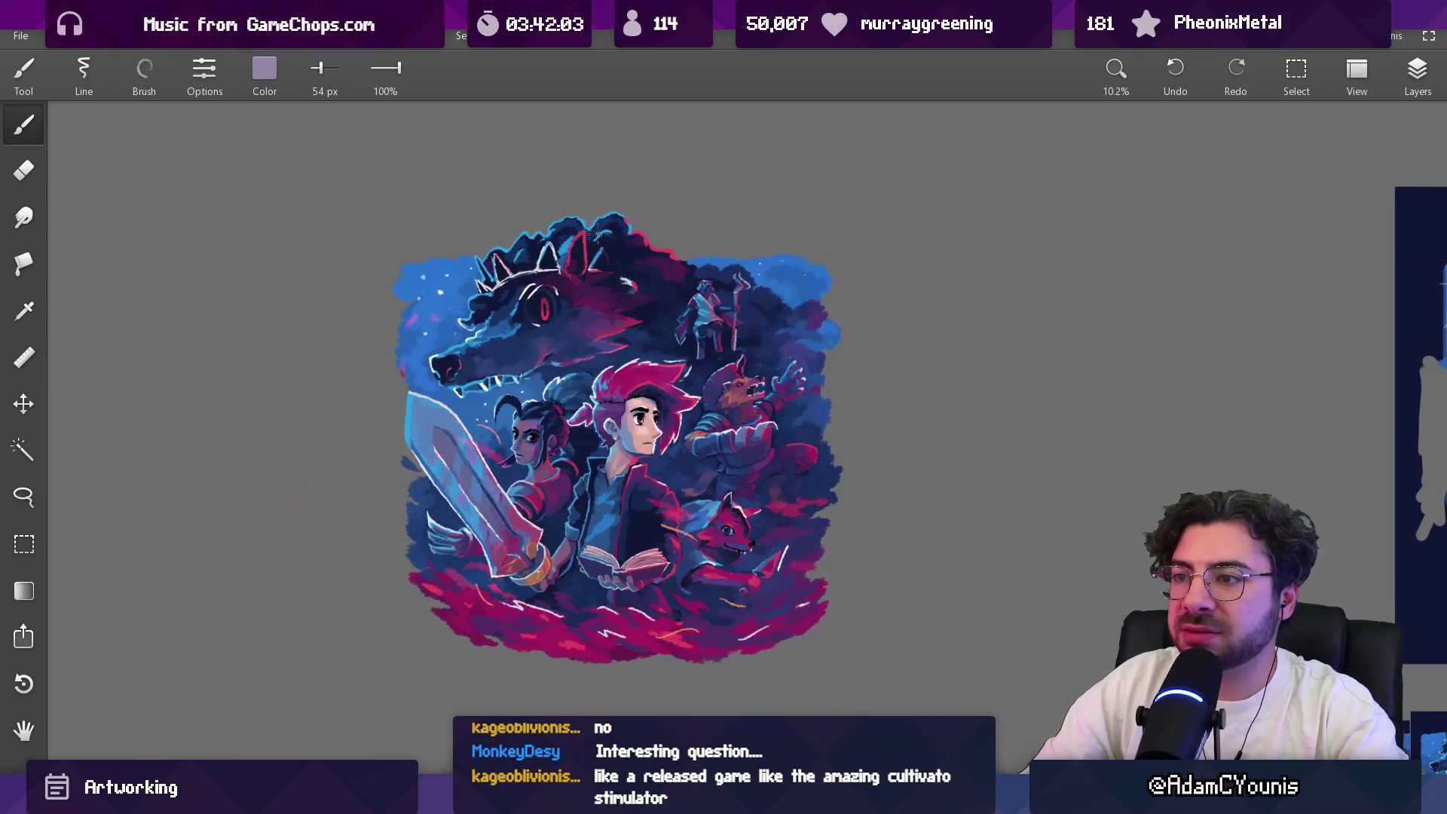
Step: Sample dark navy from the wolf's head, then light blue and dark purple from its outline
{"action": "scroll", "coordinate": [600, 239], "scroll_direction": "up", "scroll_amount": 5}
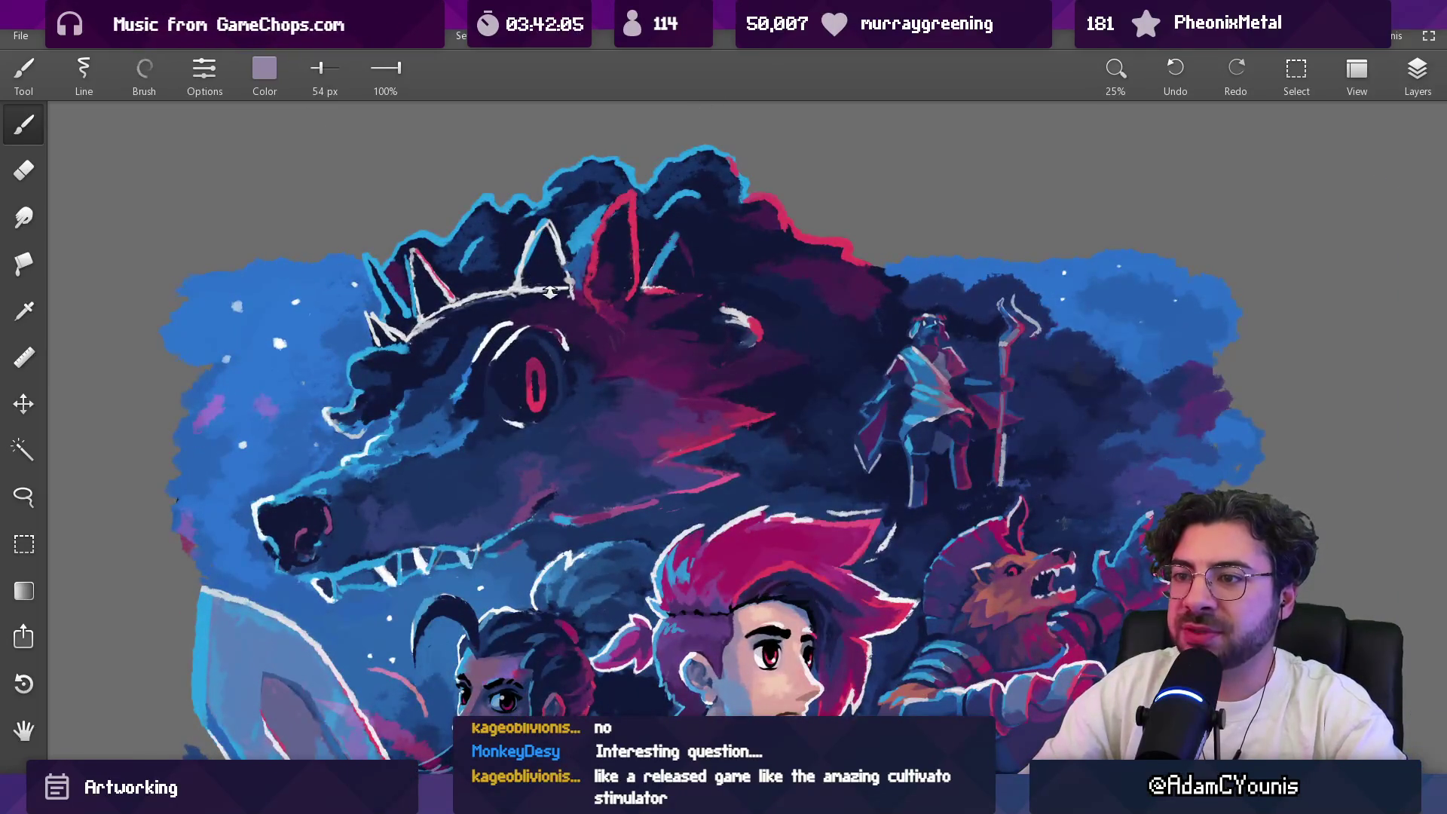
{"action": "left_click_drag", "start_coordinate": [396, 289], "coordinate": [405, 315]}
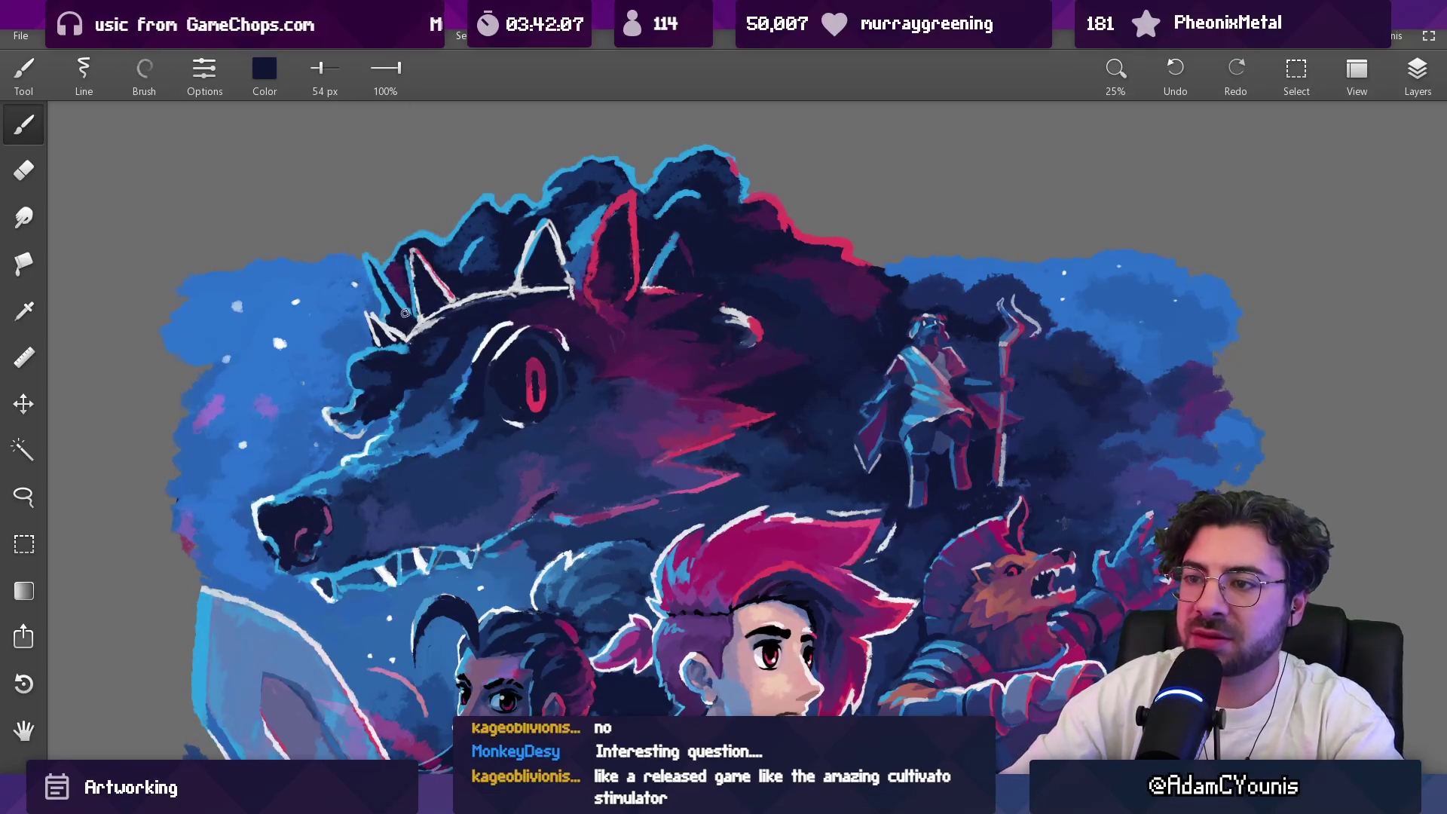
{"action": "scroll", "coordinate": [429, 263], "scroll_direction": "down", "scroll_amount": 5}
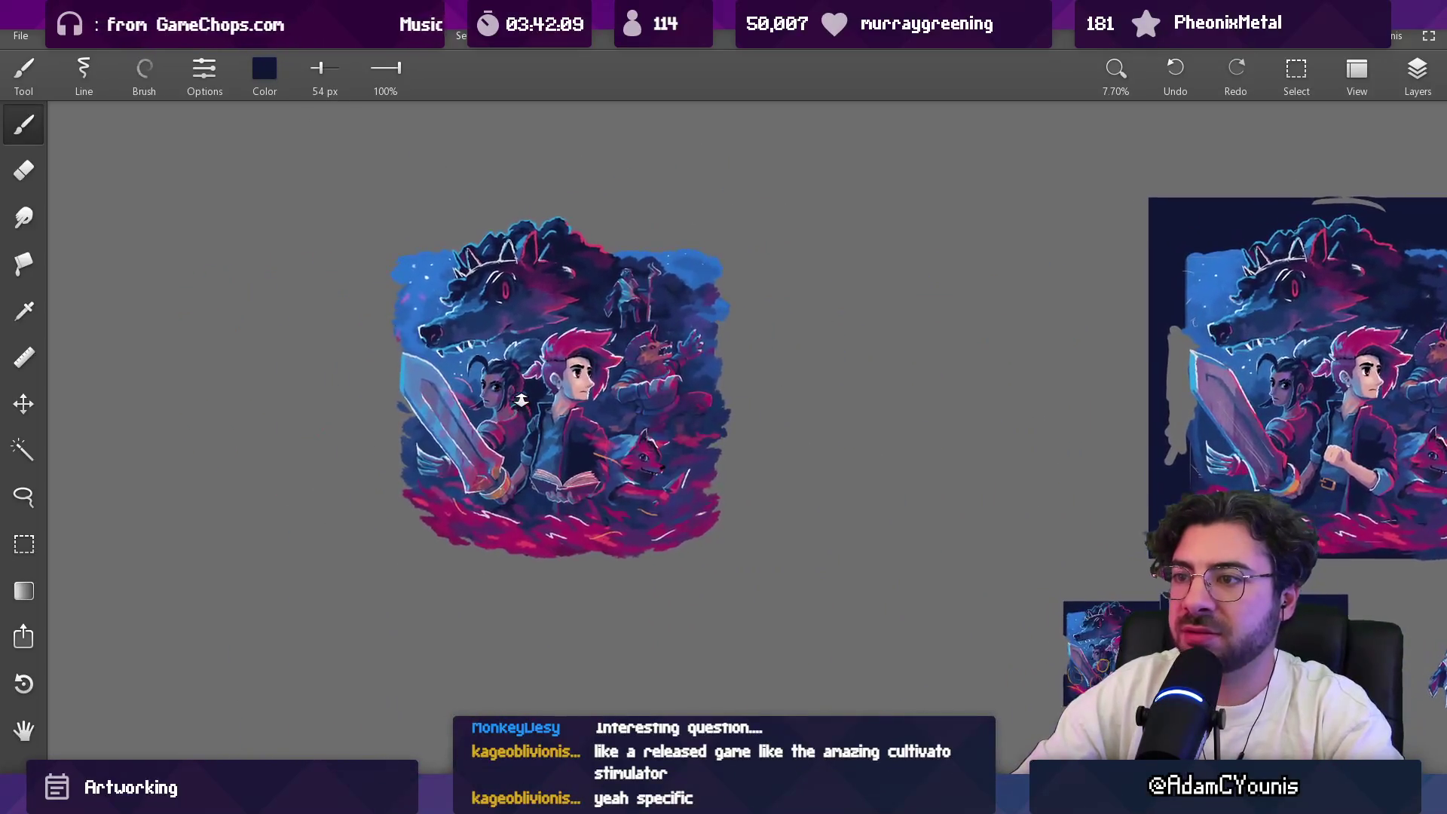
{"action": "scroll", "coordinate": [520, 397], "scroll_direction": "up", "scroll_amount": 3}
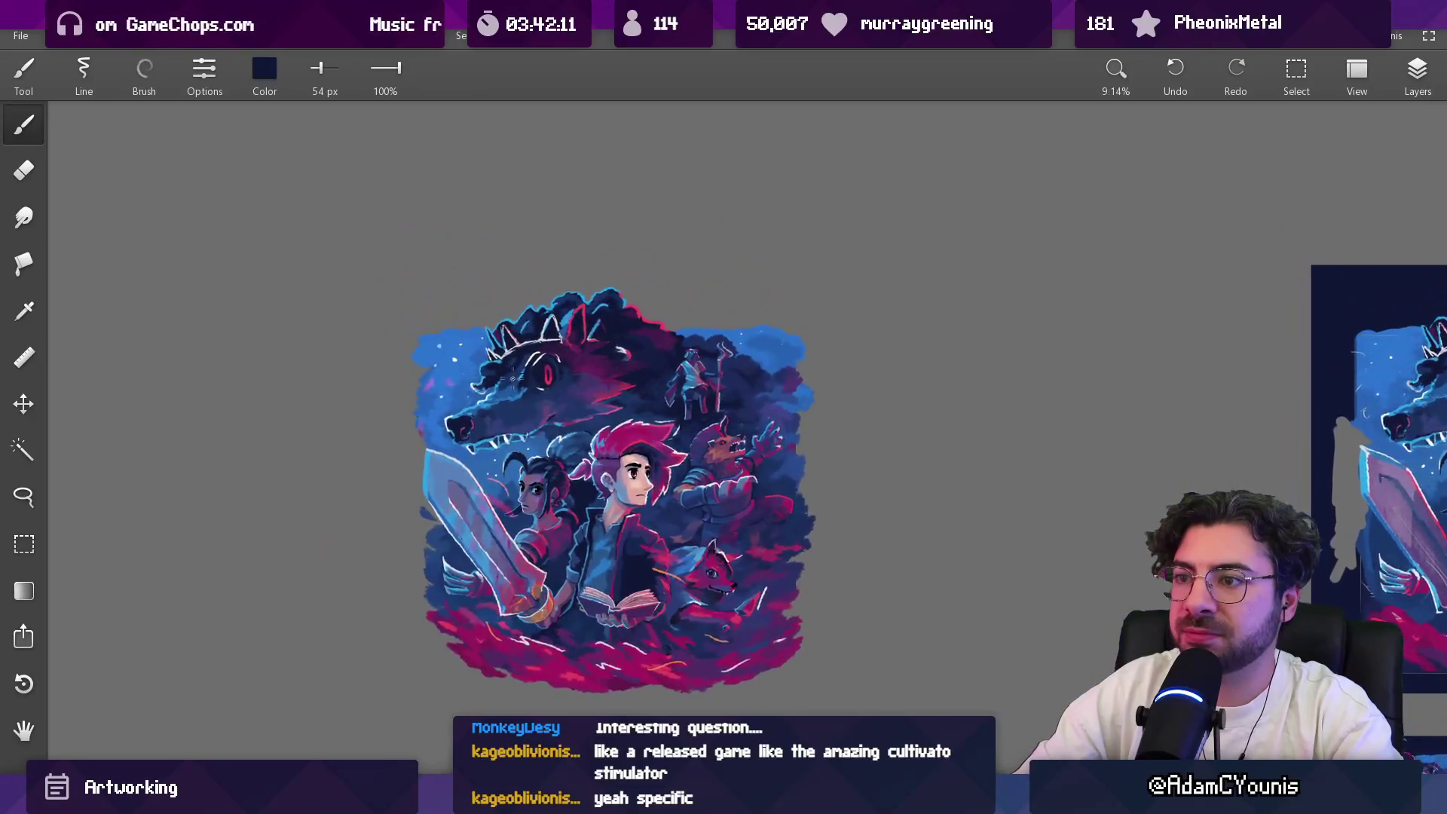
{"action": "scroll", "coordinate": [506, 313], "scroll_direction": "up", "scroll_amount": 3}
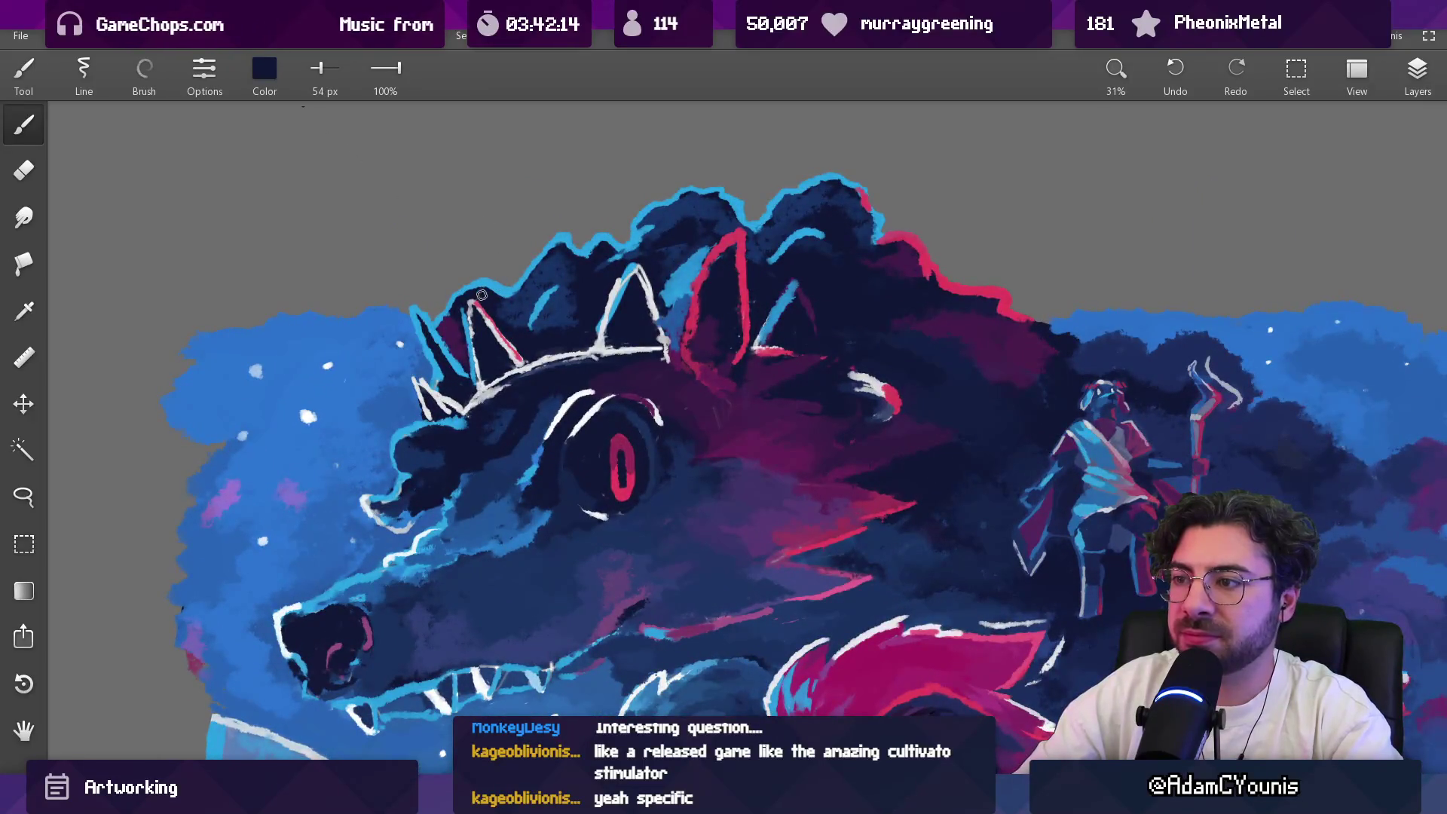
{"action": "left_click", "coordinate": [463, 366]}
{"action": "left_click", "coordinate": [458, 377]}
{"action": "left_click", "coordinate": [458, 378]}
{"action": "left_click", "coordinate": [462, 364]}
Step: Sample dark navy from the painting and enlarge the brush to 120 px
{"action": "scroll", "coordinate": [467, 567], "scroll_direction": "down", "scroll_amount": 5}
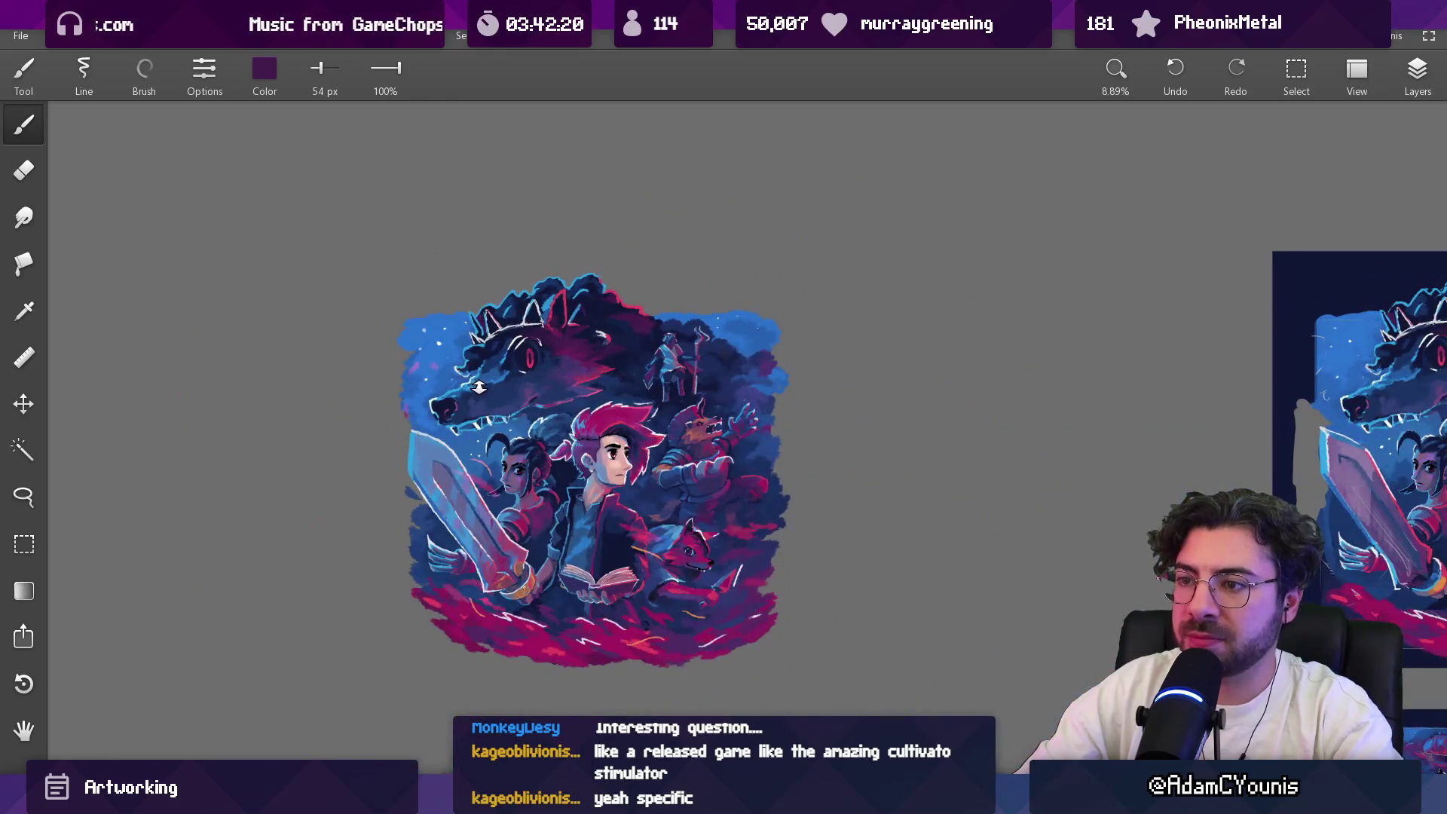
{"action": "scroll", "coordinate": [486, 344], "scroll_direction": "down", "scroll_amount": 2}
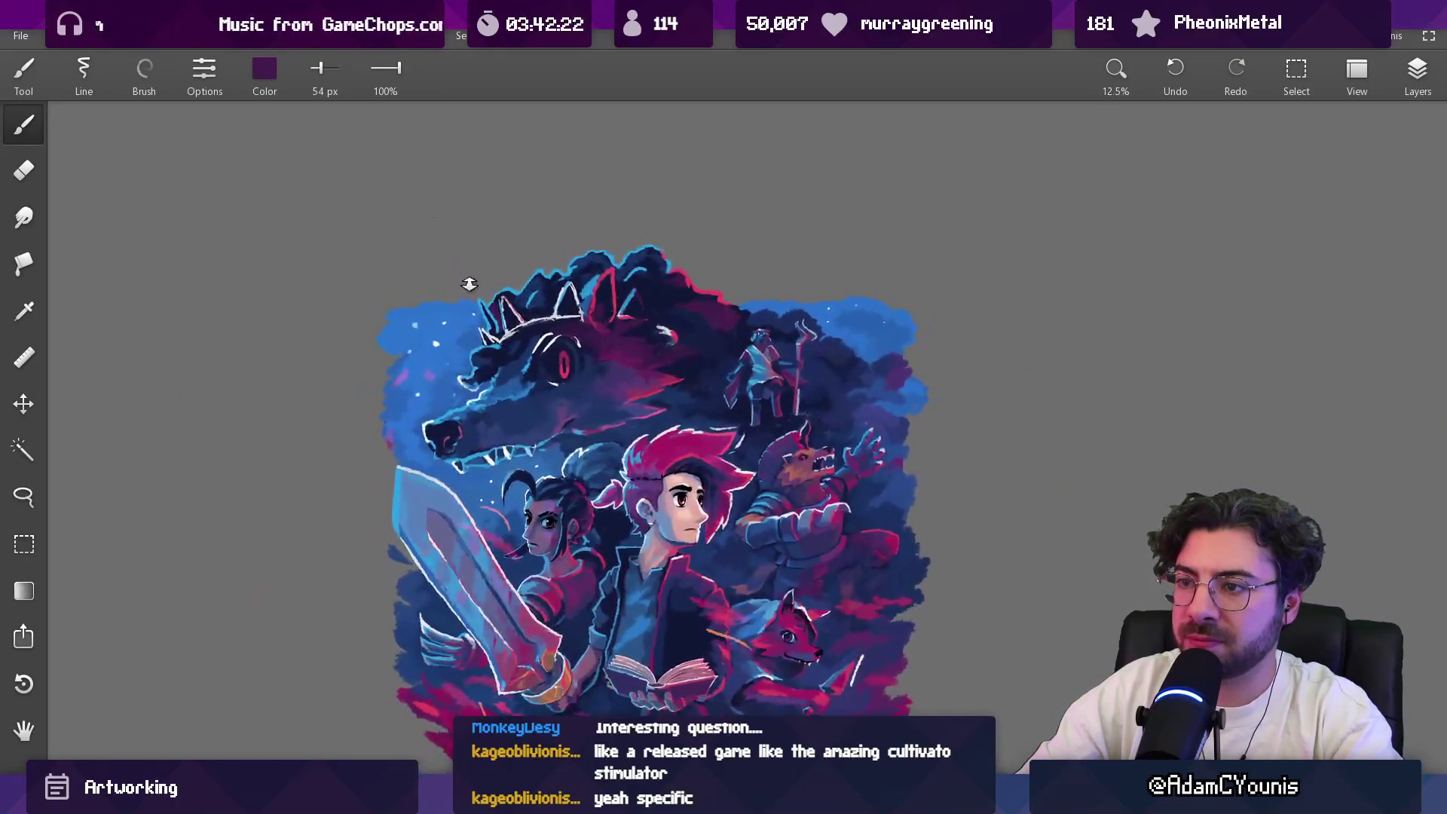
{"action": "scroll", "coordinate": [584, 294], "scroll_direction": "up", "scroll_amount": 5}
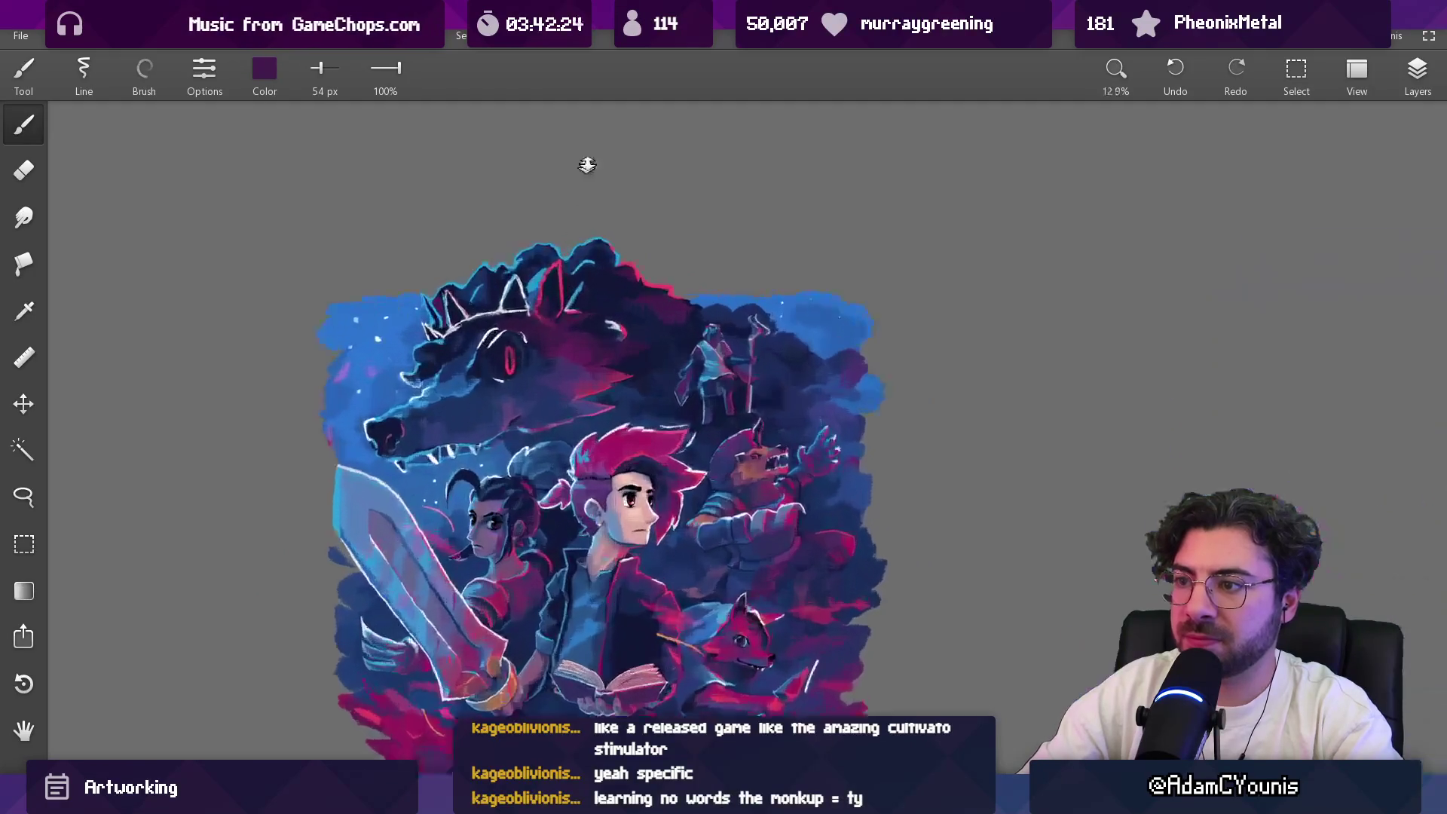
{"action": "left_click", "coordinate": [594, 297]}
{"action": "mouse_move", "coordinate": [594, 298]}
{"action": "left_mouse_down"}
{"action": "mouse_move", "coordinate": [578, 282]}
{"action": "mouse_move", "coordinate": [578, 575]}
{"action": "left_mouse_up"}
{"action": "key", "text": "bracketright"}
{"action": "key", "text": "bracketright"}
{"action": "key", "text": "bracketright"}
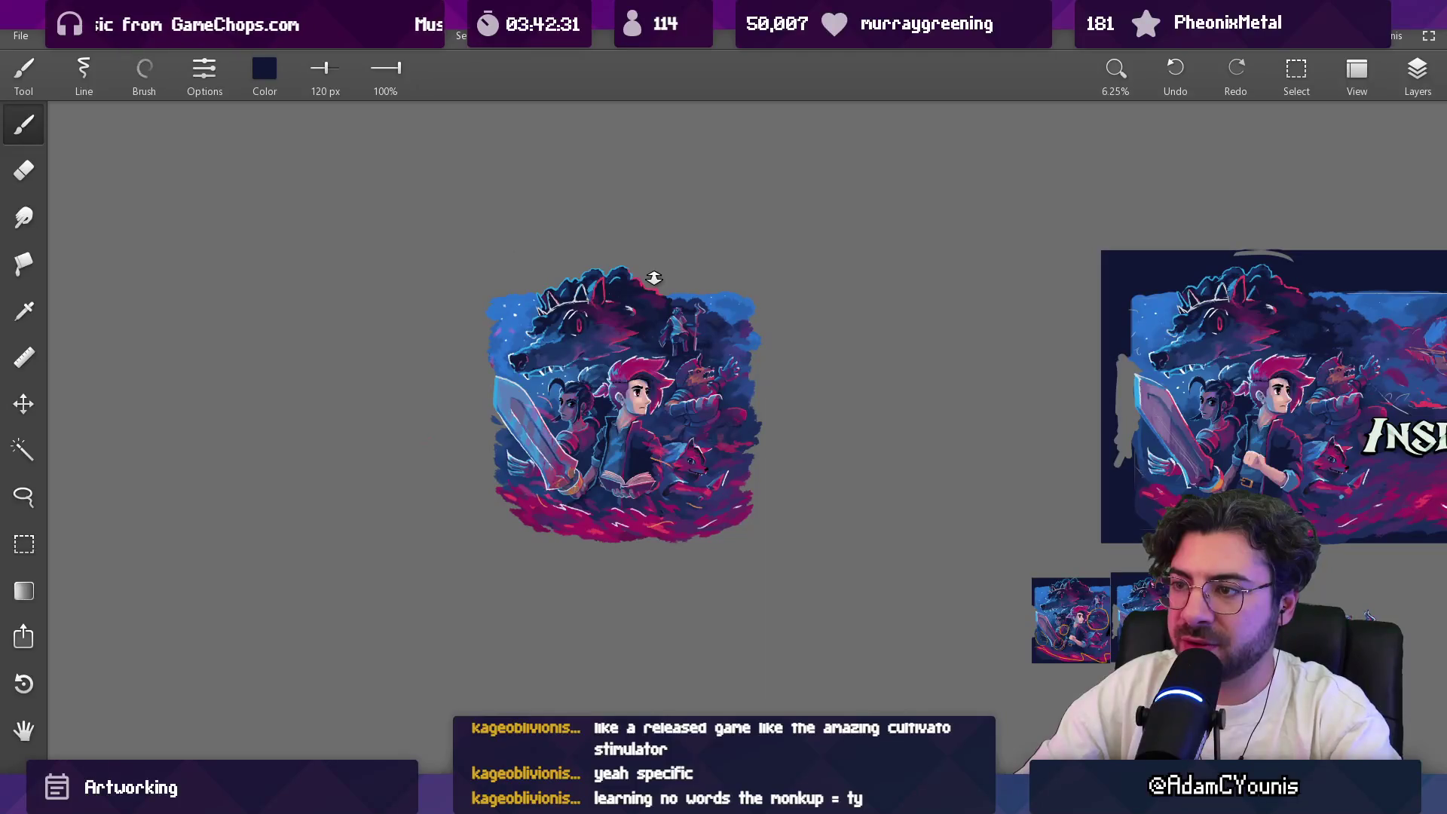
Step: Sample light blue, then dark blue from the wolf's head, shrinking the brush to 57 then 43 px
{"action": "left_click_drag", "start_coordinate": [539, 272], "coordinate": [495, 178]}
{"action": "left_click", "coordinate": [532, 319], "text": "alt"}
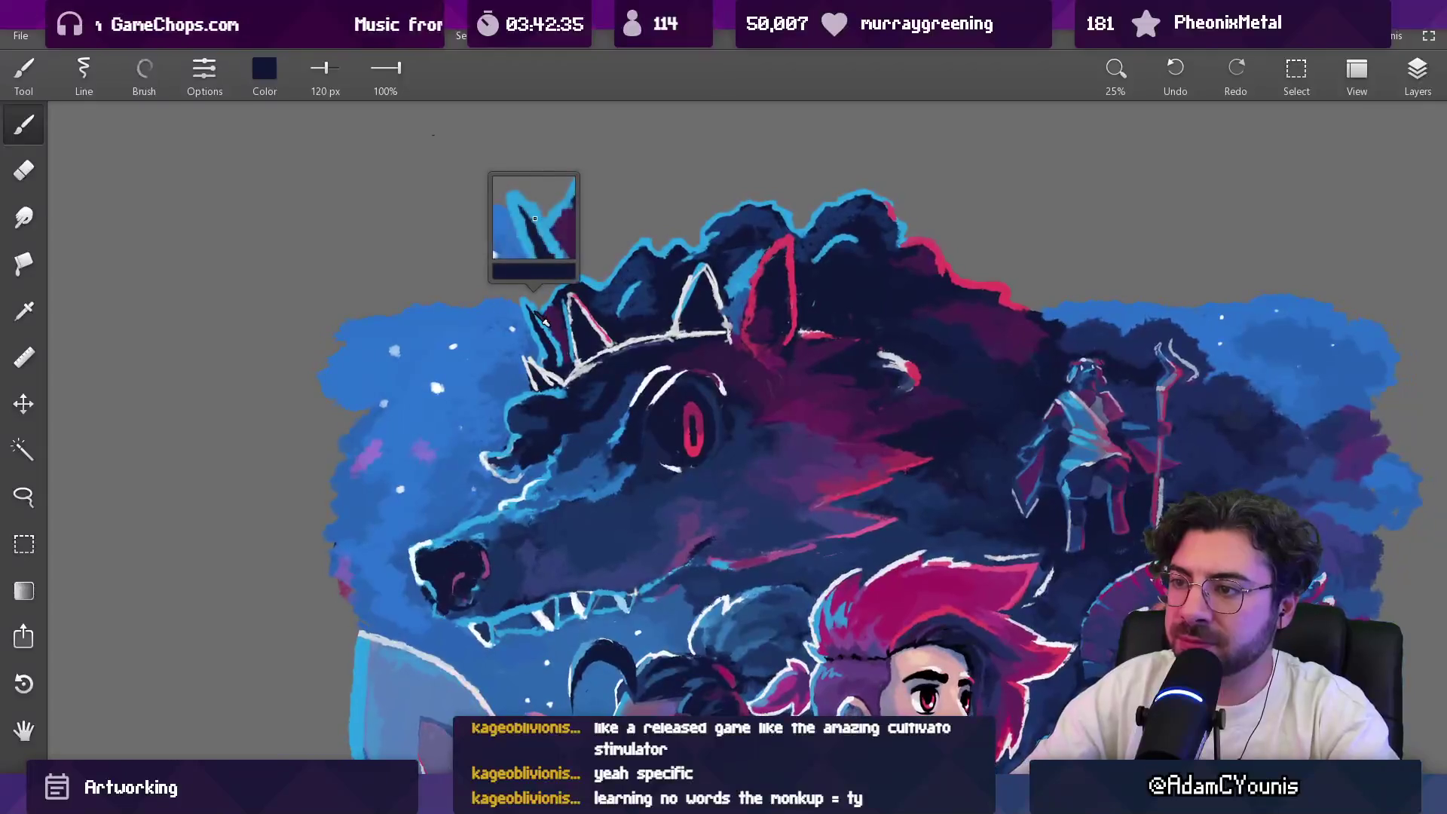
{"action": "key", "text": "bracketleft"}
{"action": "key", "text": "bracketleft"}
{"action": "key", "text": "bracketleft"}
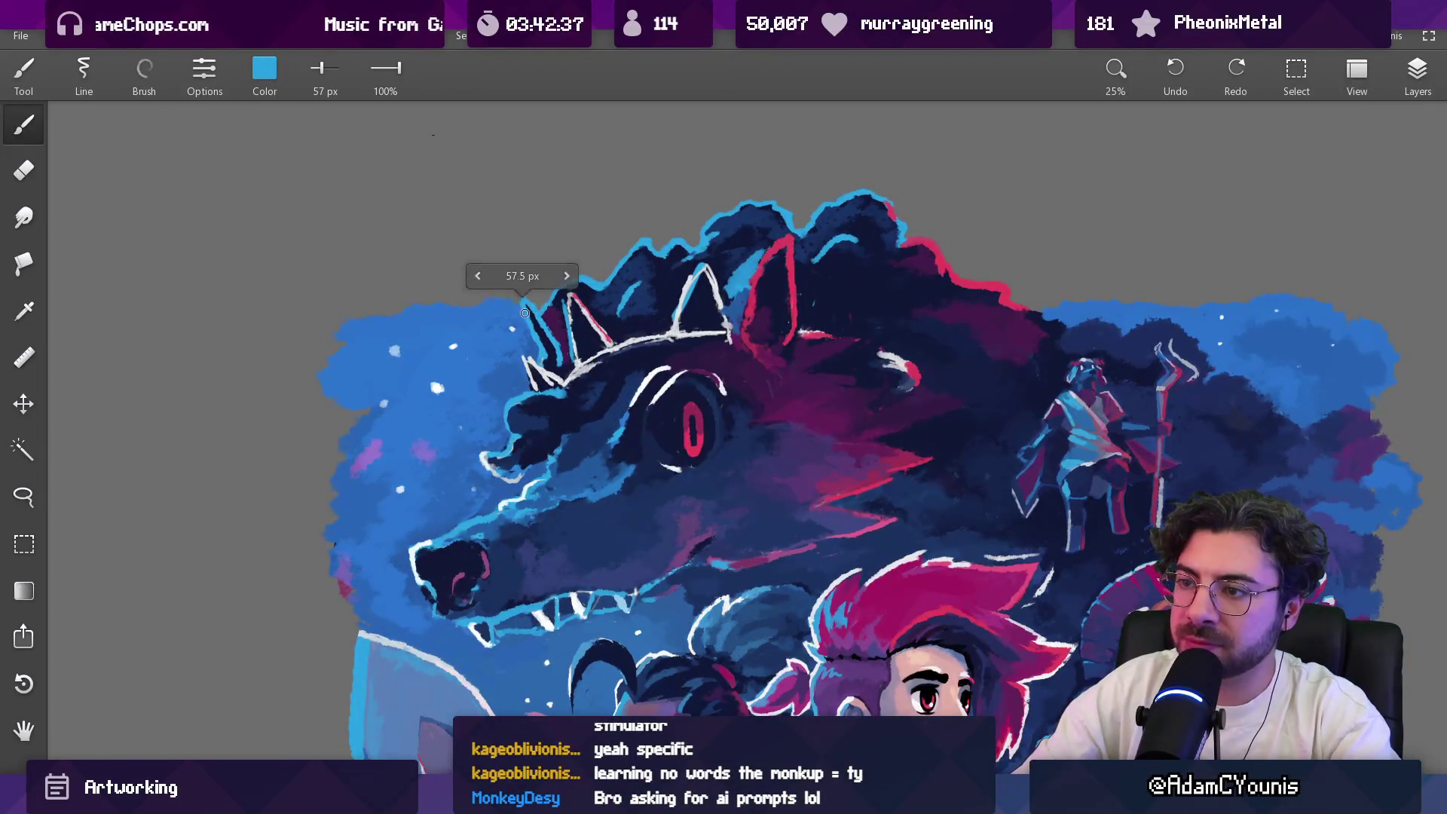
{"action": "mouse_move", "coordinate": [543, 325]}
{"action": "left_mouse_down"}
{"action": "mouse_move", "coordinate": [578, 406]}
{"action": "mouse_move", "coordinate": [552, 322]}
{"action": "left_mouse_up"}
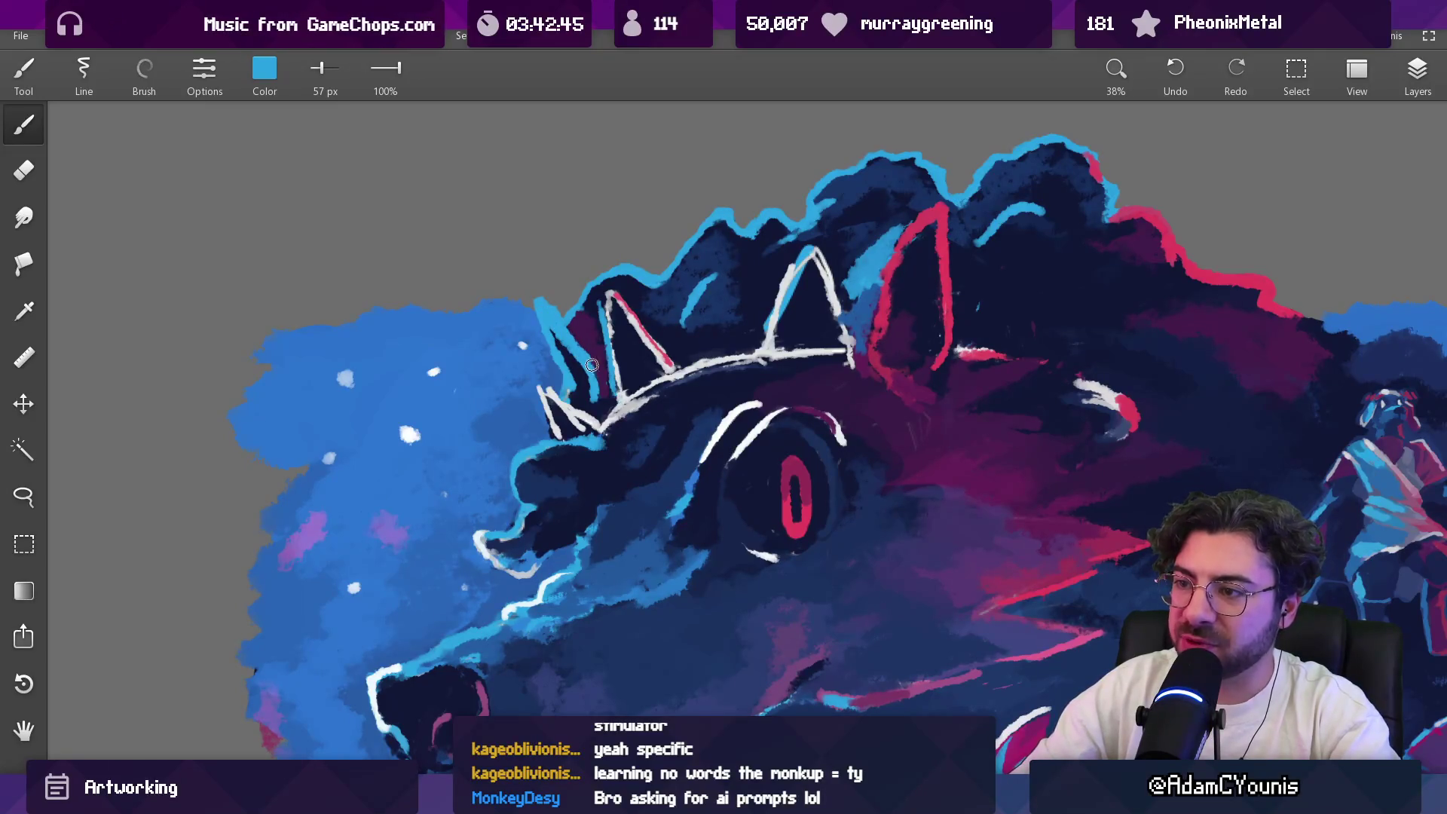
{"action": "mouse_move", "coordinate": [587, 349]}
{"action": "left_mouse_down"}
{"action": "mouse_move", "coordinate": [539, 342]}
{"action": "mouse_move", "coordinate": [849, 210]}
{"action": "mouse_move", "coordinate": [870, 321]}
{"action": "left_mouse_up"}
{"action": "key", "text": "bracketleft"}
{"action": "key", "text": "bracketleft"}
{"action": "key", "text": "bracketleft"}
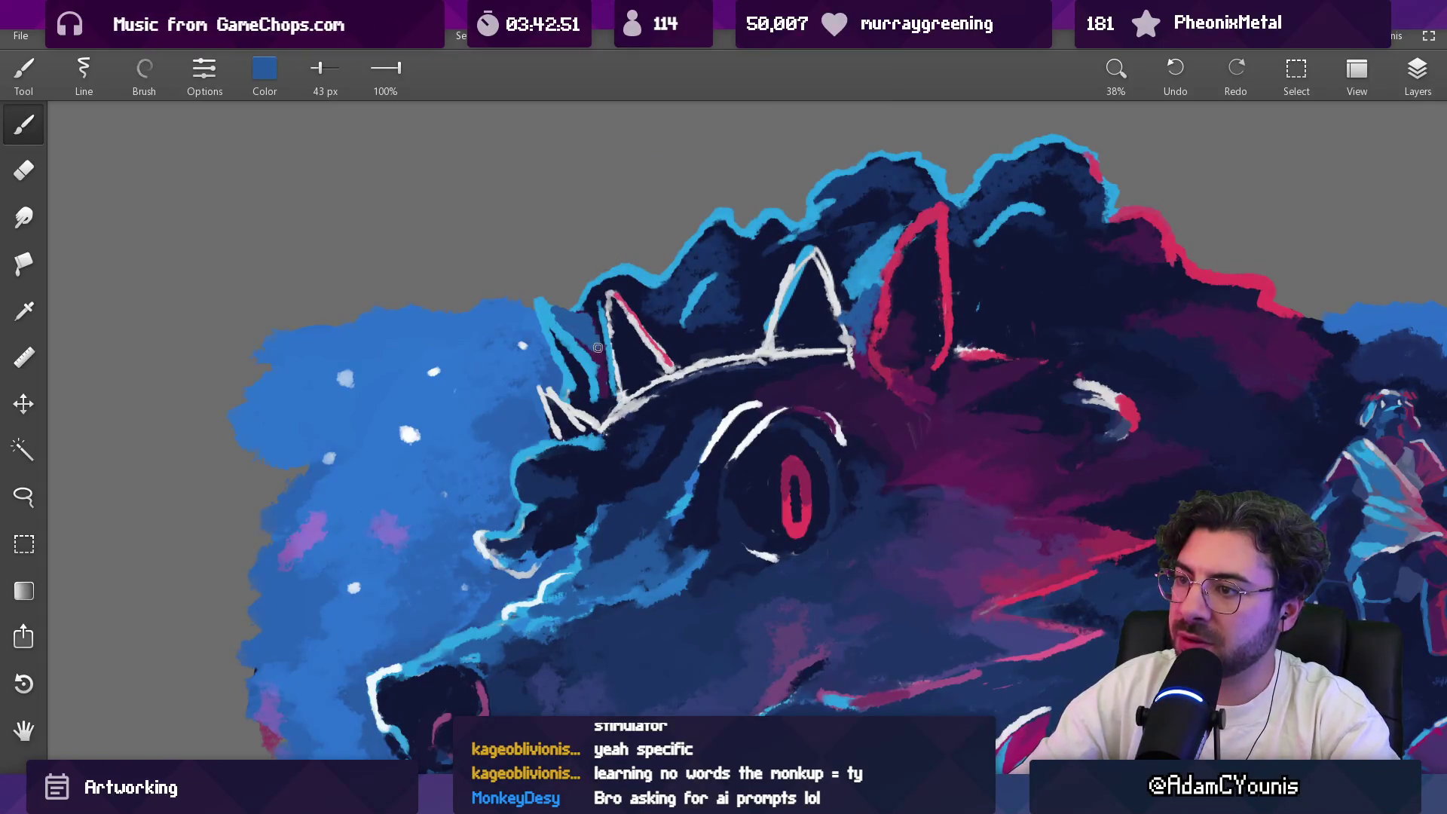
{"action": "scroll", "coordinate": [570, 317], "scroll_direction": "down", "scroll_amount": 5}
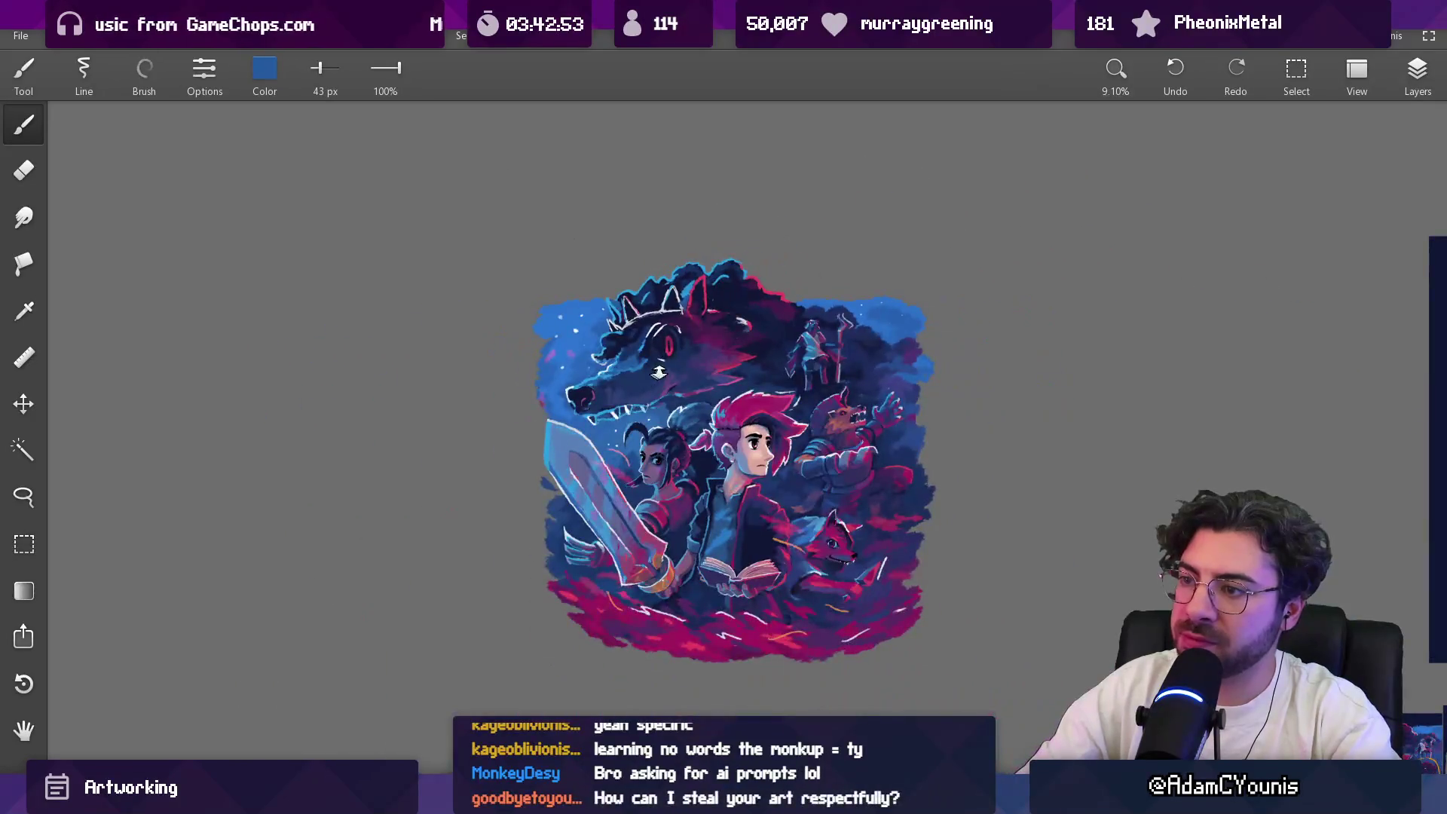
Step: Paint dark purple over the faint light scratches by the wolf's eye and enlarge the brush to 68 px
{"action": "scroll", "coordinate": [623, 270], "scroll_direction": "up", "scroll_amount": 3}
{"action": "left_click_drag", "start_coordinate": [832, 273], "coordinate": [831, 387]}
{"action": "scroll", "coordinate": [727, 322], "scroll_direction": "up", "scroll_amount": 5}
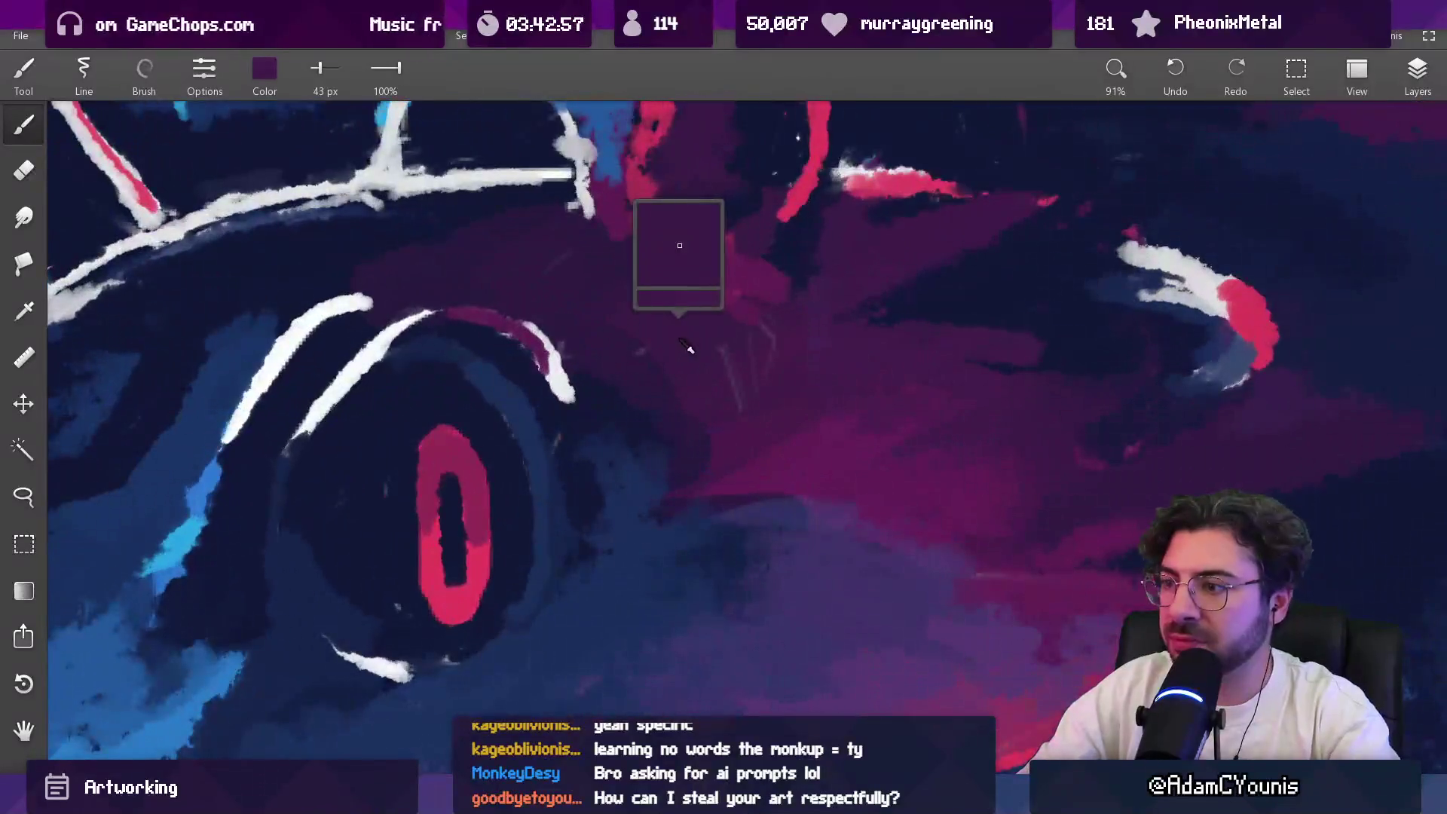
{"action": "mouse_move", "coordinate": [736, 370]}
{"action": "left_mouse_down"}
{"action": "mouse_move", "coordinate": [749, 345]}
{"action": "mouse_move", "coordinate": [729, 381]}
{"action": "left_mouse_up"}
{"action": "key", "text": "bracketright"}
Step: Sample darker purples and dark navy from the wolf's face, shrinking the brush to 42 px
{"action": "left_click_drag", "start_coordinate": [641, 359], "coordinate": [626, 340]}
{"action": "left_click_drag", "start_coordinate": [798, 355], "coordinate": [731, 323]}
{"action": "left_click_drag", "start_coordinate": [569, 279], "coordinate": [566, 293]}
{"action": "left_click_drag", "start_coordinate": [579, 423], "coordinate": [573, 437]}
{"action": "key", "text": "bracketleft"}
{"action": "key", "text": "bracketleft"}
{"action": "key", "text": "bracketleft"}
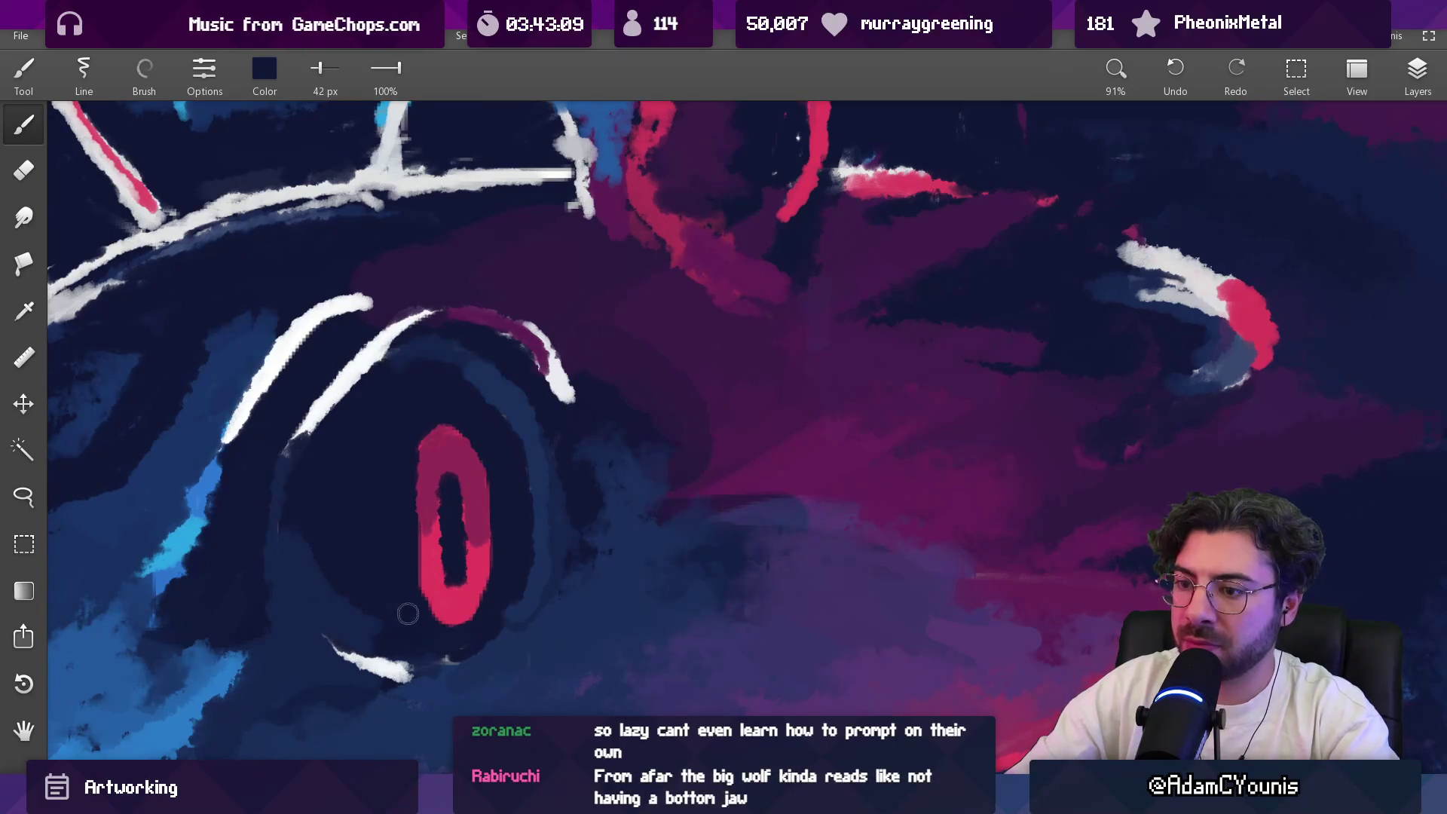
Step: Enlarge the brush to 63 px and sample white from the wolf's teeth
{"action": "scroll", "coordinate": [592, 452], "scroll_direction": "down", "scroll_amount": 5}
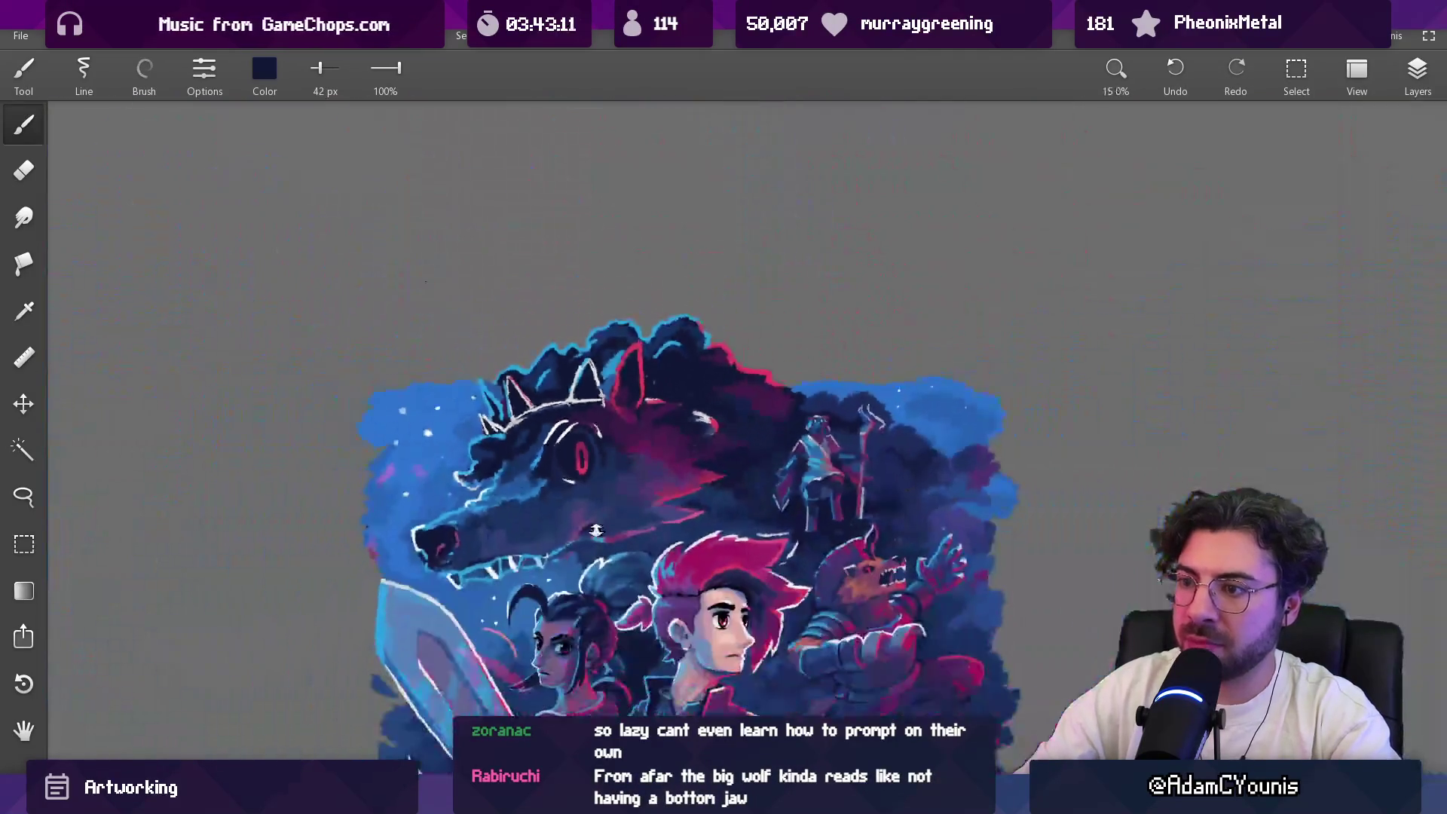
{"action": "scroll", "coordinate": [637, 310], "scroll_direction": "up", "scroll_amount": 3}
{"action": "scroll", "coordinate": [638, 309], "scroll_direction": "up", "scroll_amount": 2}
{"action": "key", "text": "bracketright"}
{"action": "key", "text": "bracketright"}
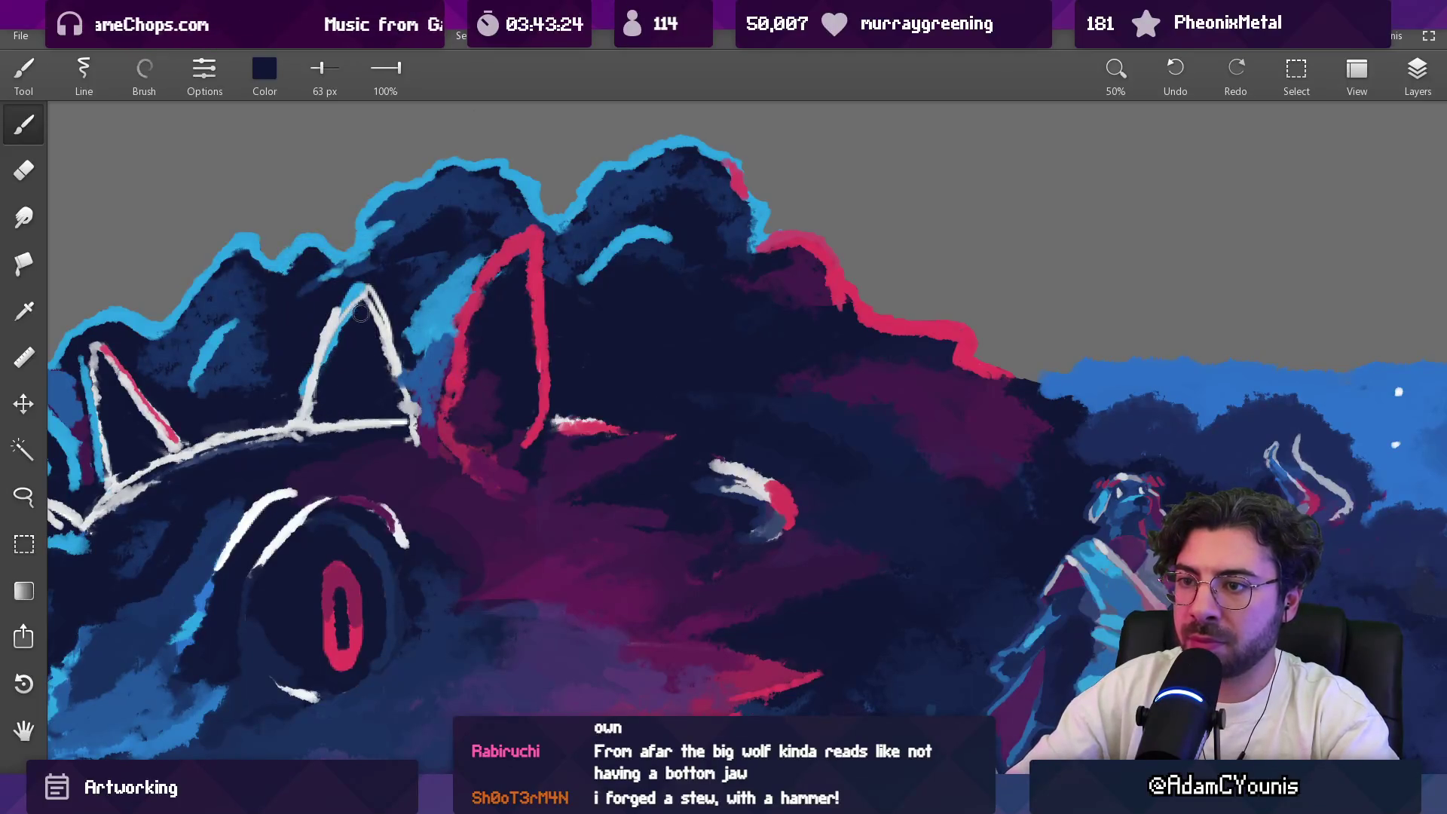
{"action": "scroll", "coordinate": [544, 260], "scroll_direction": "down", "scroll_amount": 5}
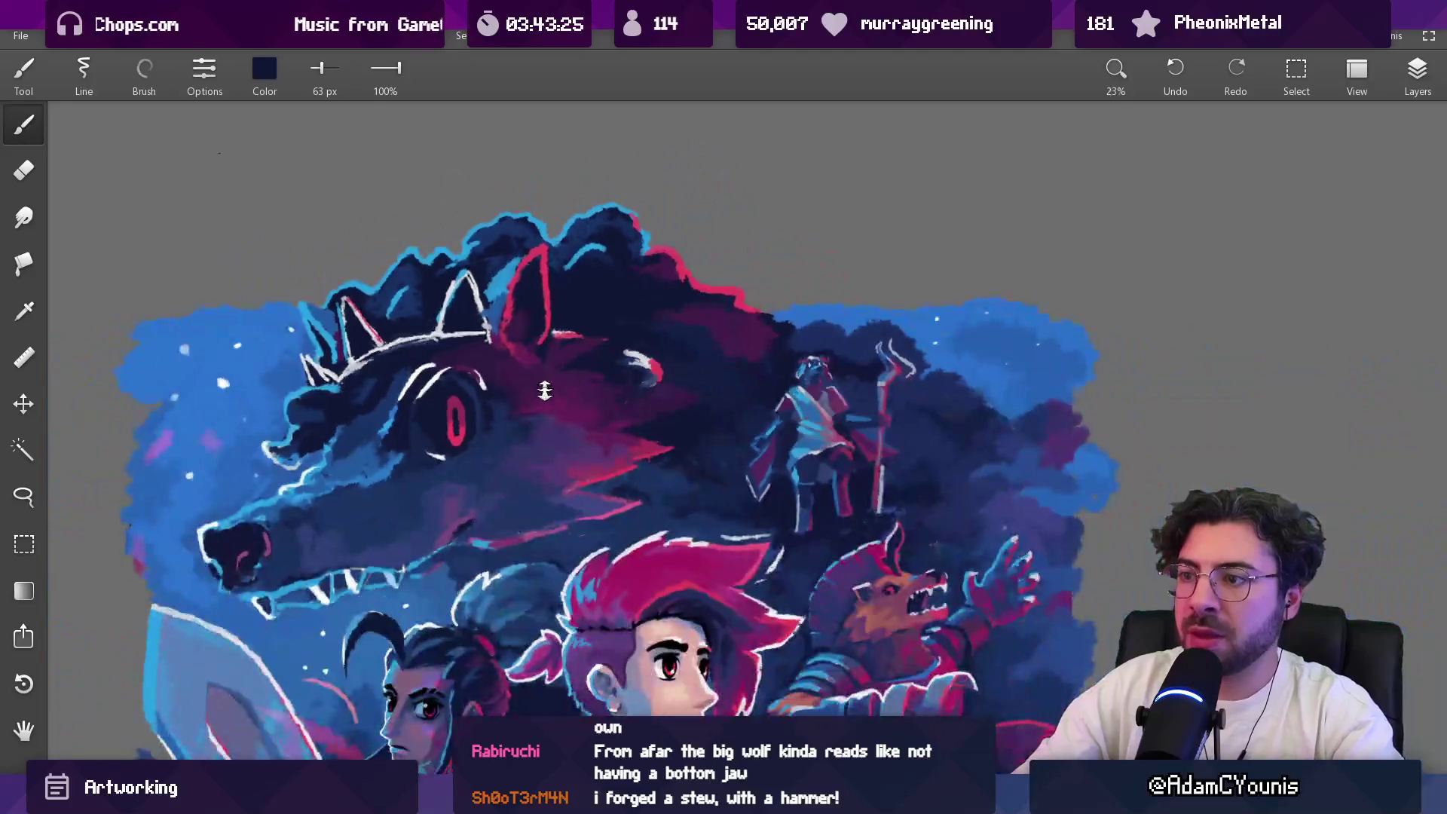
{"action": "left_click_drag", "start_coordinate": [537, 290], "coordinate": [525, 242]}
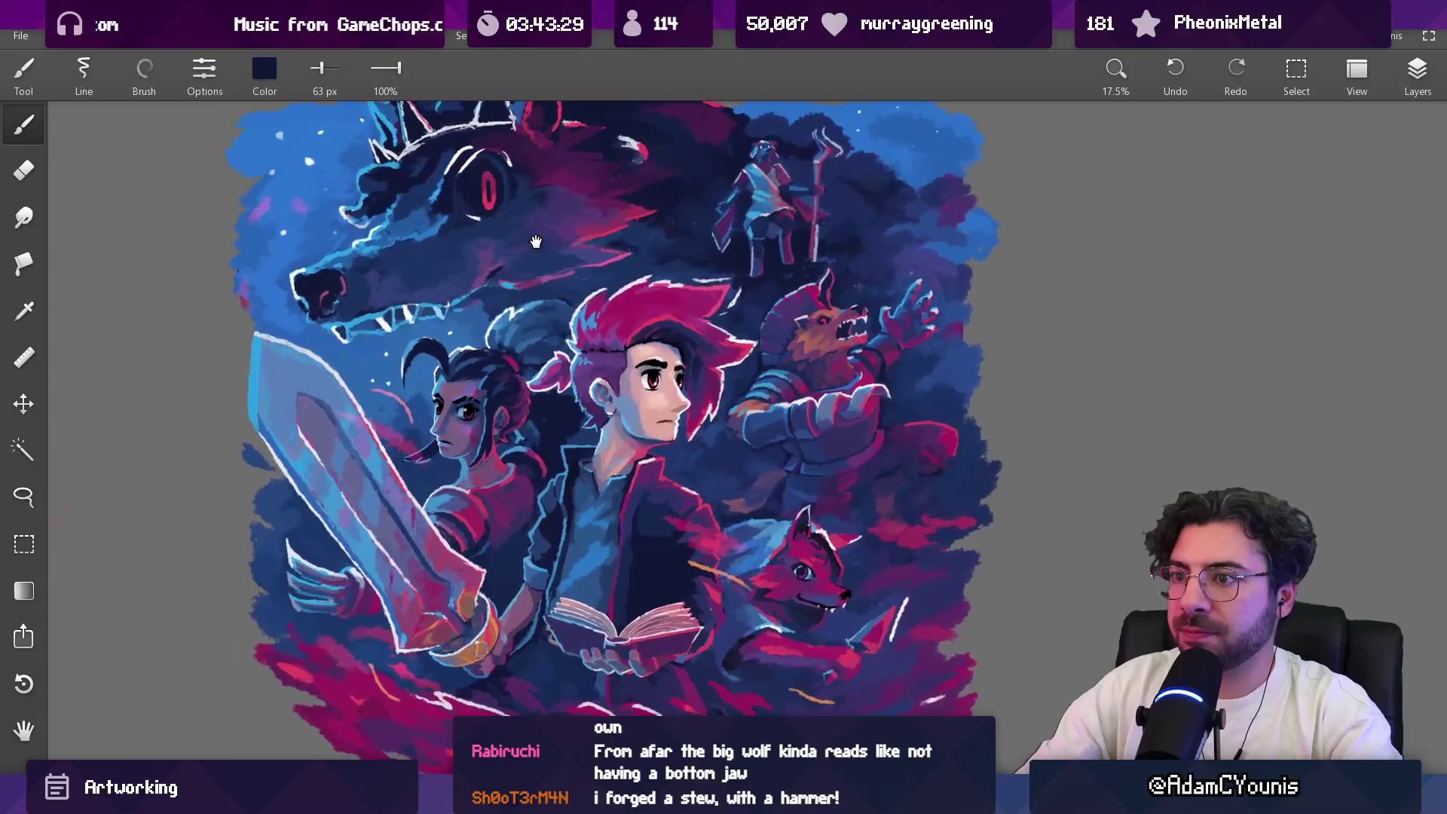
{"action": "scroll", "coordinate": [525, 242], "scroll_direction": "up", "scroll_amount": 6}
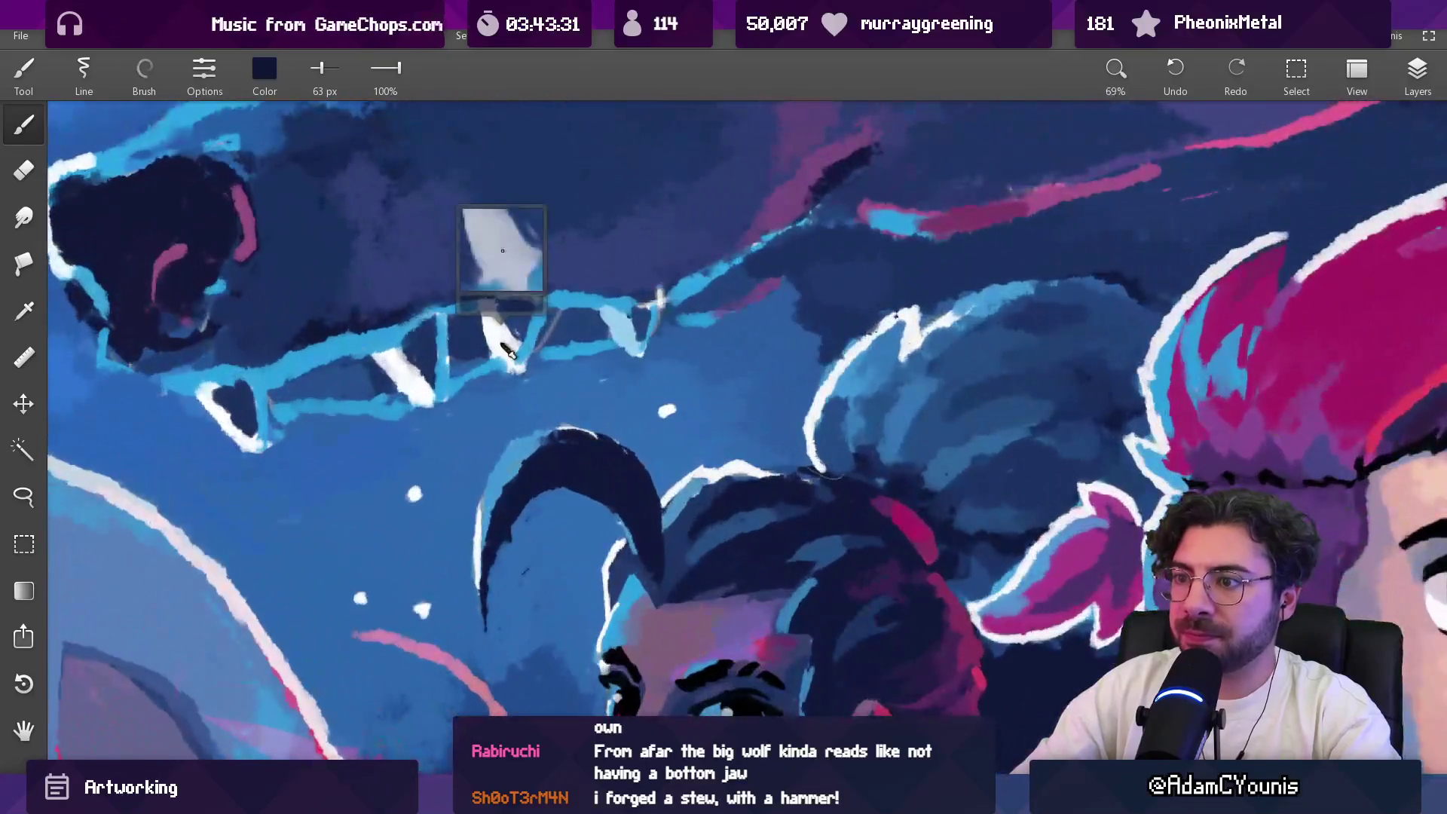
{"action": "left_click", "coordinate": [503, 347]}
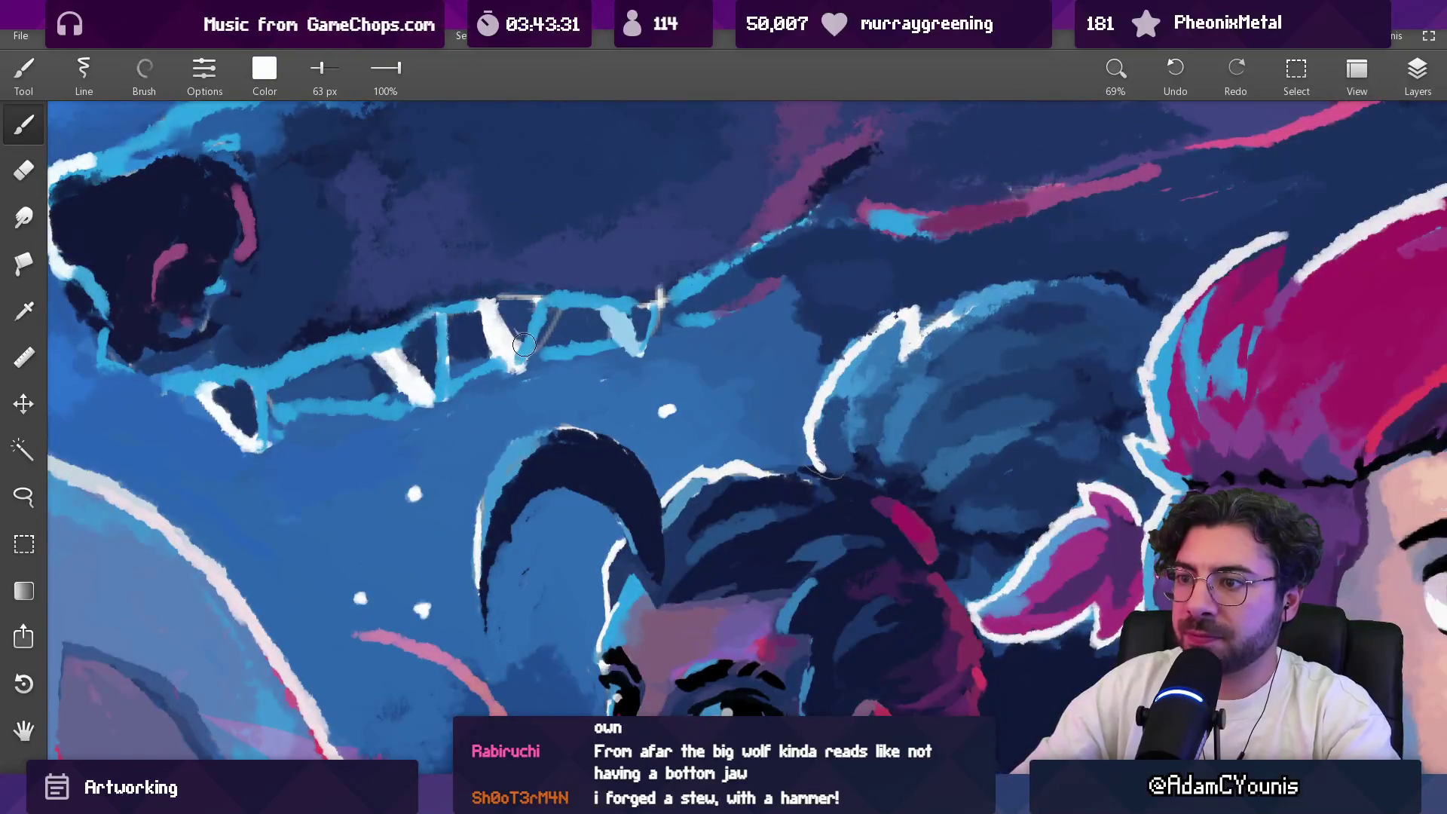
Step: Sample dark blues and navy near the wolf's jaw and a light grey from its teeth
{"action": "left_click", "coordinate": [532, 357]}
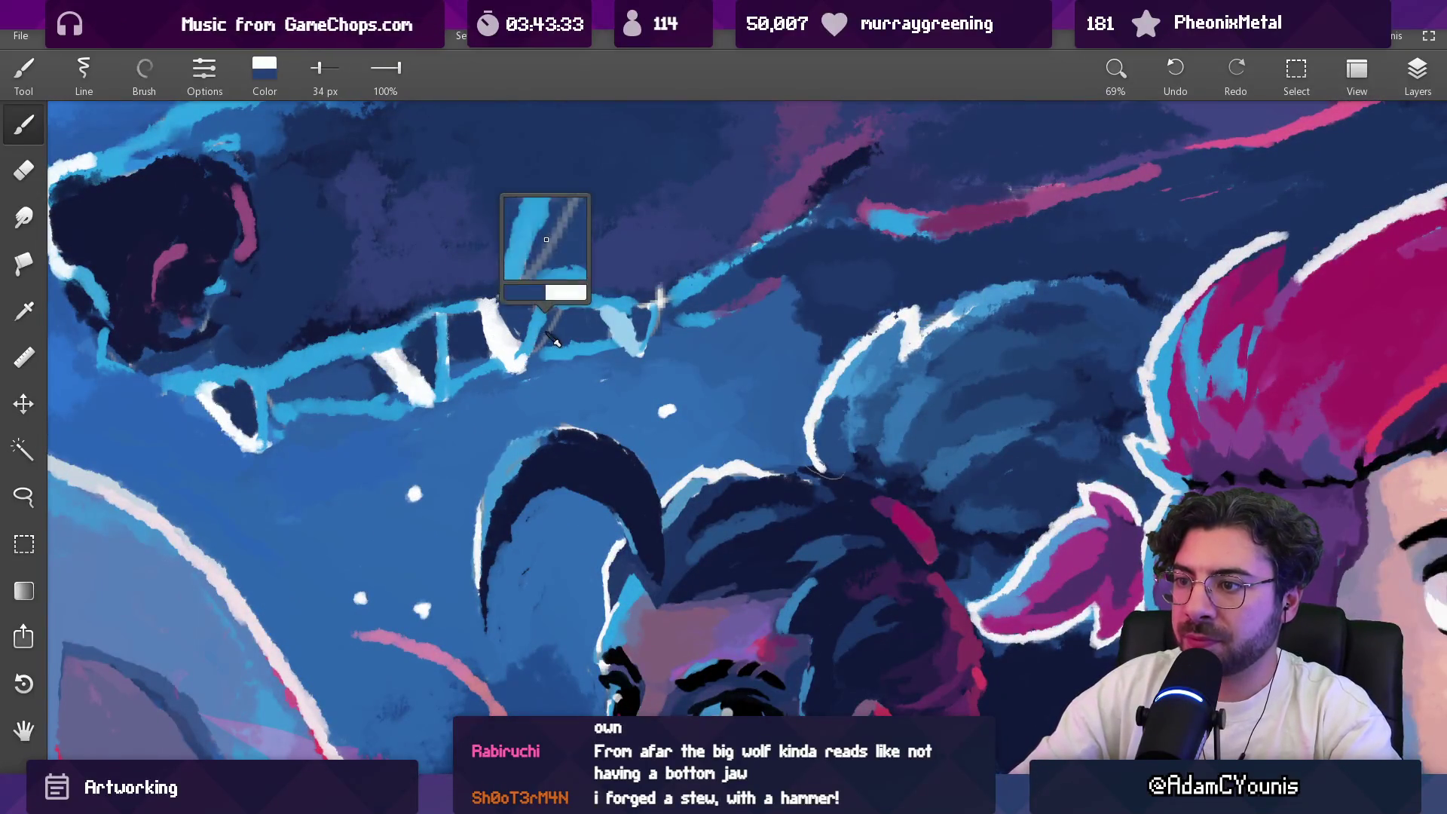
{"action": "left_click", "coordinate": [642, 309]}
{"action": "left_click_drag", "start_coordinate": [657, 315], "coordinate": [535, 304]}
{"action": "mouse_move", "coordinate": [675, 295]}
{"action": "left_mouse_down"}
{"action": "mouse_move", "coordinate": [688, 316]}
{"action": "mouse_move", "coordinate": [633, 332]}
{"action": "mouse_move", "coordinate": [491, 294]}
{"action": "mouse_move", "coordinate": [518, 326]}
{"action": "left_mouse_up"}
{"action": "mouse_move", "coordinate": [446, 360]}
{"action": "left_mouse_down"}
{"action": "mouse_move", "coordinate": [413, 369]}
{"action": "mouse_move", "coordinate": [455, 324]}
{"action": "mouse_move", "coordinate": [443, 346]}
{"action": "mouse_move", "coordinate": [516, 317]}
{"action": "mouse_move", "coordinate": [543, 331]}
{"action": "mouse_move", "coordinate": [536, 374]}
{"action": "left_mouse_up"}
{"action": "key", "text": "Home"}
Step: Sample light cyan for the jaw outline and enlarge the brush to 41, then 82 px
{"action": "scroll", "coordinate": [450, 336], "scroll_direction": "up", "scroll_amount": 5}
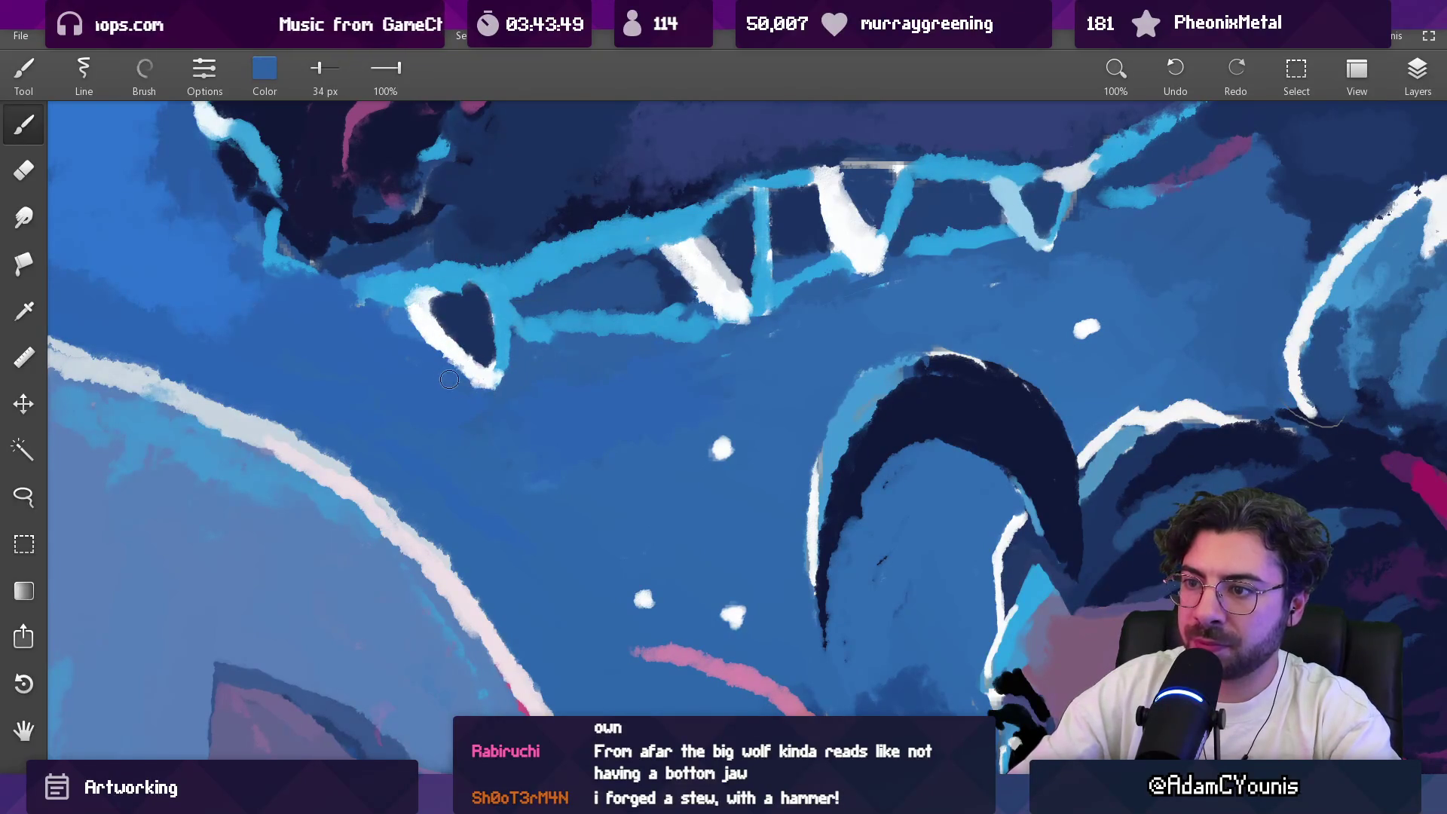
{"action": "mouse_move", "coordinate": [278, 253]}
{"action": "left_mouse_down"}
{"action": "mouse_move", "coordinate": [290, 300]}
{"action": "mouse_move", "coordinate": [399, 346]}
{"action": "left_mouse_up"}
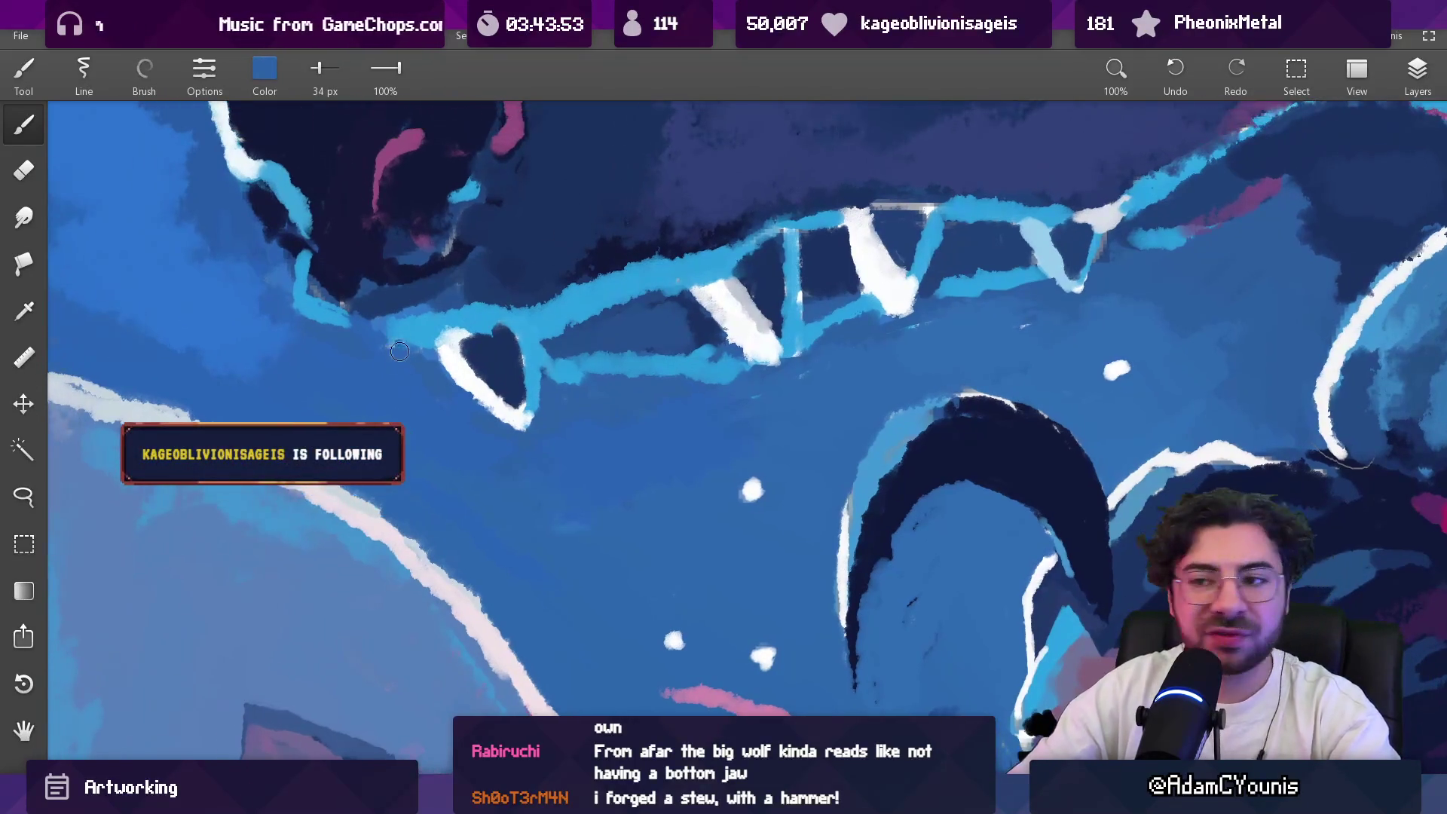
{"action": "key", "text": "bracketright"}
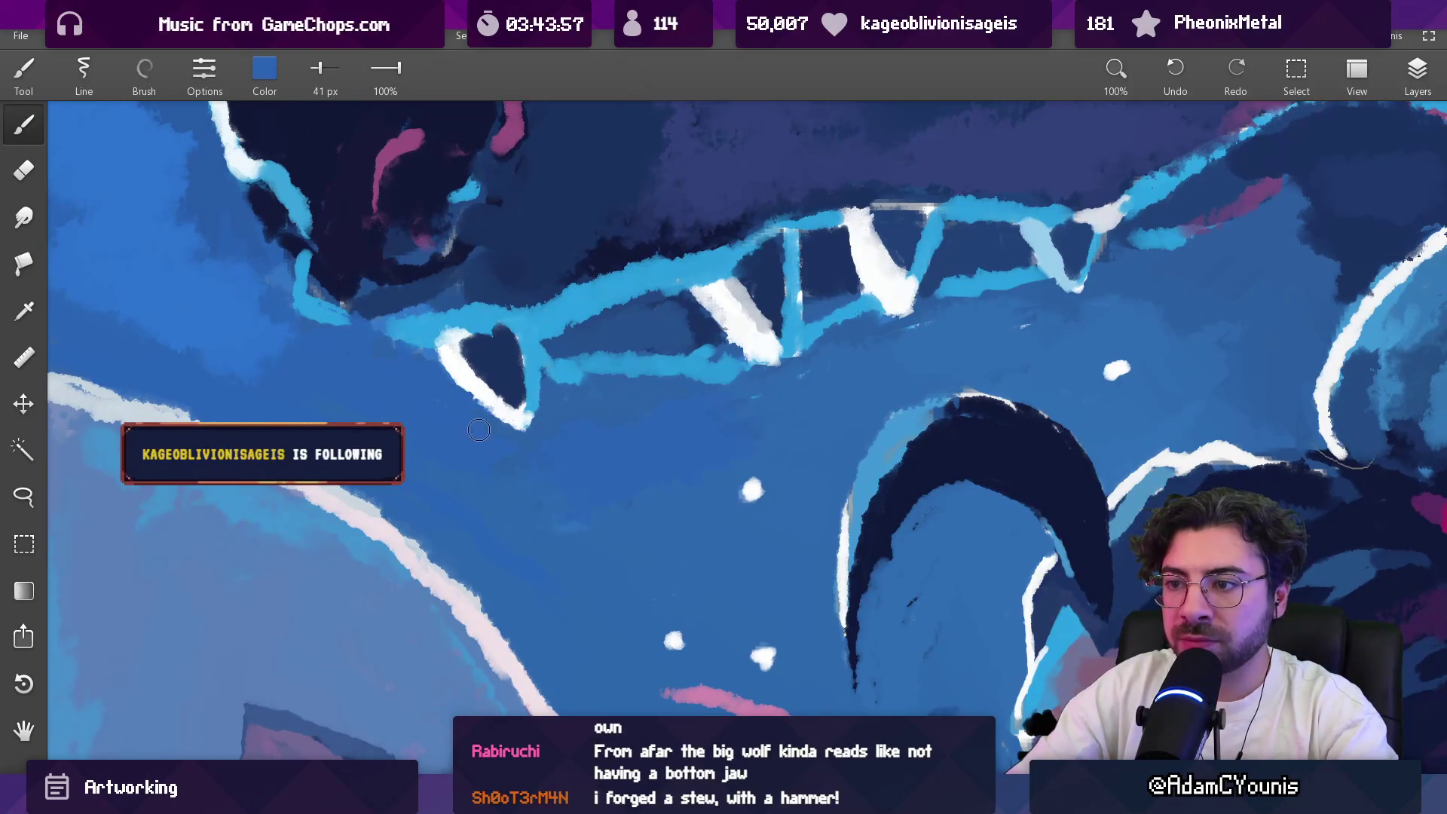
{"action": "key", "text": "bracketright"}
{"action": "key", "text": "bracketright"}
{"action": "key", "text": "bracketright"}
{"action": "key", "text": "bracketright"}
{"action": "key", "text": "bracketright"}
{"action": "key", "text": "bracketright"}
{"action": "scroll", "coordinate": [407, 444], "scroll_direction": "left", "scroll_amount": 5}
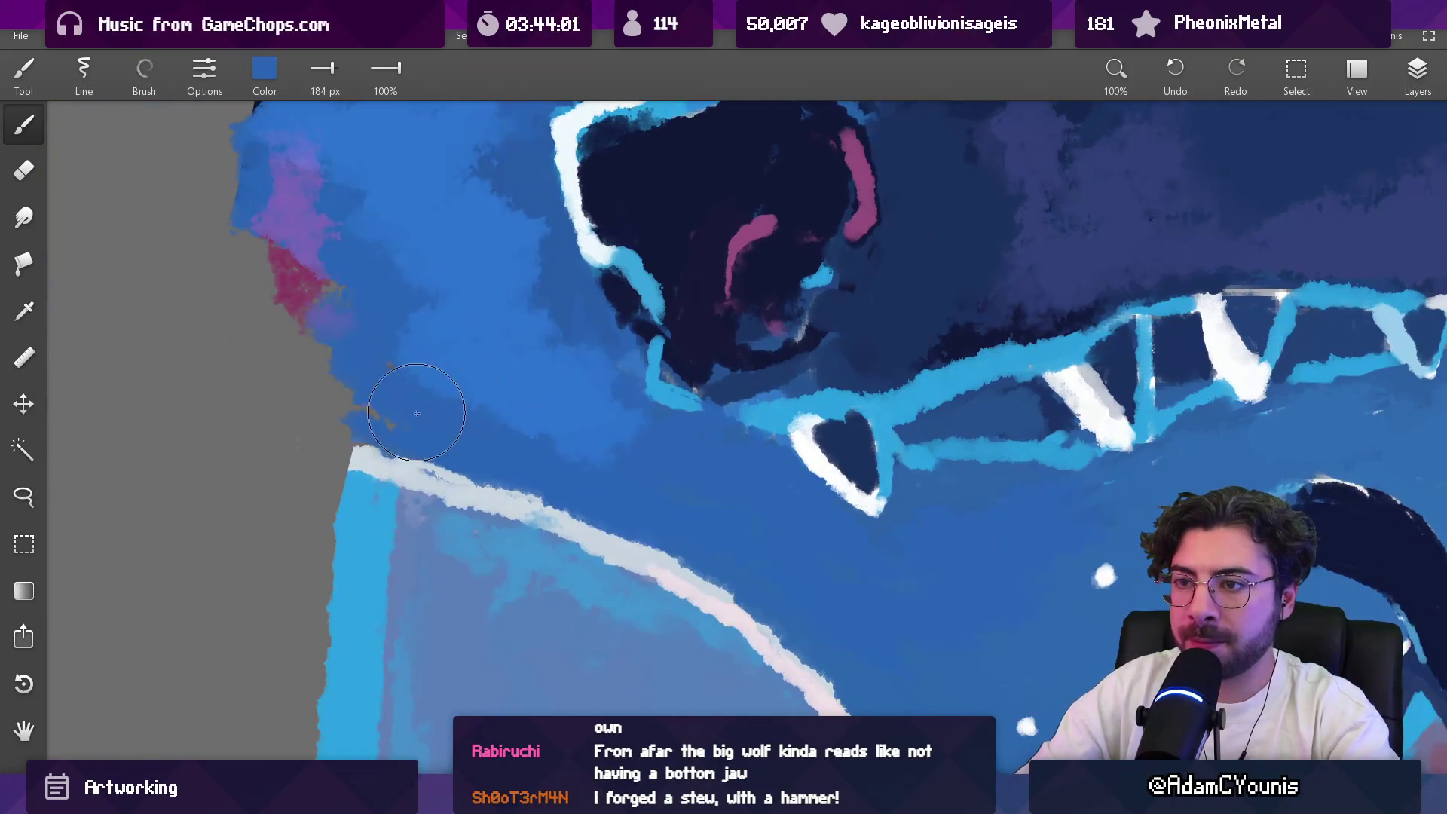
{"action": "scroll", "coordinate": [420, 417], "scroll_direction": "down", "scroll_amount": 10}
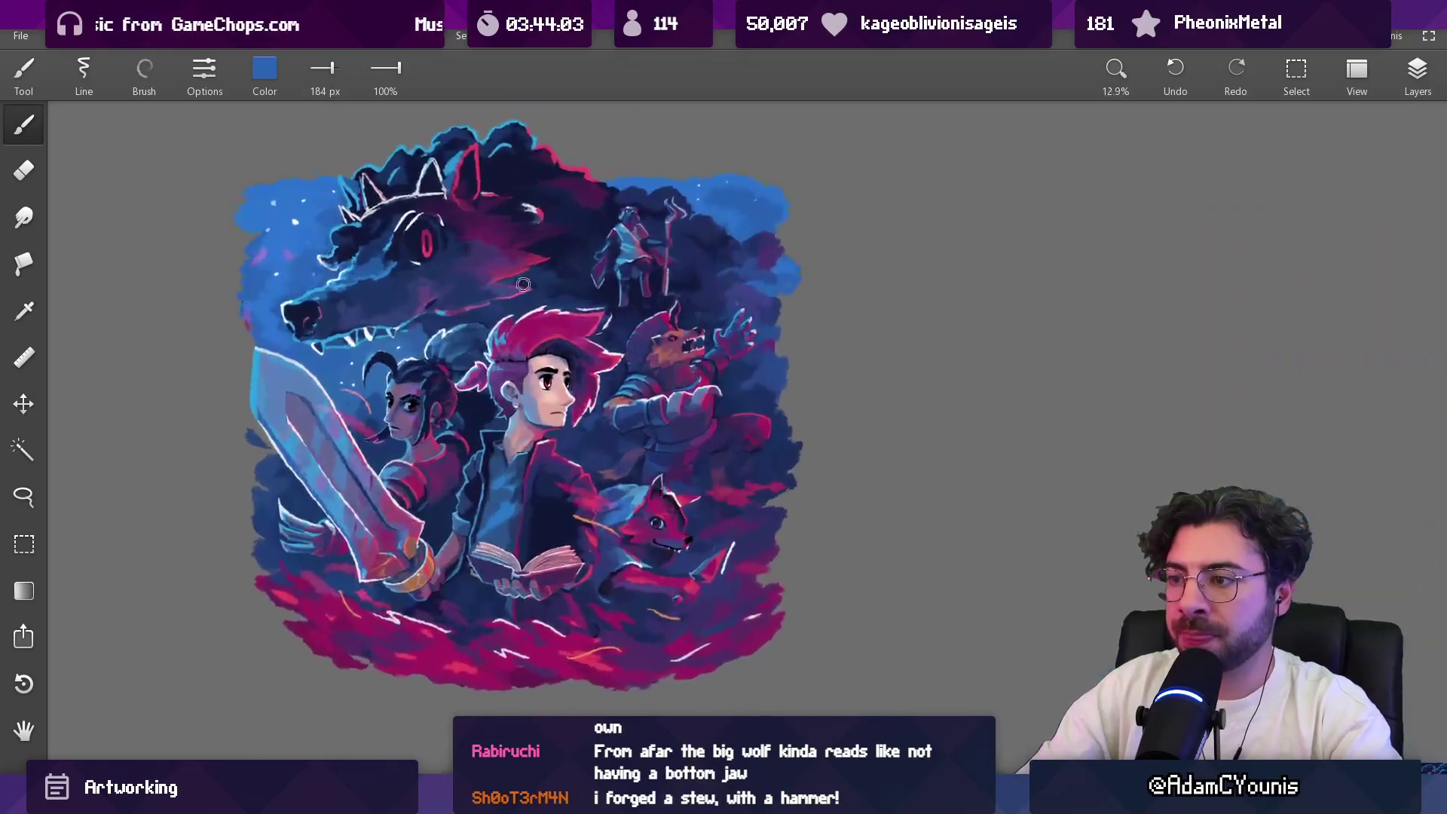
Step: Sample pink from the hero's chin and resize the brush from 24 to 62, then 47 px
{"action": "scroll", "coordinate": [553, 321], "scroll_direction": "up", "scroll_amount": 1}
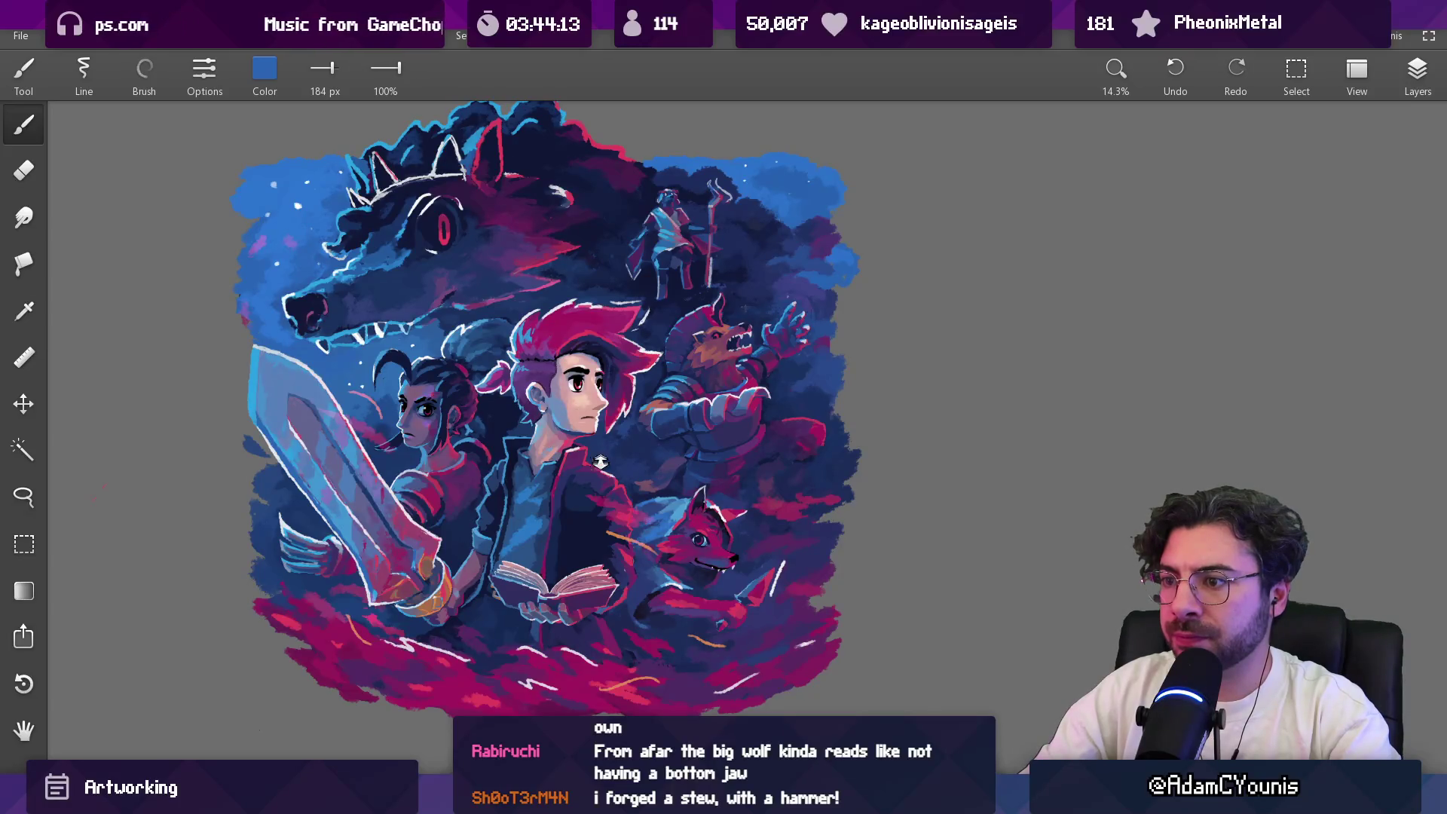
{"action": "scroll", "coordinate": [600, 459], "scroll_direction": "up", "scroll_amount": 5}
{"action": "left_click", "coordinate": [478, 390], "text": "alt"}
{"action": "key", "text": "bracketleft"}
{"action": "key", "text": "bracketleft"}
{"action": "key", "text": "bracketleft"}
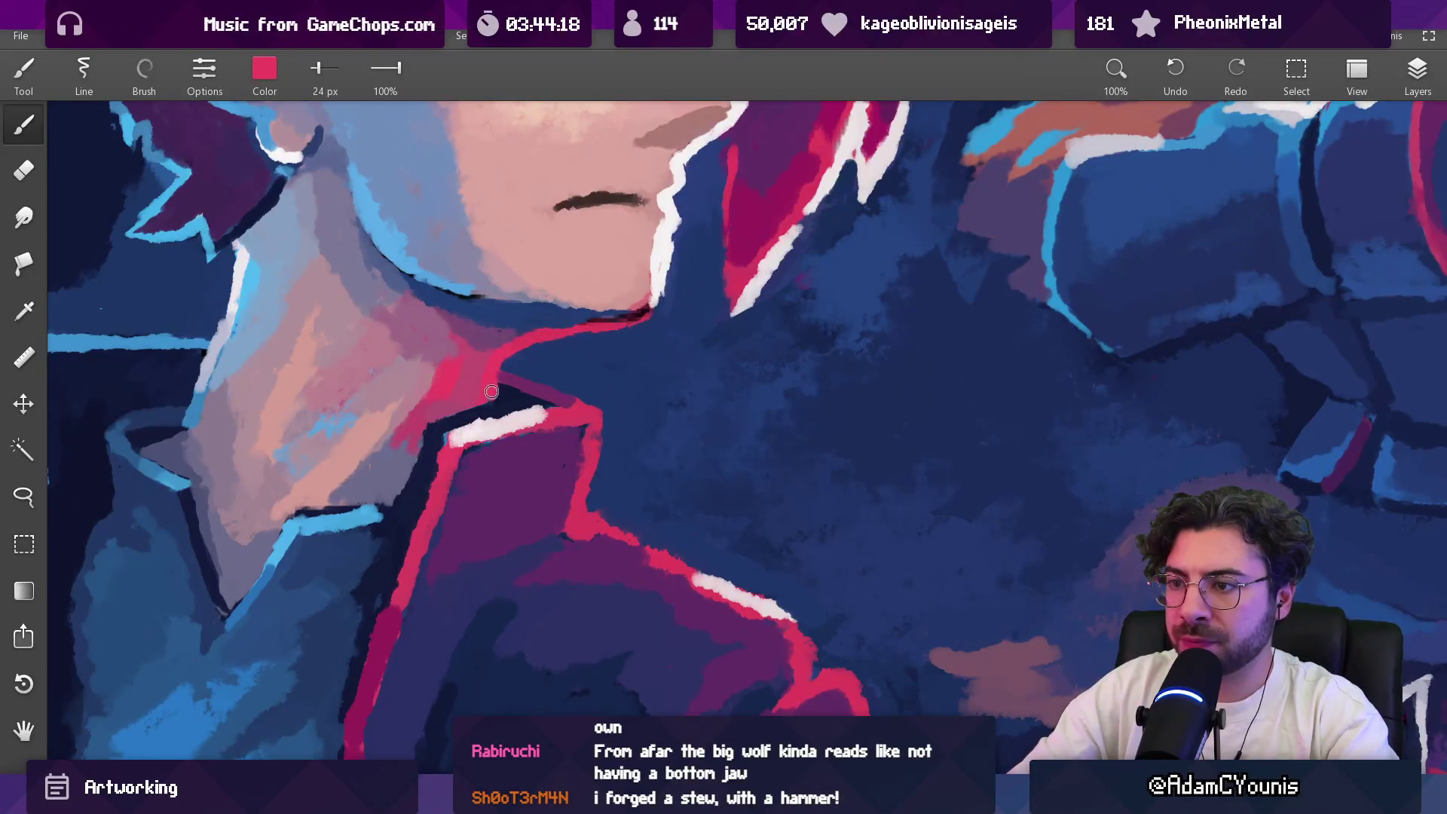
{"action": "scroll", "coordinate": [502, 513], "scroll_direction": "down", "scroll_amount": 6}
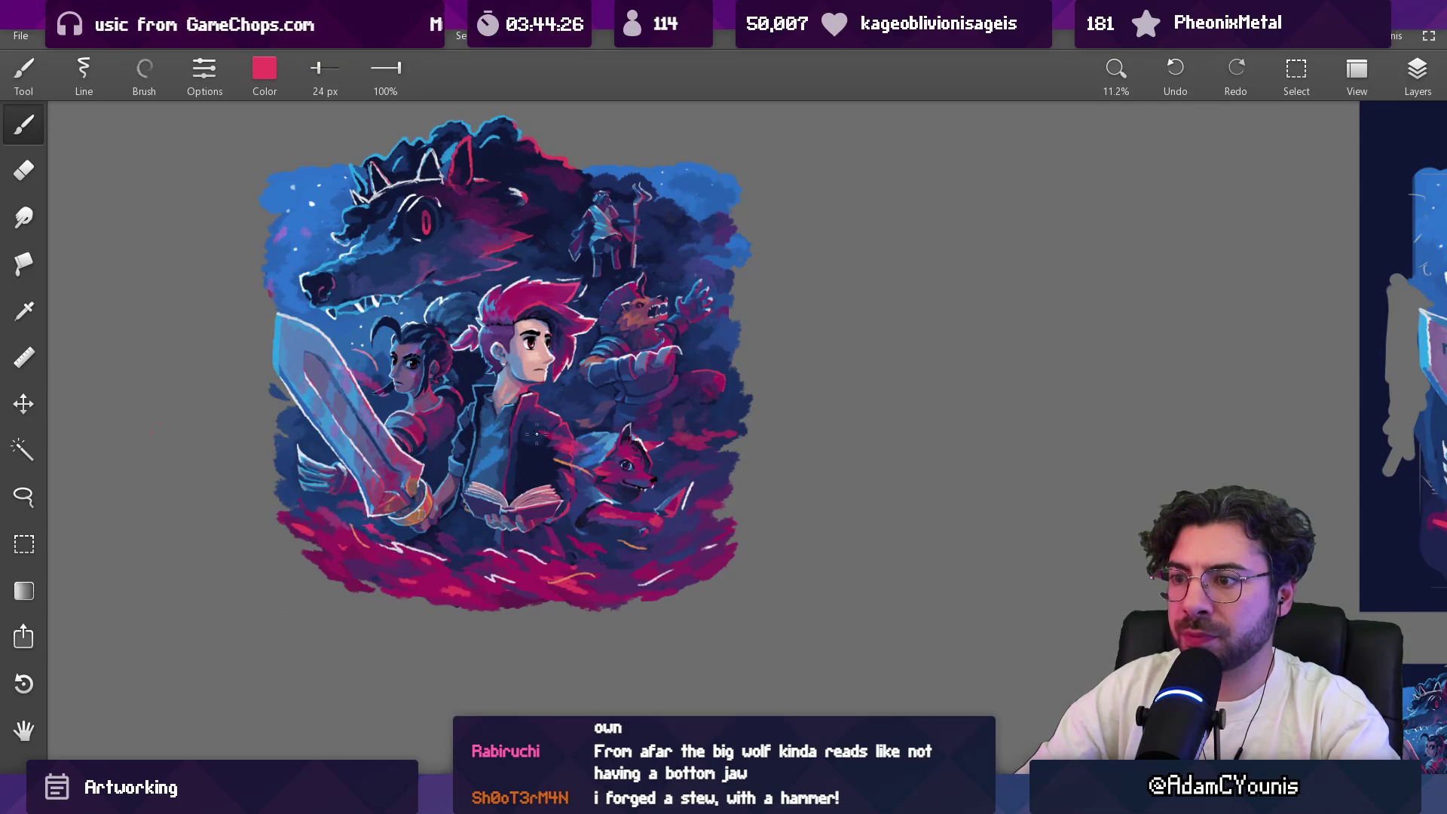
{"action": "scroll", "coordinate": [536, 432], "scroll_direction": "up", "scroll_amount": 5}
{"action": "key", "text": "bracketright"}
{"action": "key", "text": "bracketright"}
{"action": "key", "text": "bracketleft"}
{"action": "key", "text": "bracketleft"}
Step: Sample red from the painting, then a colour near the open book for touch-ups
{"action": "left_click", "coordinate": [573, 426], "text": "alt"}
{"action": "scroll", "coordinate": [569, 509], "scroll_direction": "down", "scroll_amount": 5}
{"action": "scroll", "coordinate": [570, 509], "scroll_direction": "down", "scroll_amount": 2}
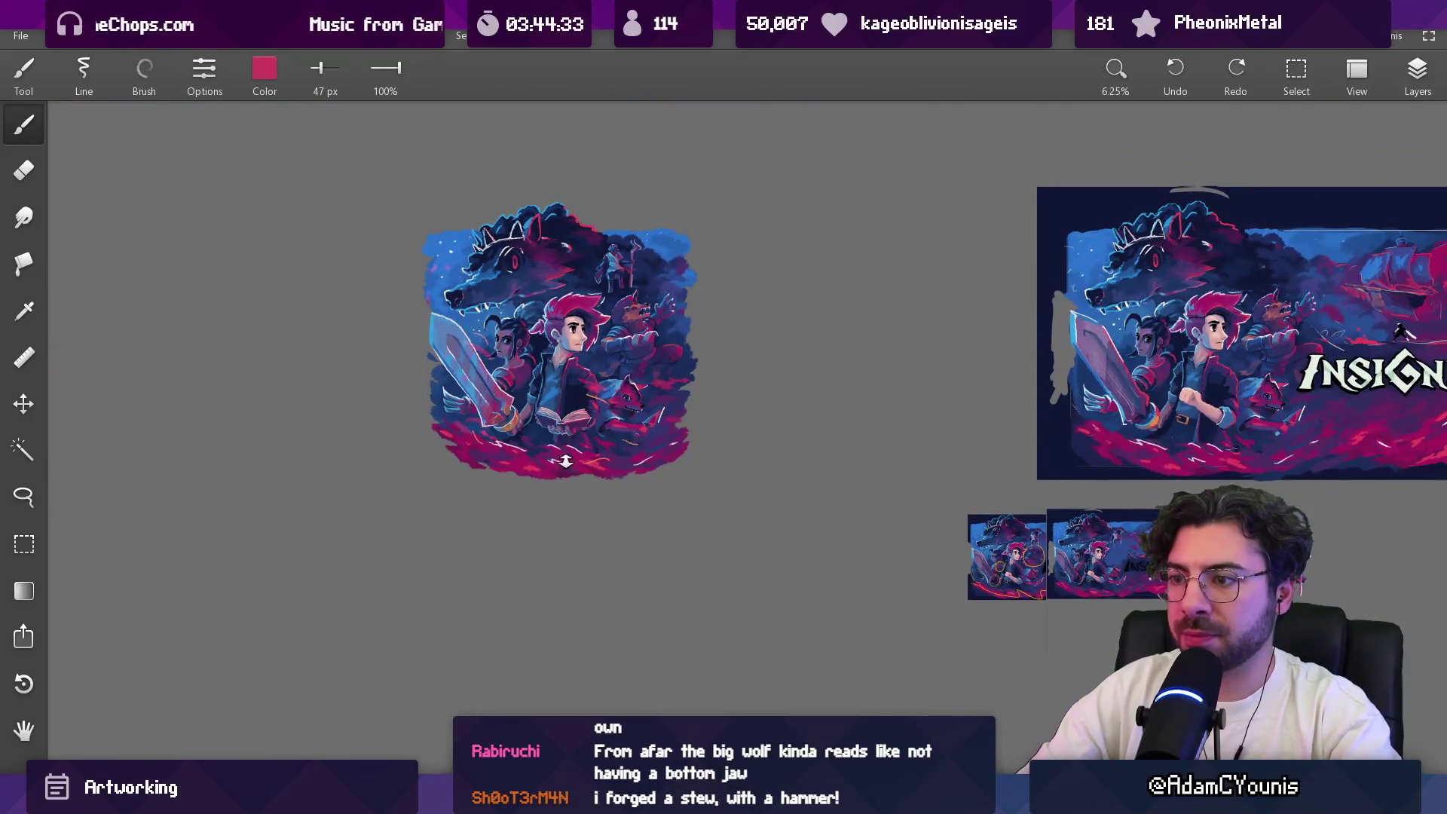
{"action": "scroll", "coordinate": [580, 414], "scroll_direction": "up", "scroll_amount": 4}
{"action": "scroll", "coordinate": [612, 389], "scroll_direction": "up", "scroll_amount": 4}
{"action": "mouse_move", "coordinate": [612, 389]}
{"action": "left_mouse_down"}
{"action": "mouse_move", "coordinate": [619, 412]}
{"action": "mouse_move", "coordinate": [550, 481]}
{"action": "mouse_move", "coordinate": [579, 459]}
{"action": "left_mouse_up"}
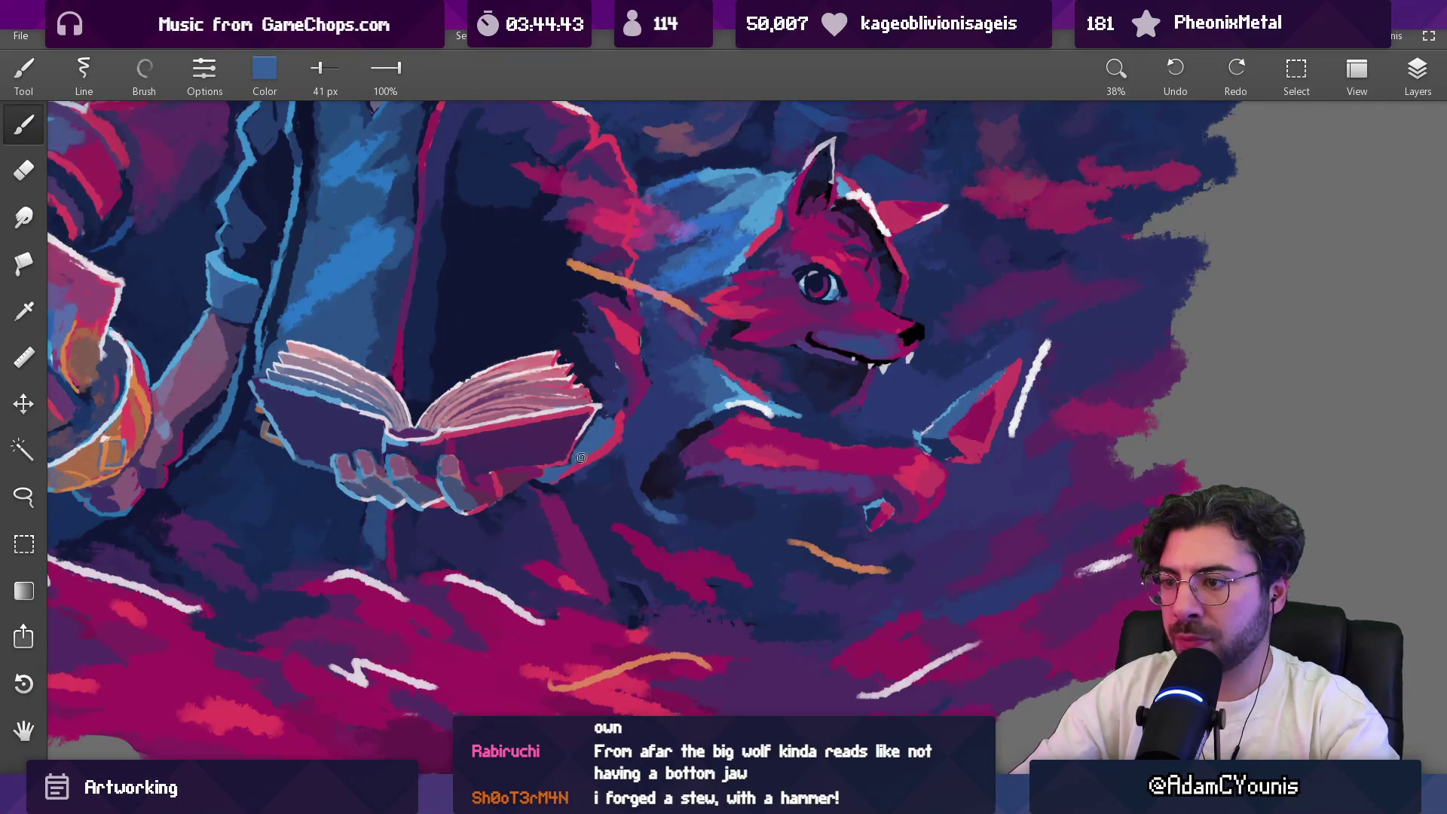
{"action": "scroll", "coordinate": [613, 432], "scroll_direction": "down", "scroll_amount": 6}
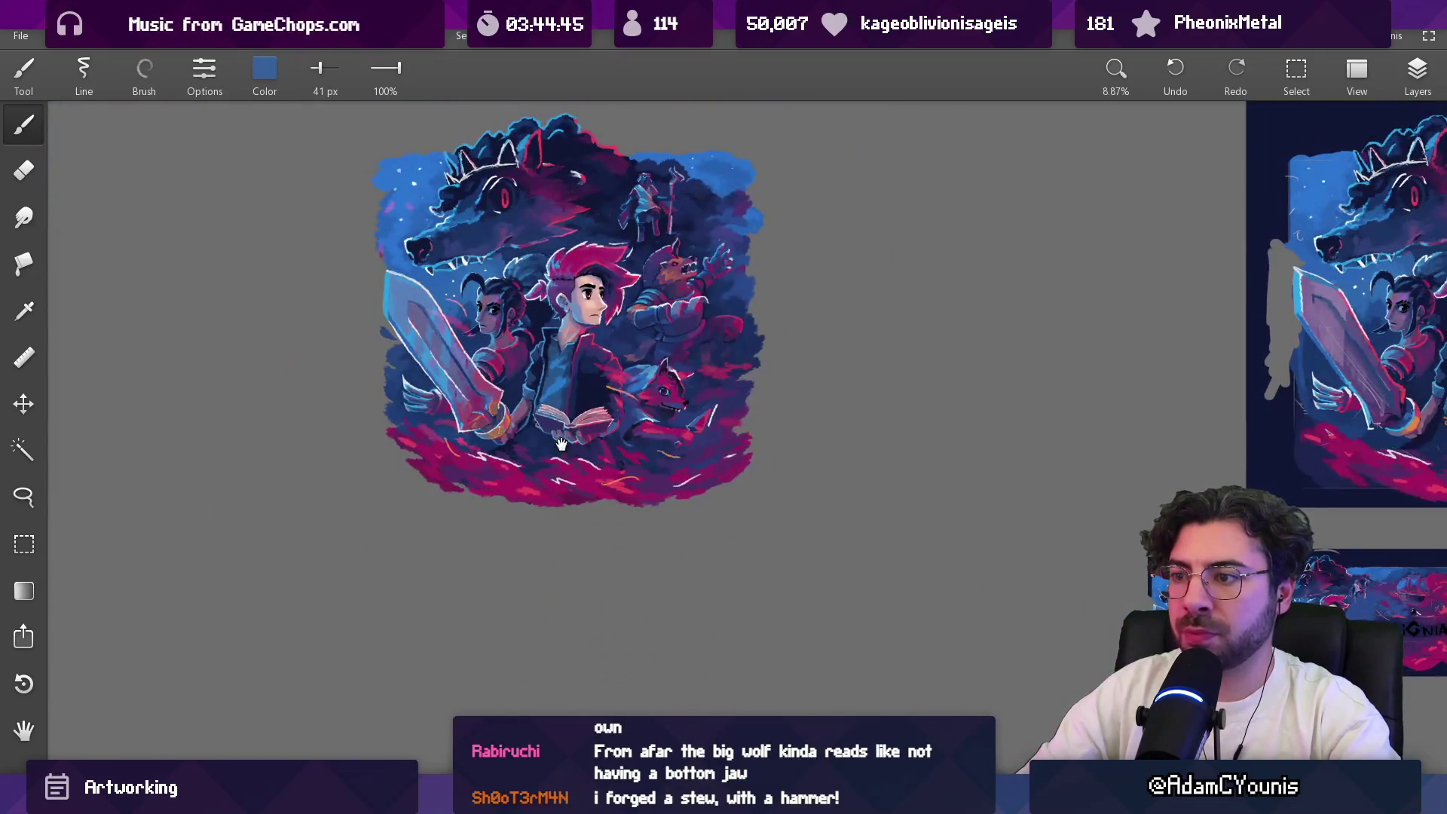
Step: Sample purple near the book, shrink the brush to 34 px, and pick pinkish red from its edge
{"action": "left_click_drag", "start_coordinate": [562, 443], "coordinate": [586, 495]}
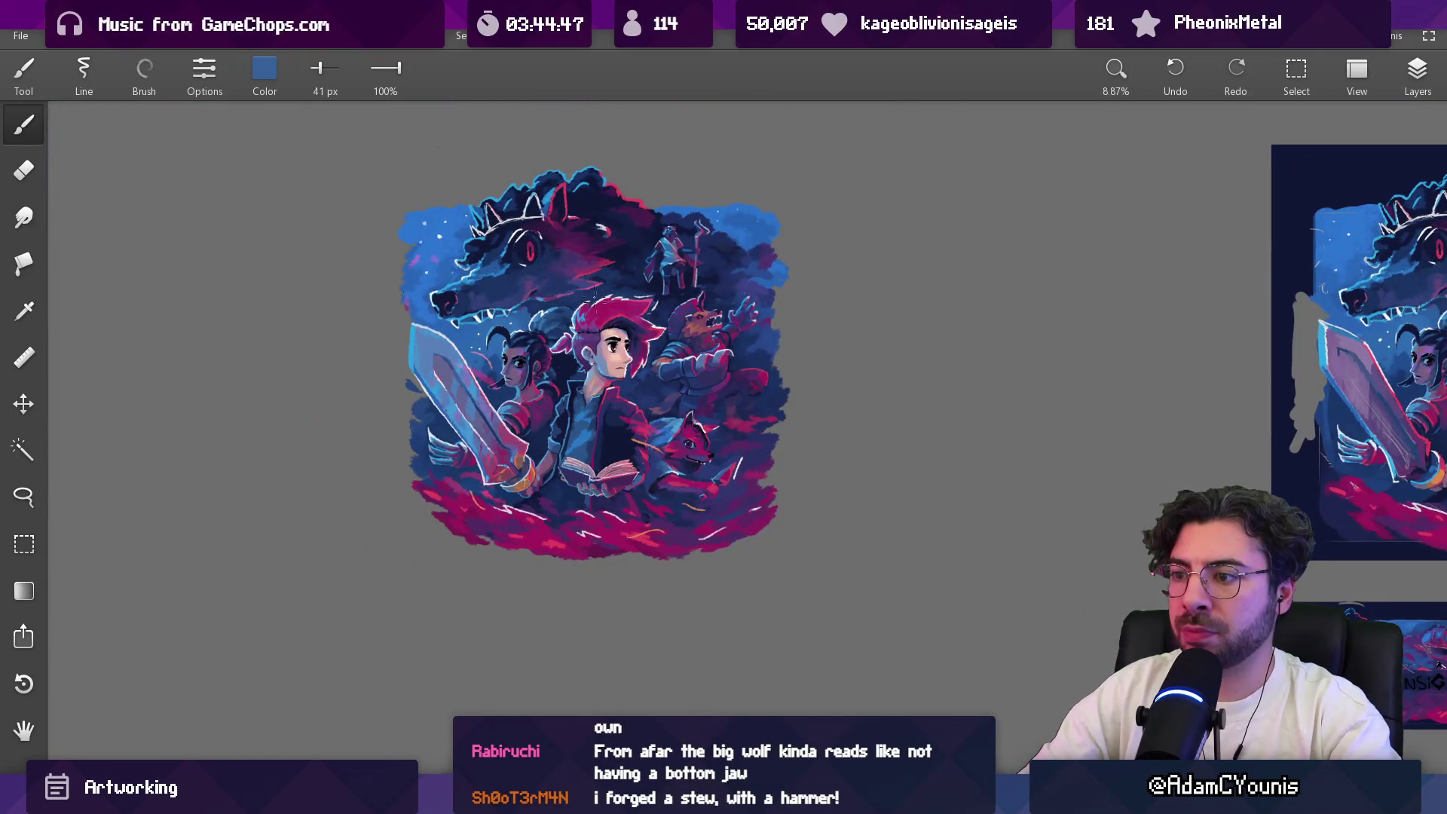
{"action": "scroll", "coordinate": [619, 482], "scroll_direction": "up", "scroll_amount": 8}
{"action": "left_click_drag", "start_coordinate": [614, 497], "coordinate": [529, 529]}
{"action": "key", "text": "bracketleft"}
{"action": "key", "text": "bracketleft"}
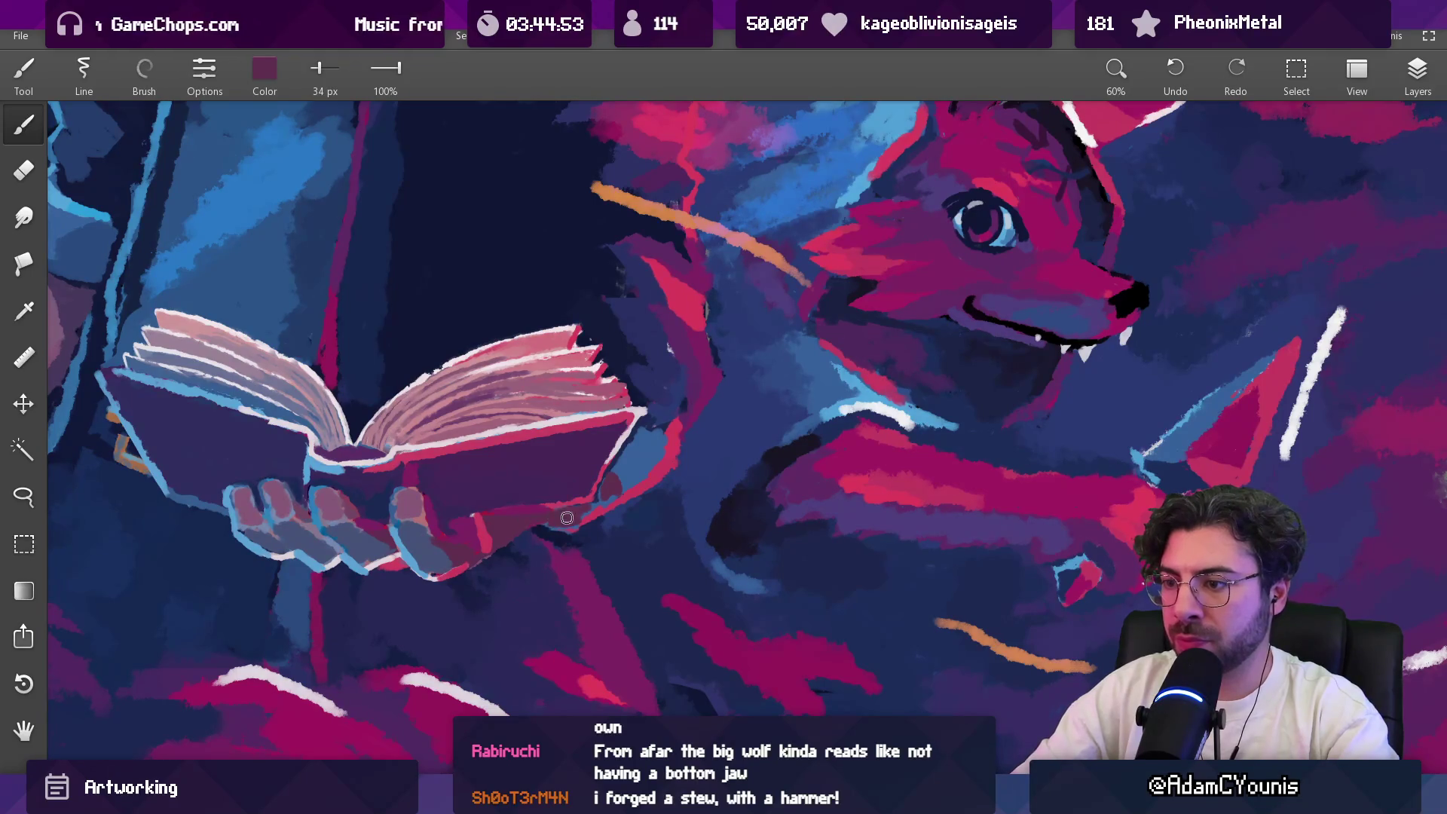
{"action": "left_click_drag", "start_coordinate": [614, 492], "coordinate": [645, 475]}
Step: Sample red from the book's edge, then a dark blue-purple from the painting
{"action": "scroll", "coordinate": [648, 470], "scroll_direction": "down", "scroll_amount": 10}
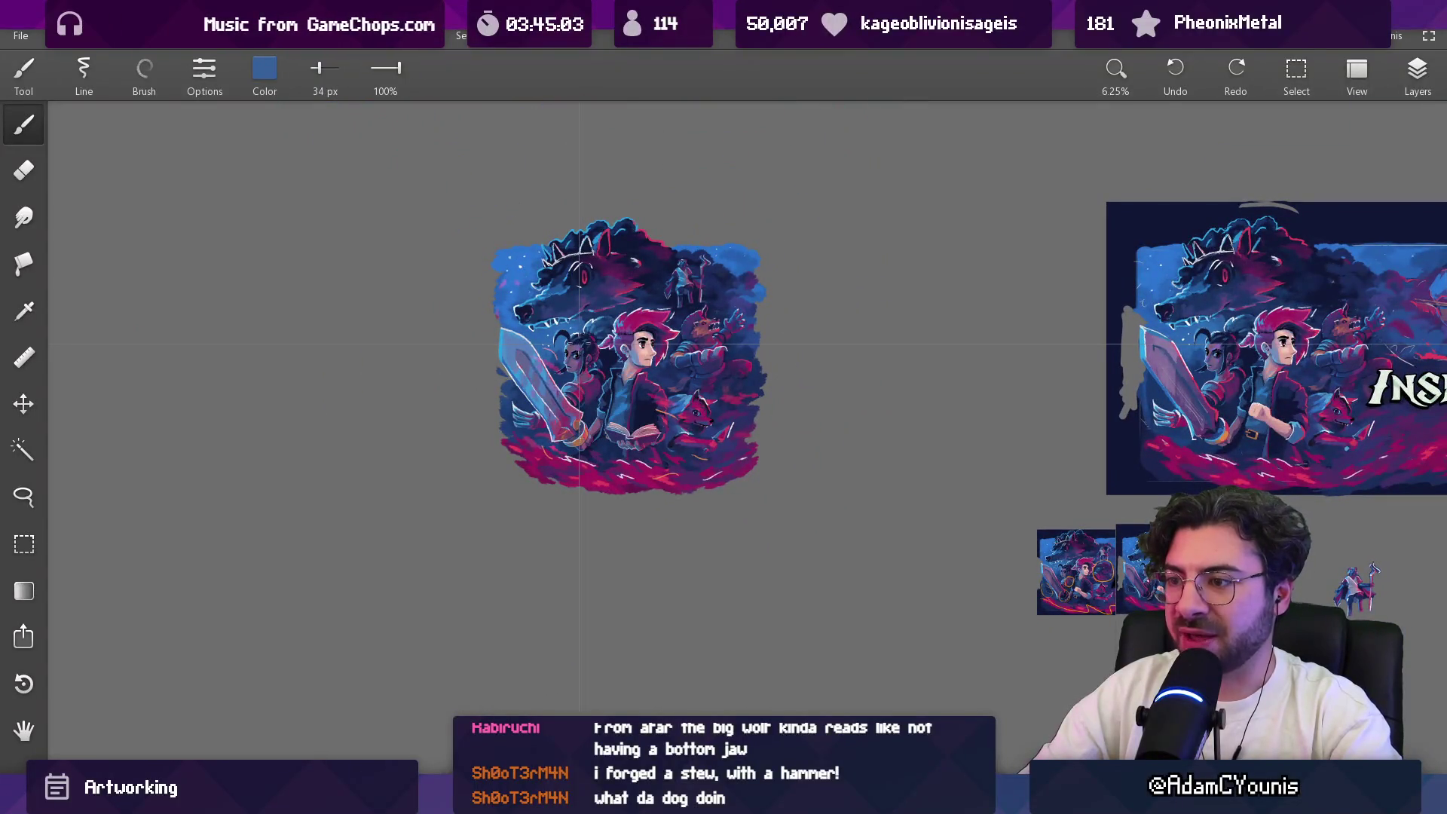
{"action": "scroll", "coordinate": [672, 322], "scroll_direction": "up", "scroll_amount": 10}
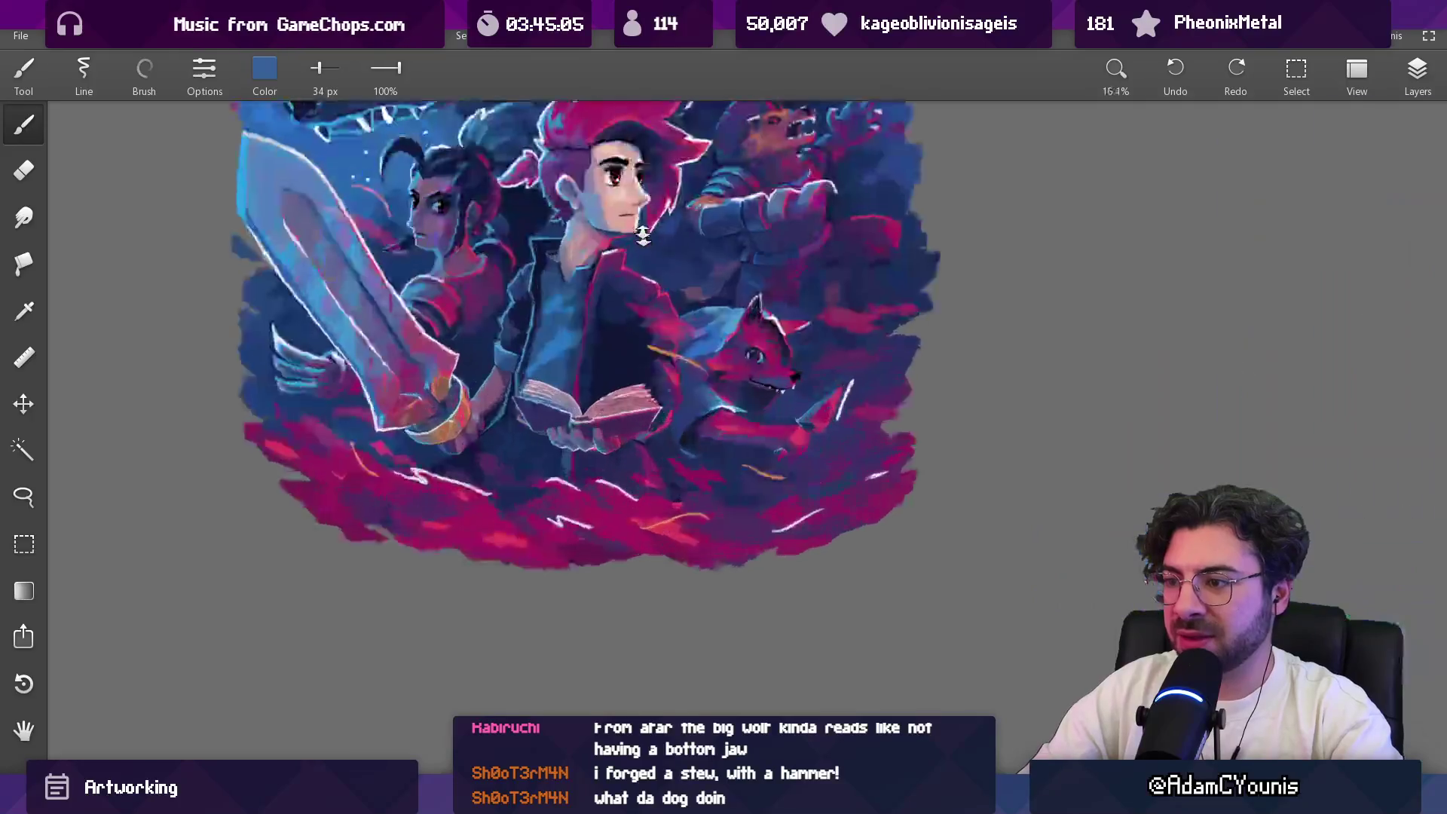
{"action": "left_click_drag", "start_coordinate": [672, 323], "coordinate": [678, 317]}
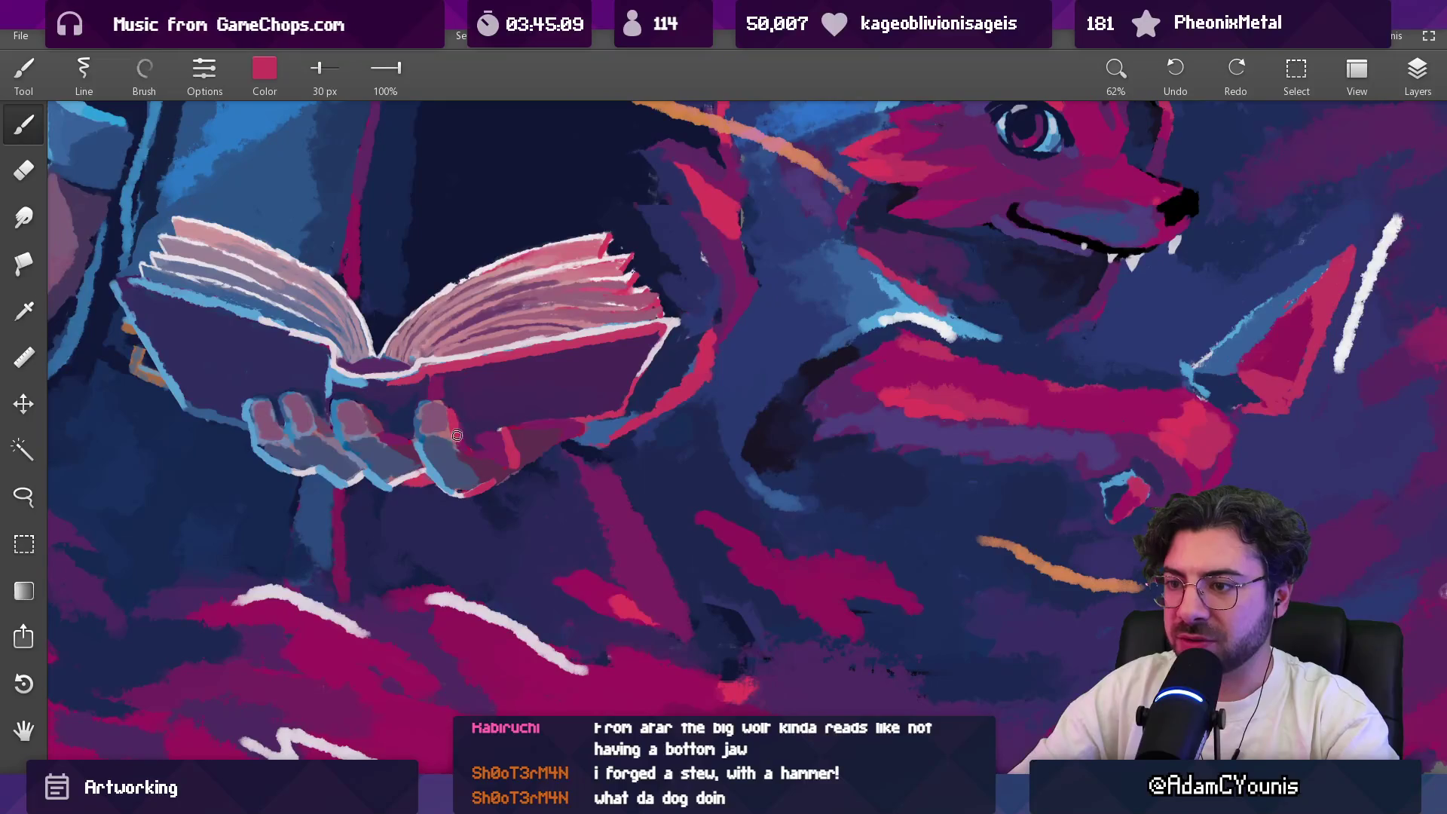
{"action": "scroll", "coordinate": [491, 459], "scroll_direction": "down", "scroll_amount": 10}
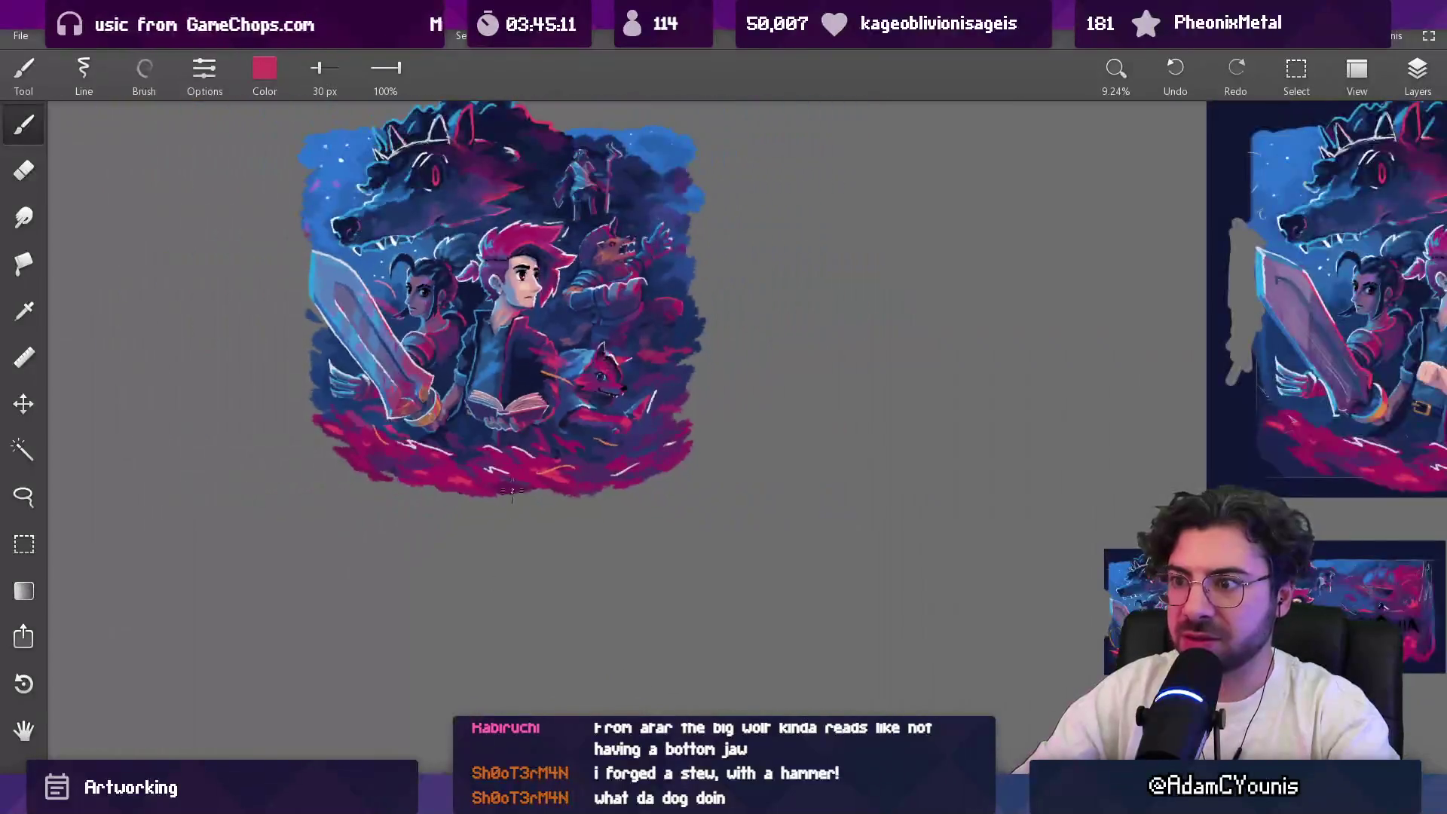
{"action": "scroll", "coordinate": [563, 475], "scroll_direction": "up", "scroll_amount": 10}
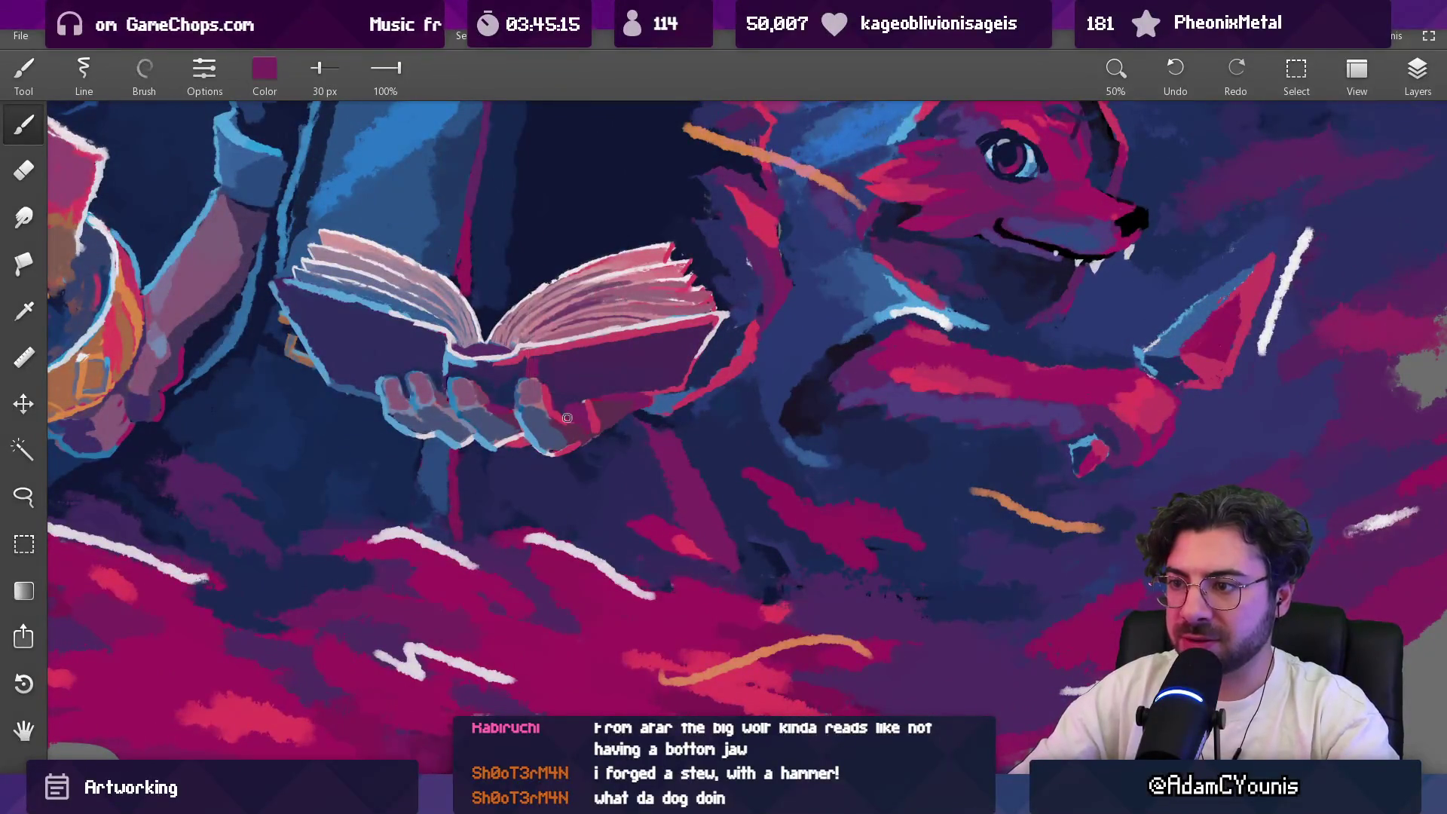
{"action": "left_click", "coordinate": [572, 420]}
{"action": "left_click_drag", "start_coordinate": [571, 421], "coordinate": [553, 449]}
Step: Sample a red from near the open book
{"action": "scroll", "coordinate": [555, 434], "scroll_direction": "down", "scroll_amount": 5}
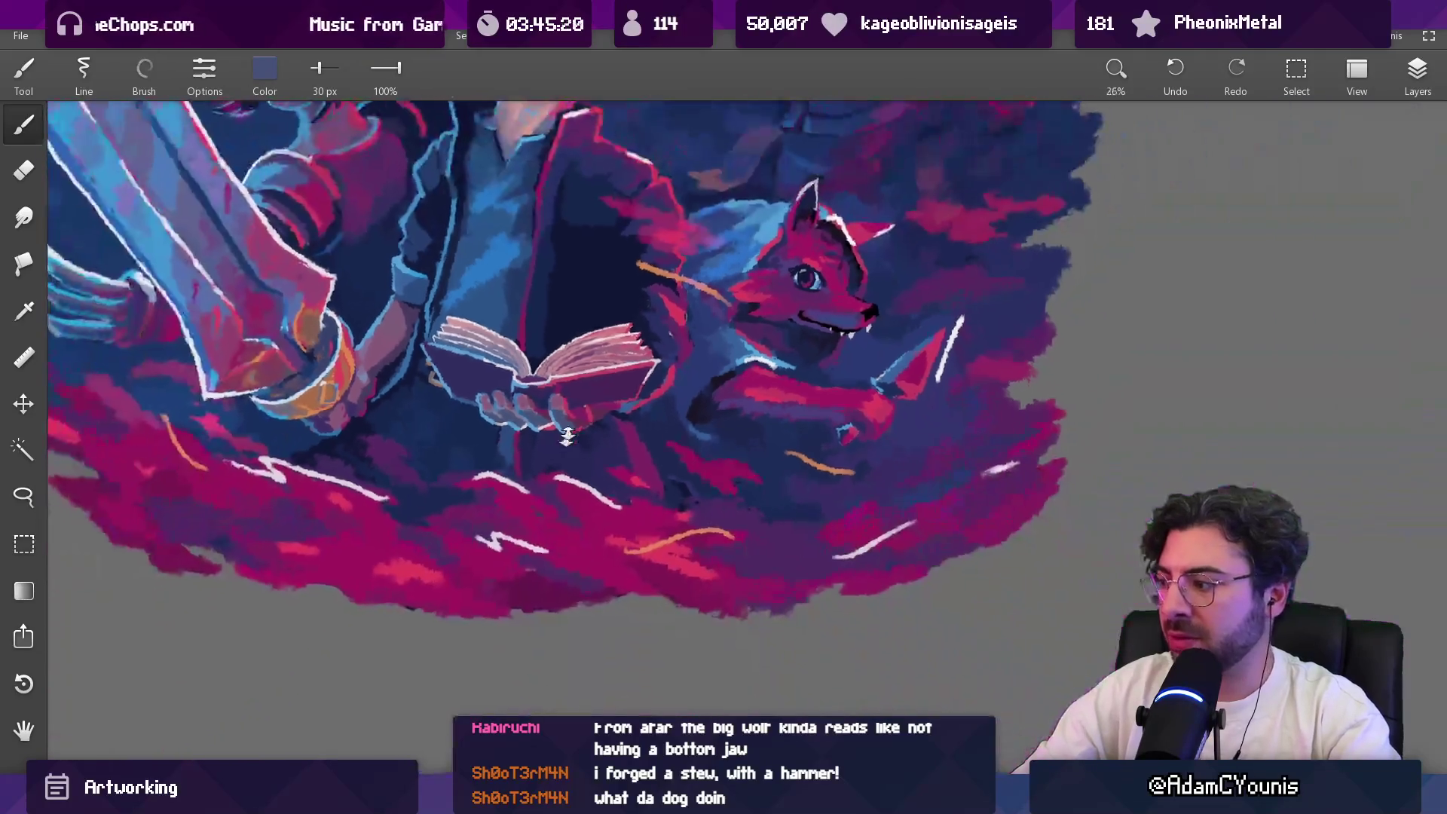
{"action": "scroll", "coordinate": [601, 388], "scroll_direction": "up", "scroll_amount": 3}
{"action": "scroll", "coordinate": [601, 388], "scroll_direction": "up", "scroll_amount": 4}
{"action": "mouse_move", "coordinate": [618, 423]}
{"action": "left_mouse_down"}
{"action": "mouse_move", "coordinate": [619, 443]}
{"action": "mouse_move", "coordinate": [633, 440]}
{"action": "left_mouse_up"}
{"action": "scroll", "coordinate": [683, 417], "scroll_direction": "down", "scroll_amount": 8}
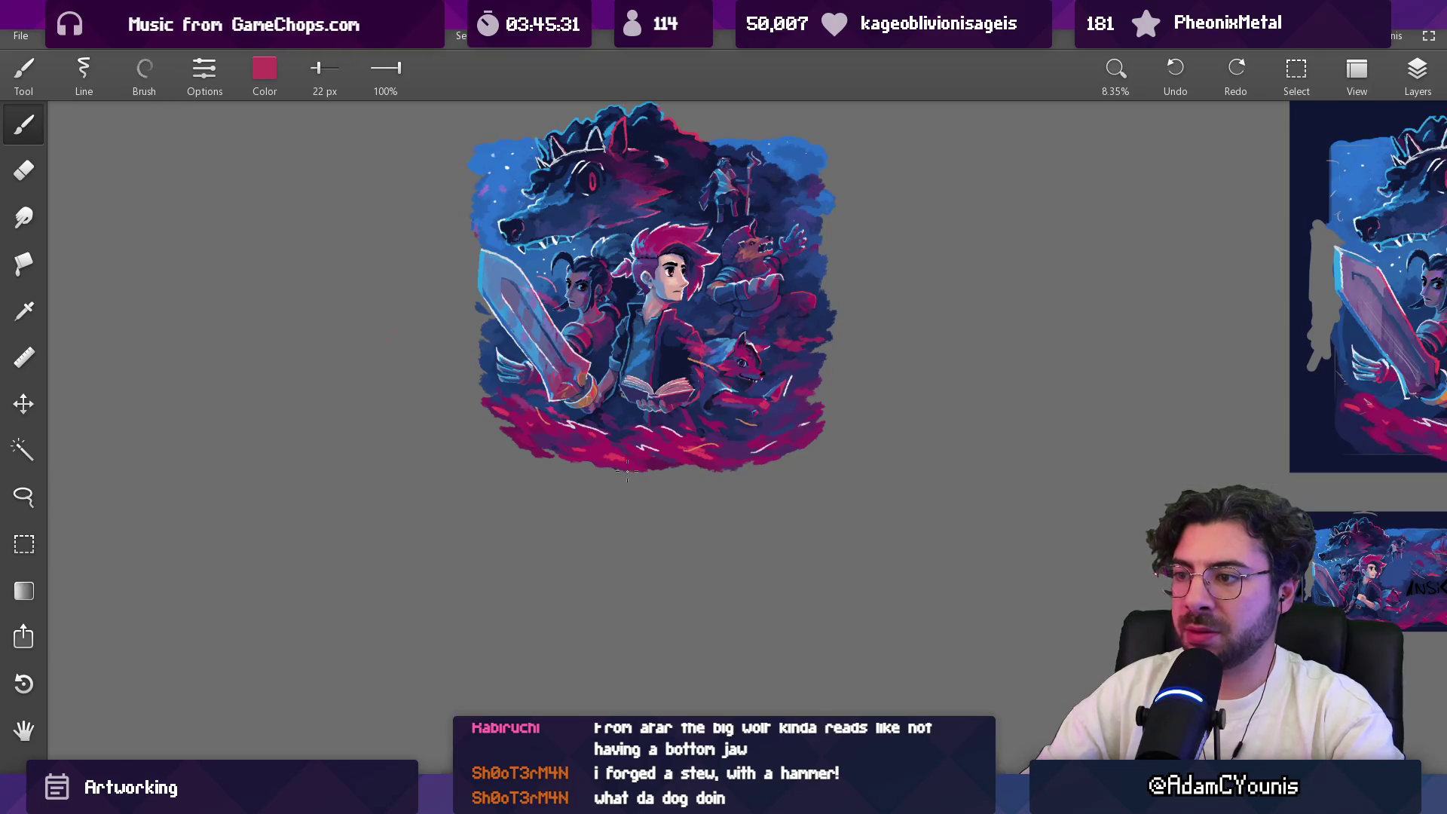
{"action": "scroll", "coordinate": [668, 432], "scroll_direction": "up", "scroll_amount": 8}
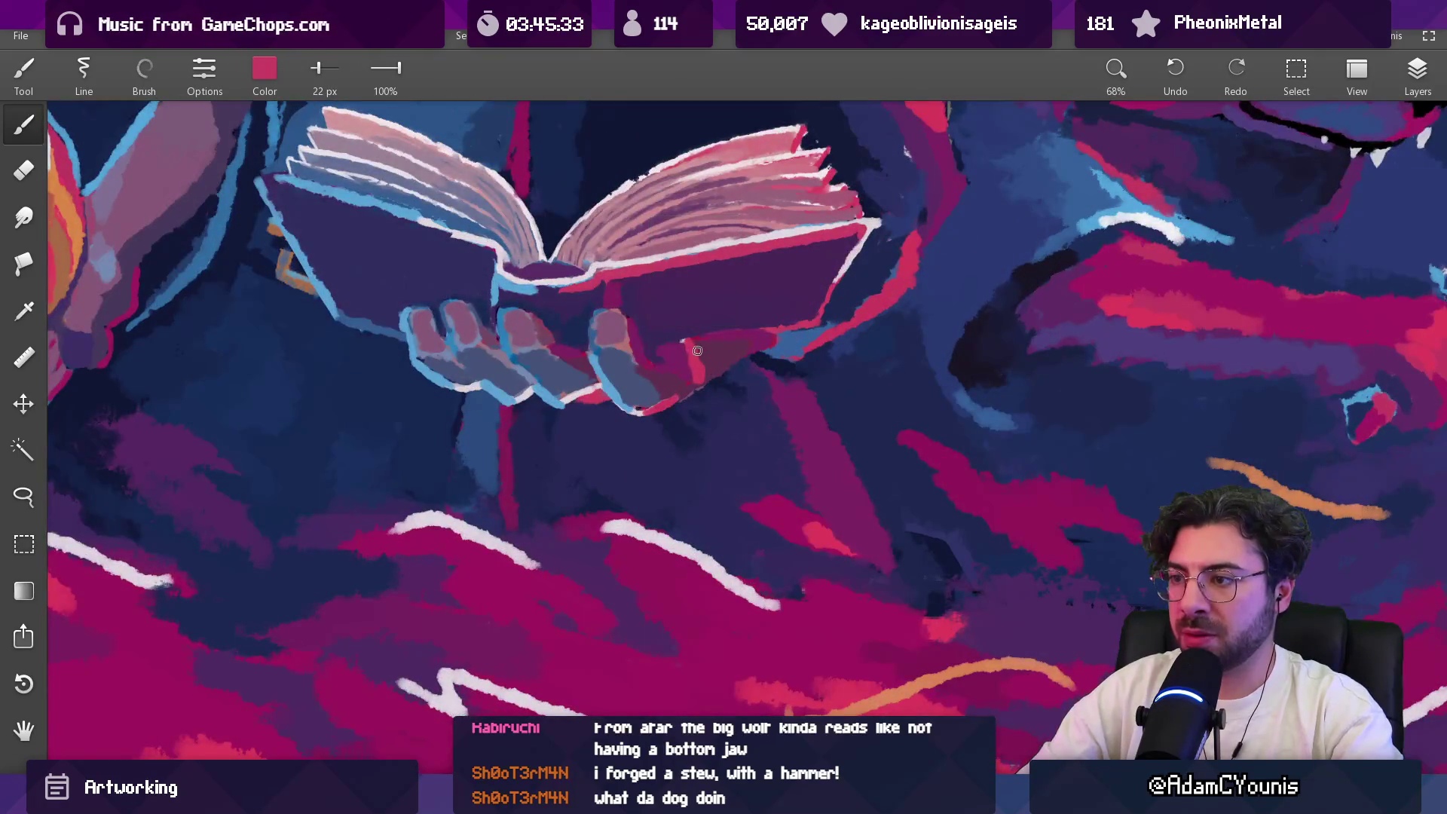
Step: Alternate dark purple and pink-red samples around the hand and book, ending on dark purple at 22 px
{"action": "left_click", "coordinate": [697, 354], "text": "alt"}
{"action": "left_click", "coordinate": [698, 377], "text": "alt"}
{"action": "left_click", "coordinate": [698, 345], "text": "alt"}
{"action": "left_click", "coordinate": [700, 354], "text": "alt"}
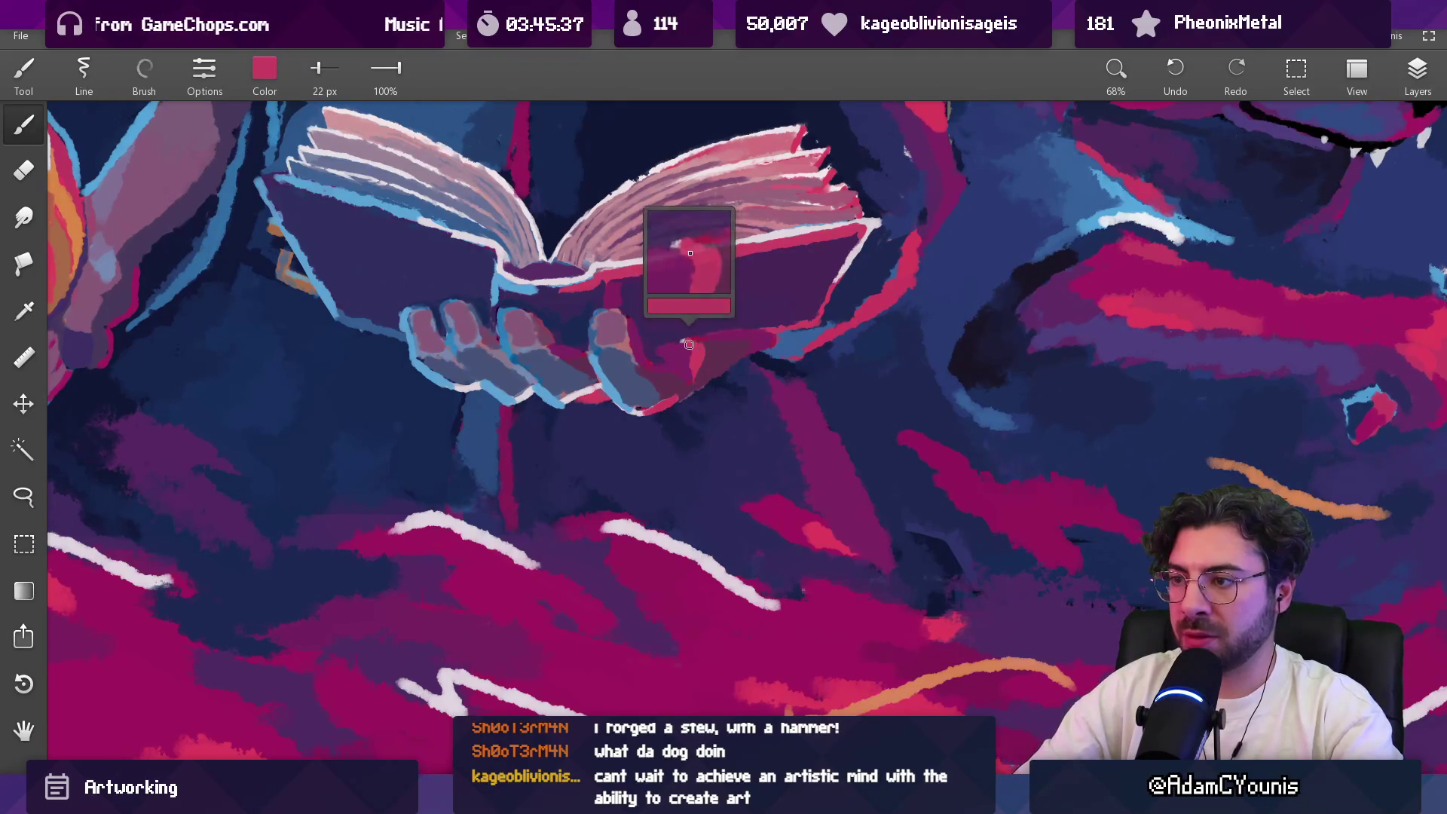
{"action": "left_click", "coordinate": [668, 340], "text": "alt"}
{"action": "left_click", "coordinate": [682, 335], "text": "alt"}
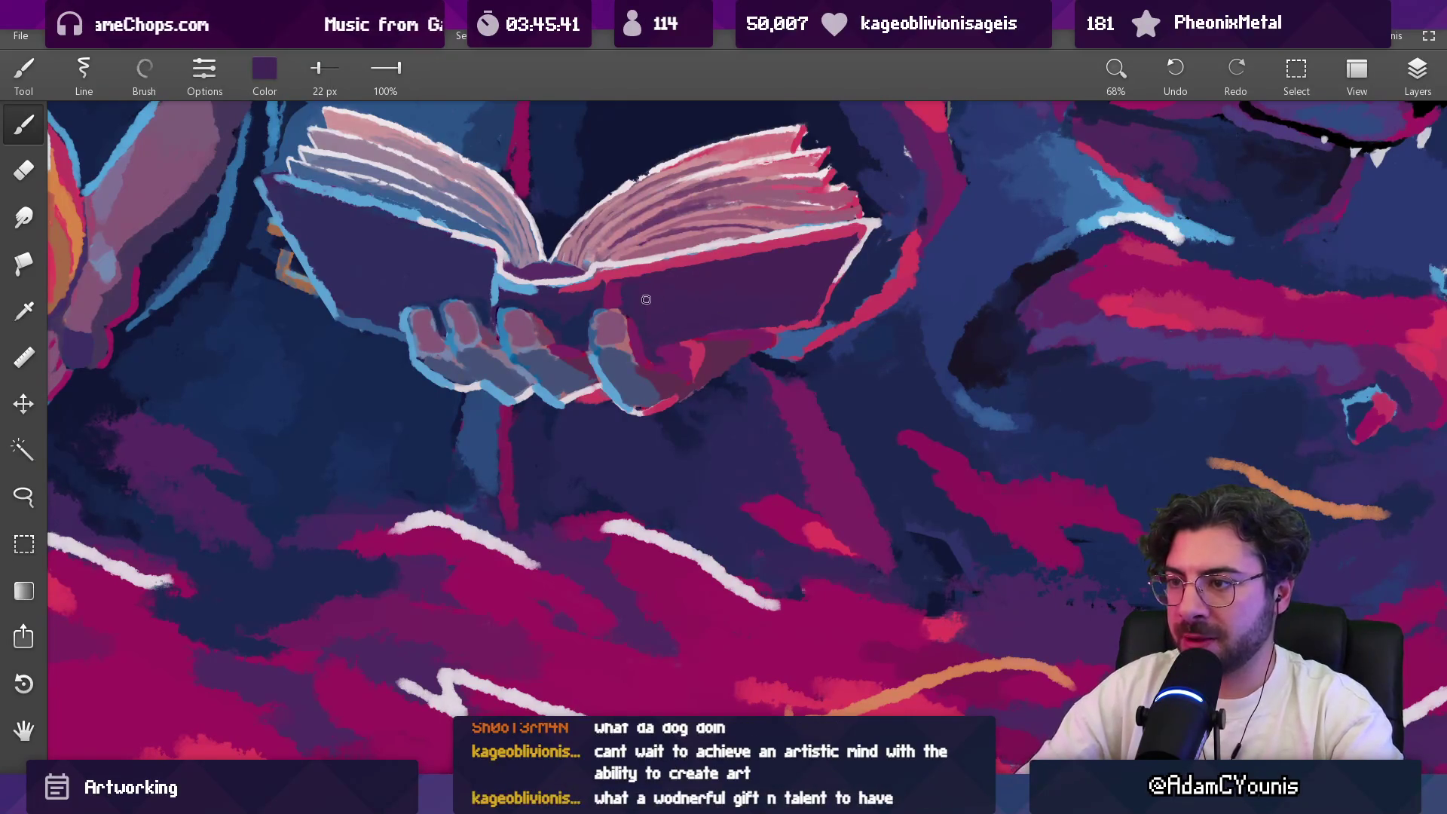
{"action": "scroll", "coordinate": [640, 346], "scroll_direction": "down", "scroll_amount": 10}
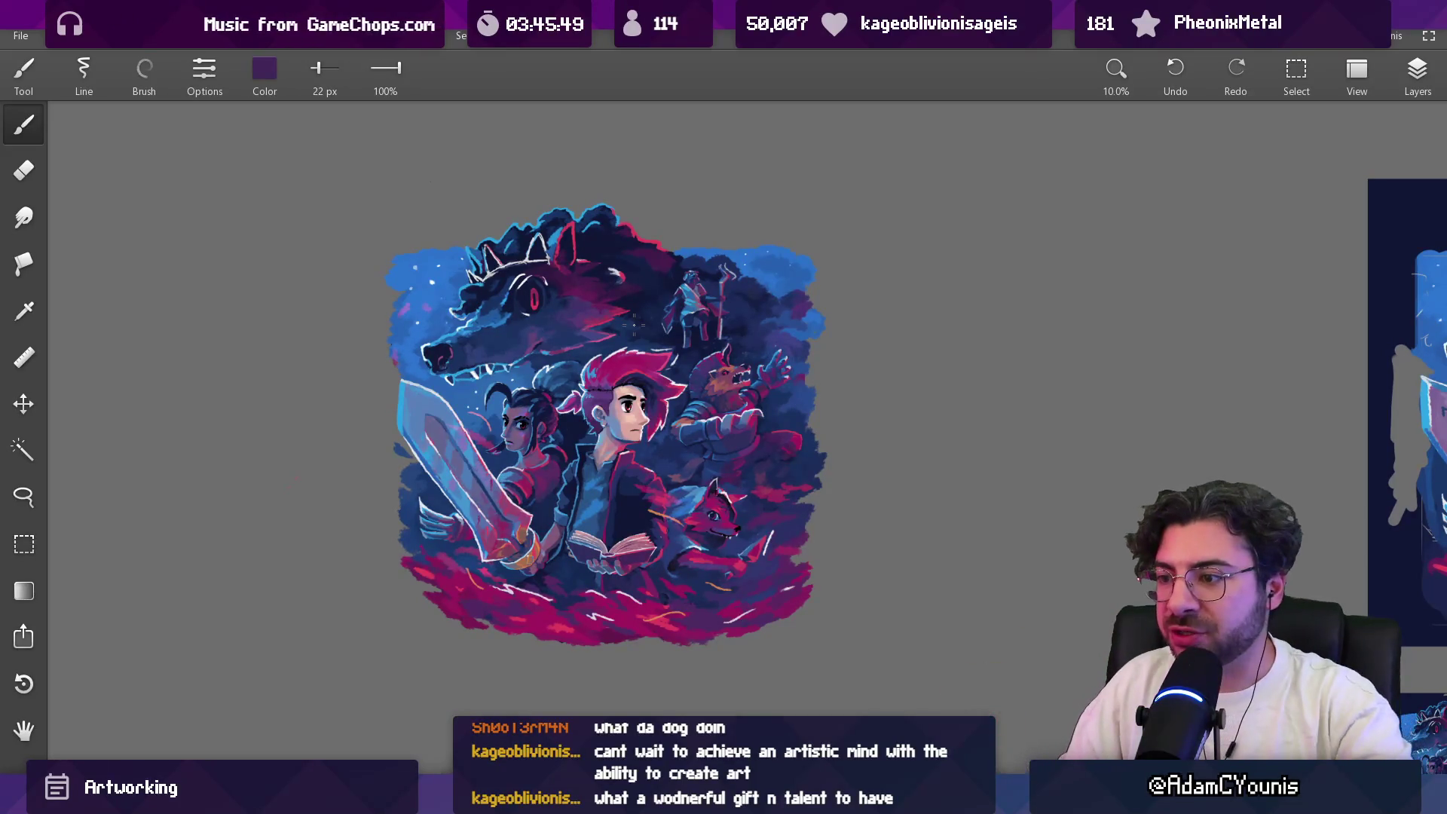
Step: Redraw a shorter white highlight stroke on the fox's back, undoing the extra strokes
{"action": "scroll", "coordinate": [688, 301], "scroll_direction": "up", "scroll_amount": 5}
{"action": "left_click_drag", "start_coordinate": [810, 445], "coordinate": [812, 445]}
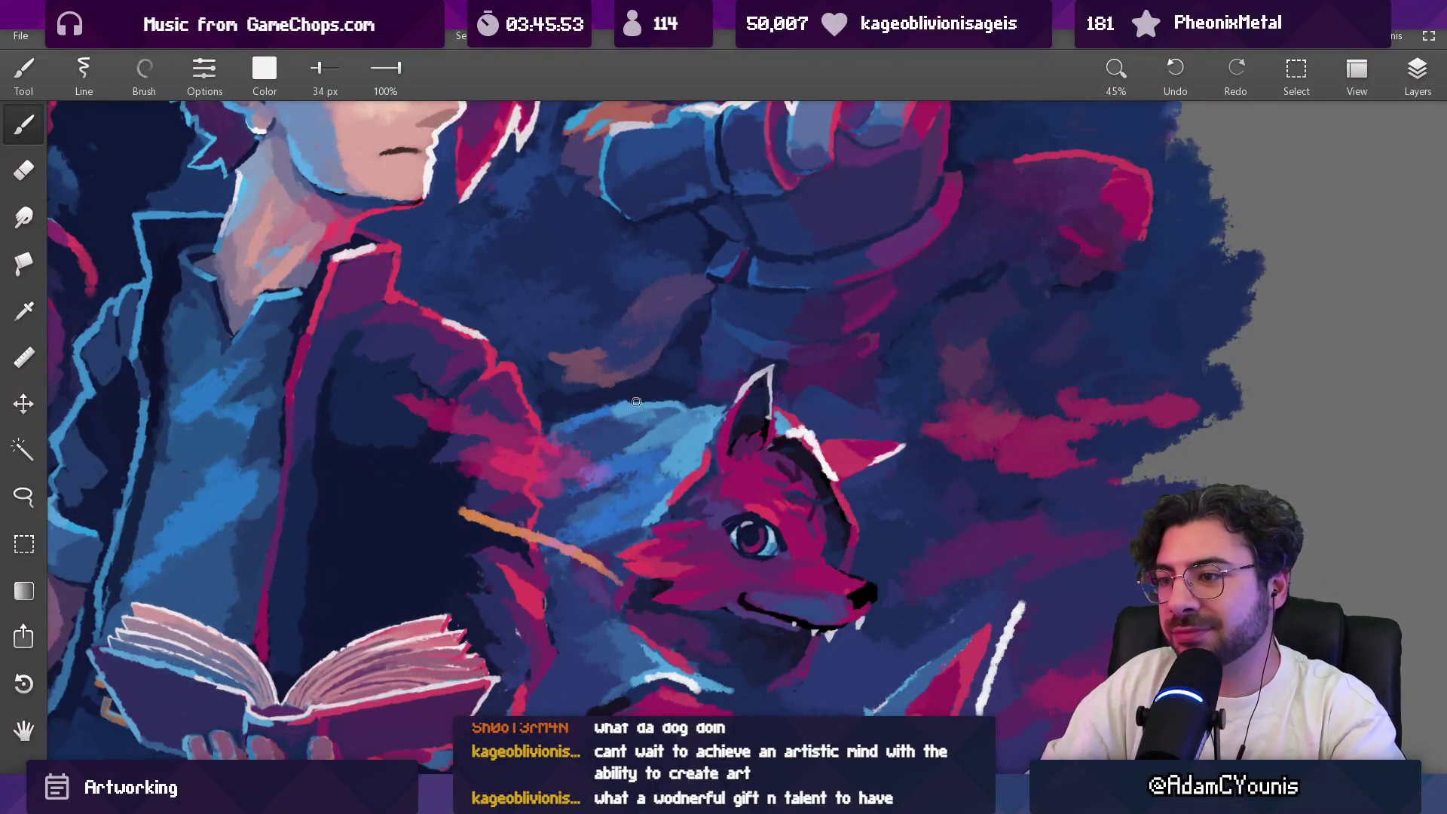
{"action": "key", "text": "ctrl+z"}
{"action": "left_click_drag", "start_coordinate": [584, 419], "coordinate": [625, 407]}
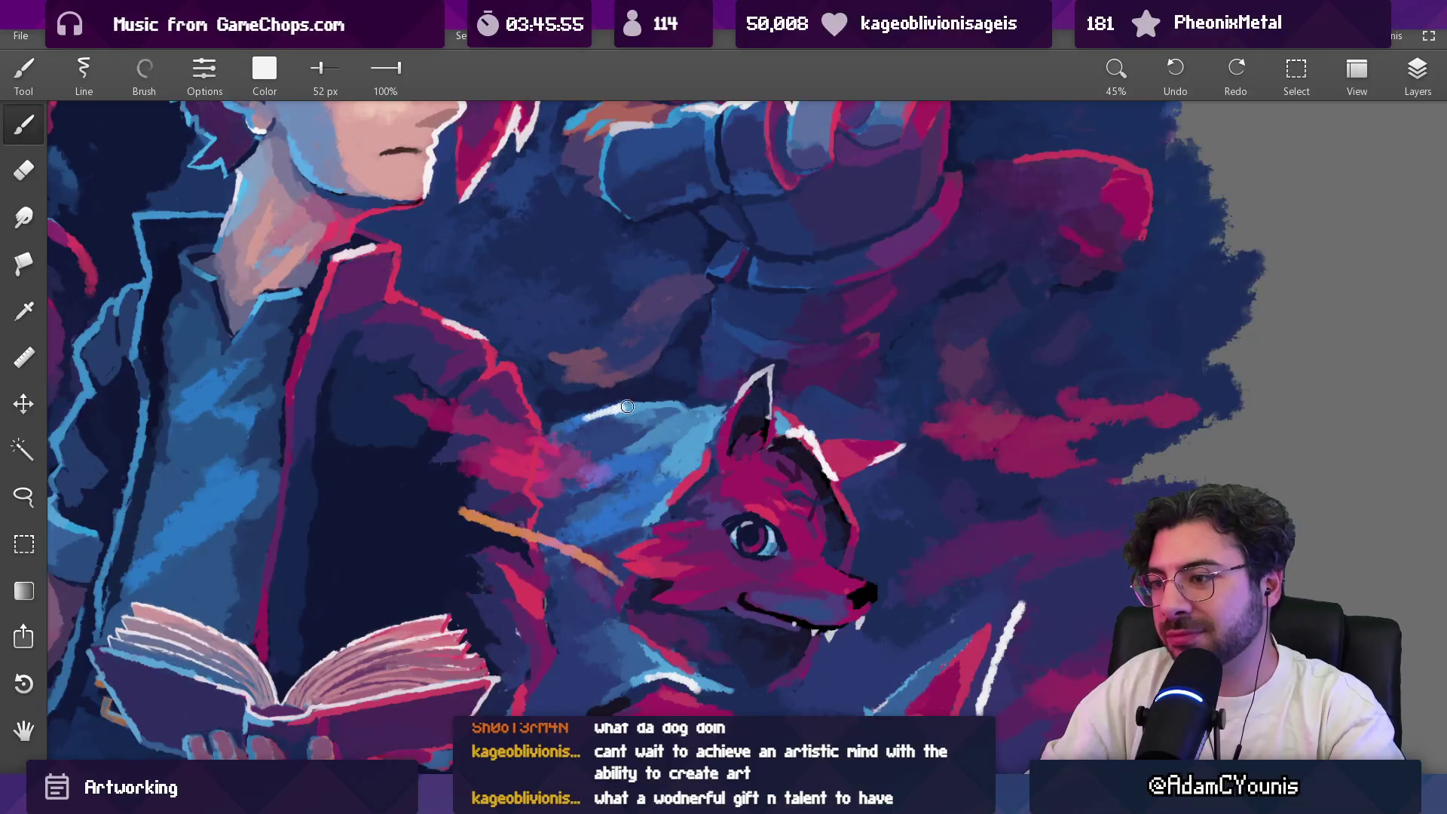
{"action": "scroll", "coordinate": [691, 414], "scroll_direction": "down", "scroll_amount": 10}
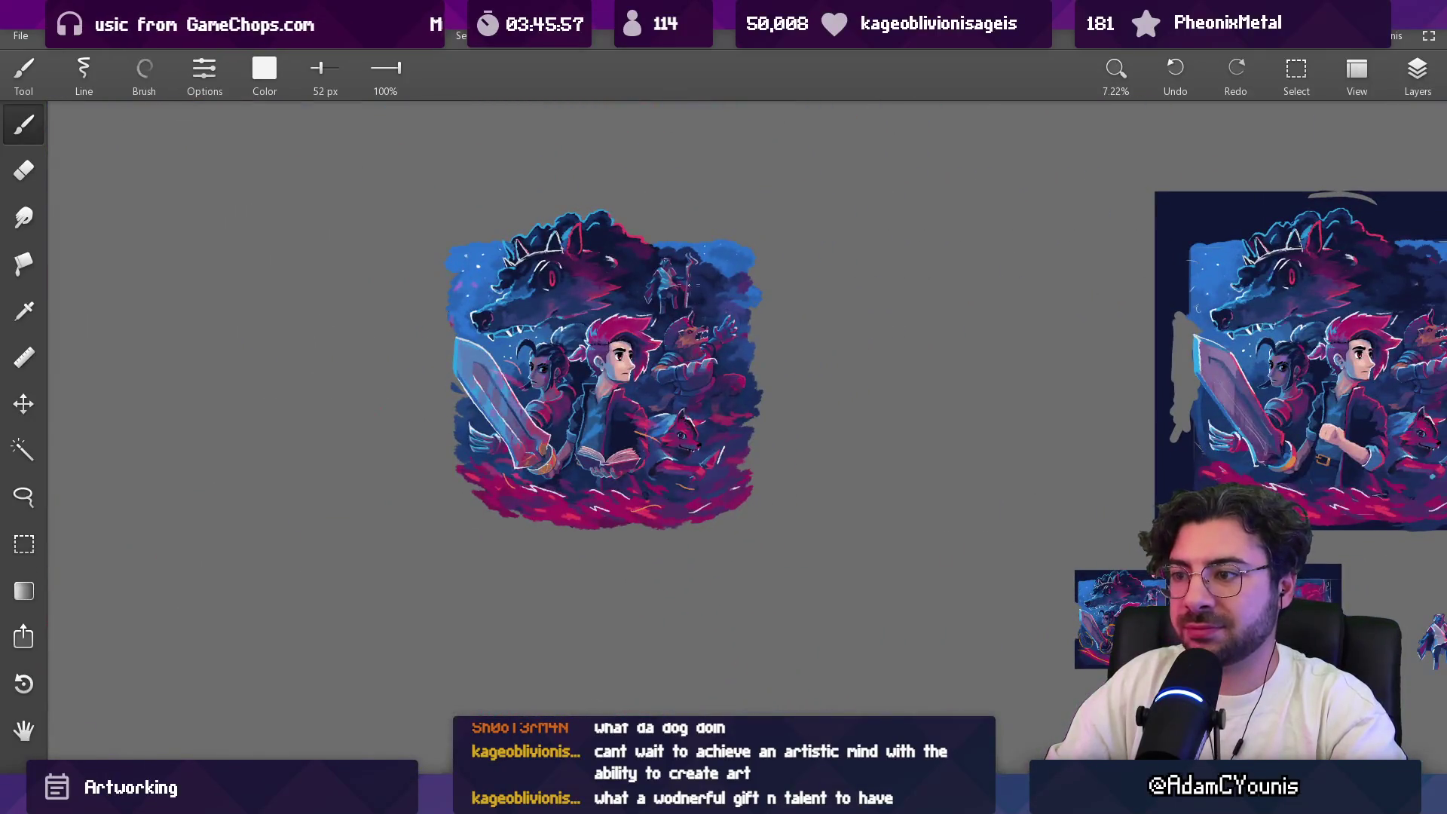
{"action": "scroll", "coordinate": [700, 381], "scroll_direction": "up", "scroll_amount": 5}
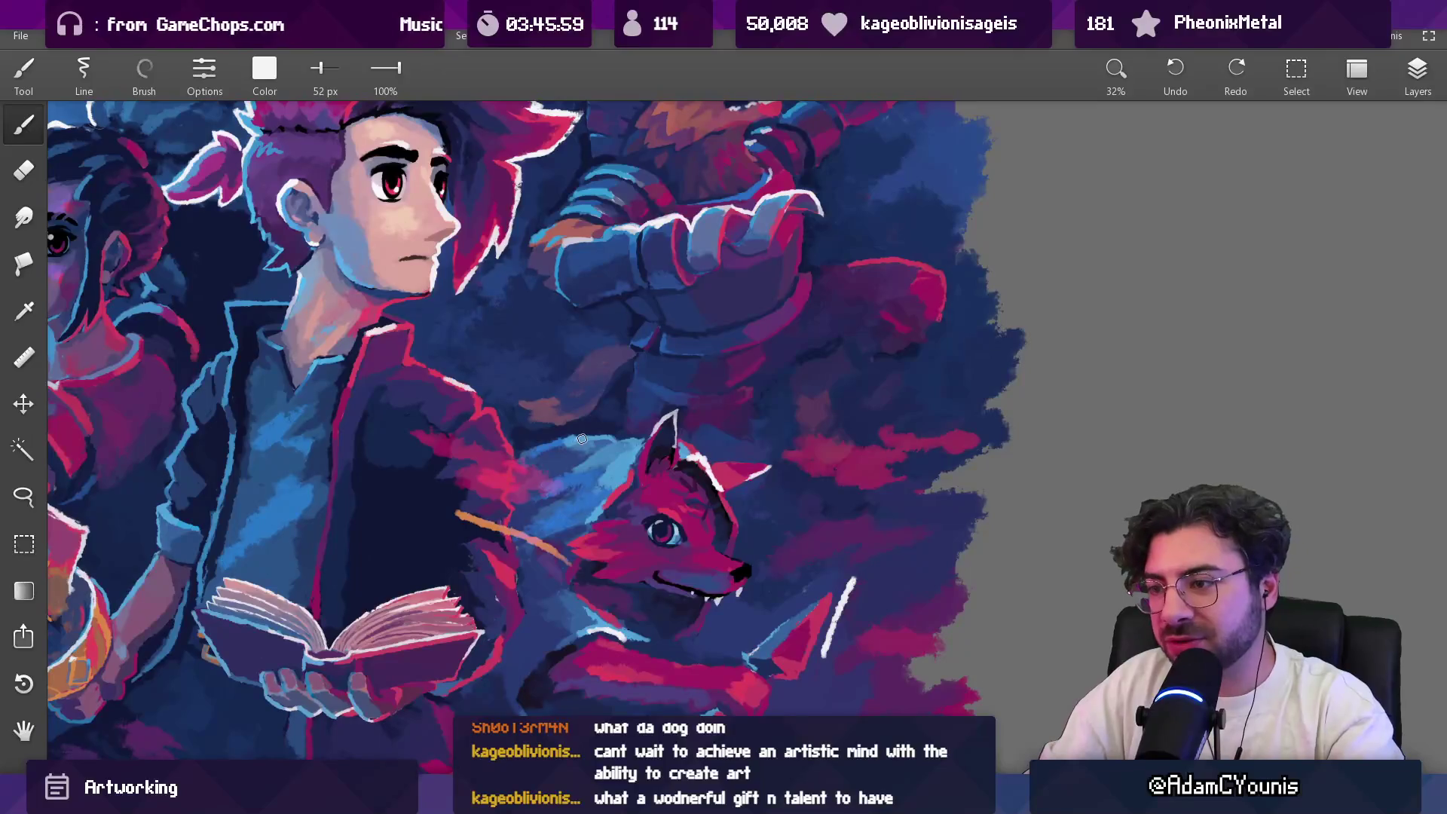
{"action": "key", "text": "ctrl+z"}
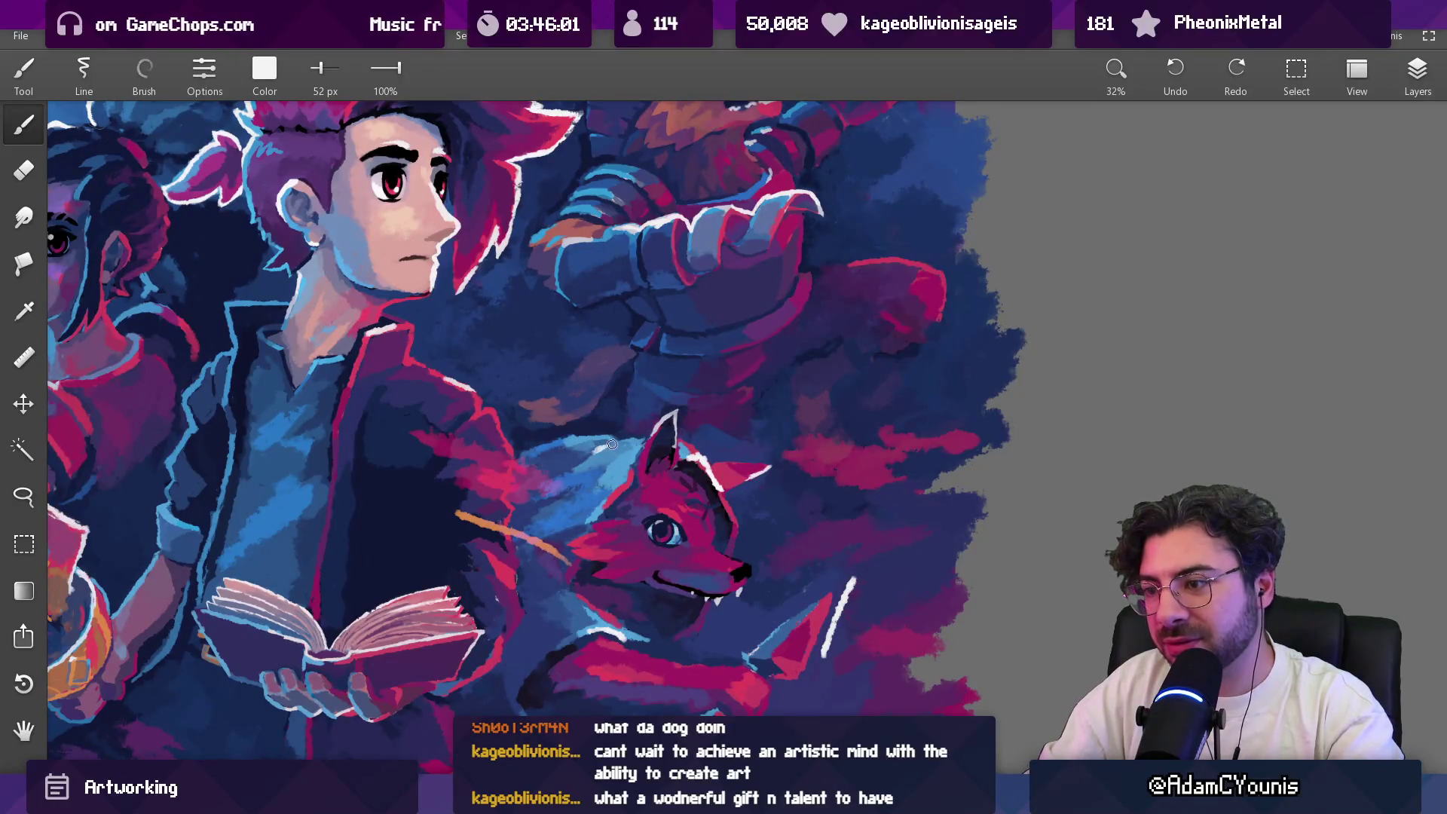
Step: Eyedrop blues from the fox's back to compare its colours
{"action": "scroll", "coordinate": [615, 440], "scroll_direction": "down", "scroll_amount": 4}
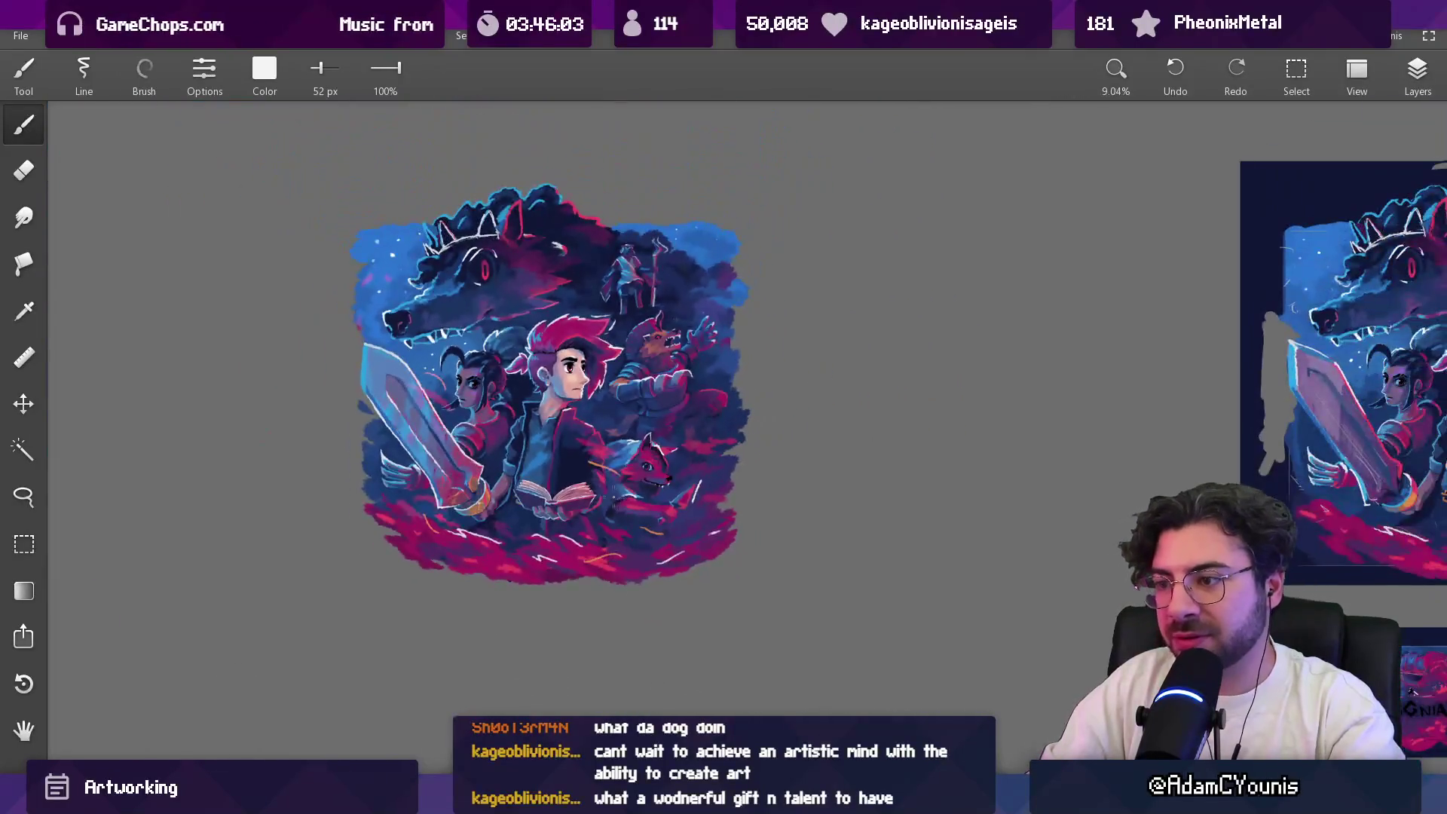
{"action": "scroll", "coordinate": [629, 410], "scroll_direction": "up", "scroll_amount": 6}
{"action": "left_click", "coordinate": [576, 378], "text": "alt"}
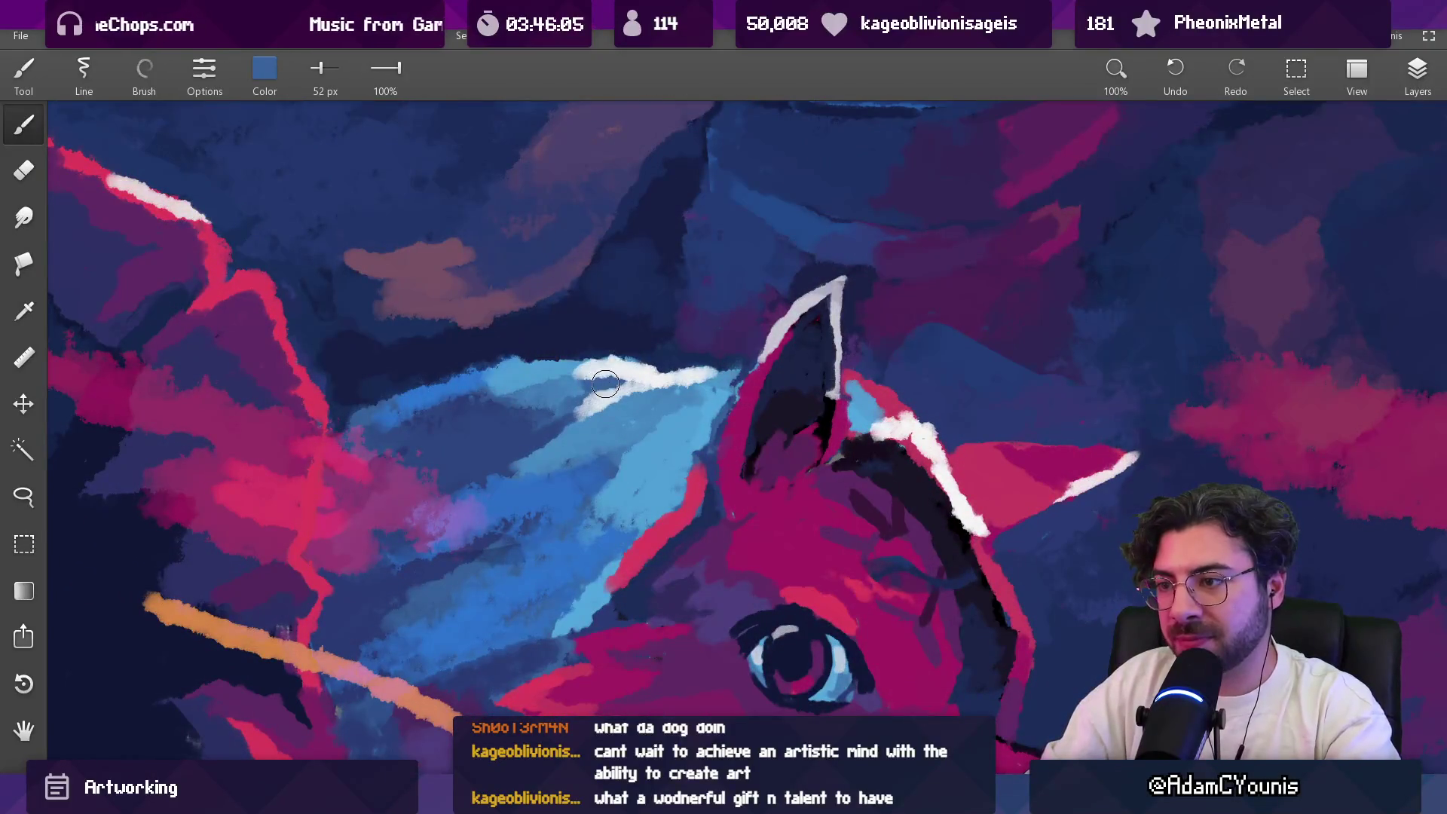
{"action": "left_click", "coordinate": [577, 384], "text": "alt"}
{"action": "left_click", "coordinate": [577, 384], "text": "alt"}
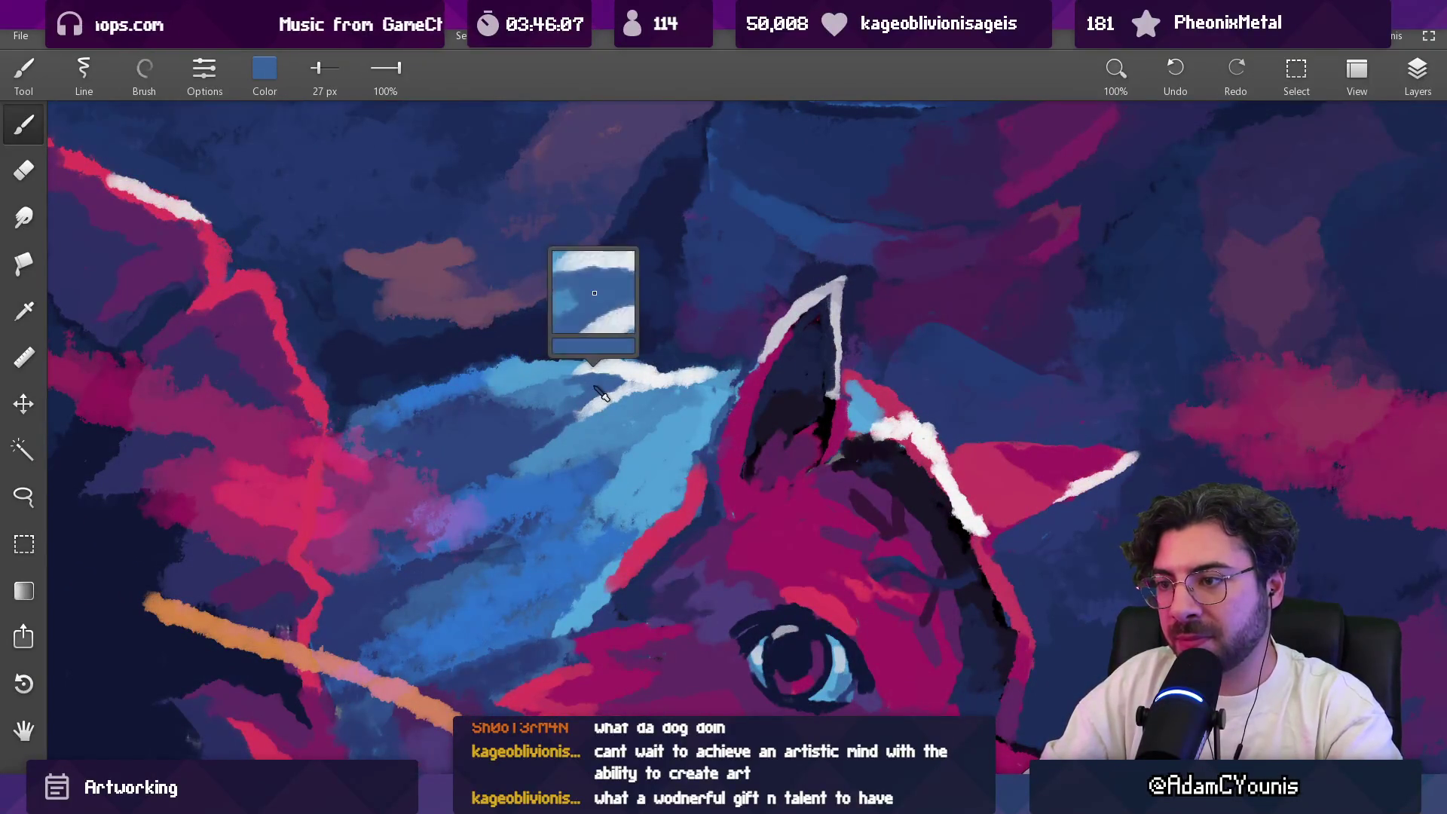
{"action": "left_click", "coordinate": [558, 391], "text": "alt"}
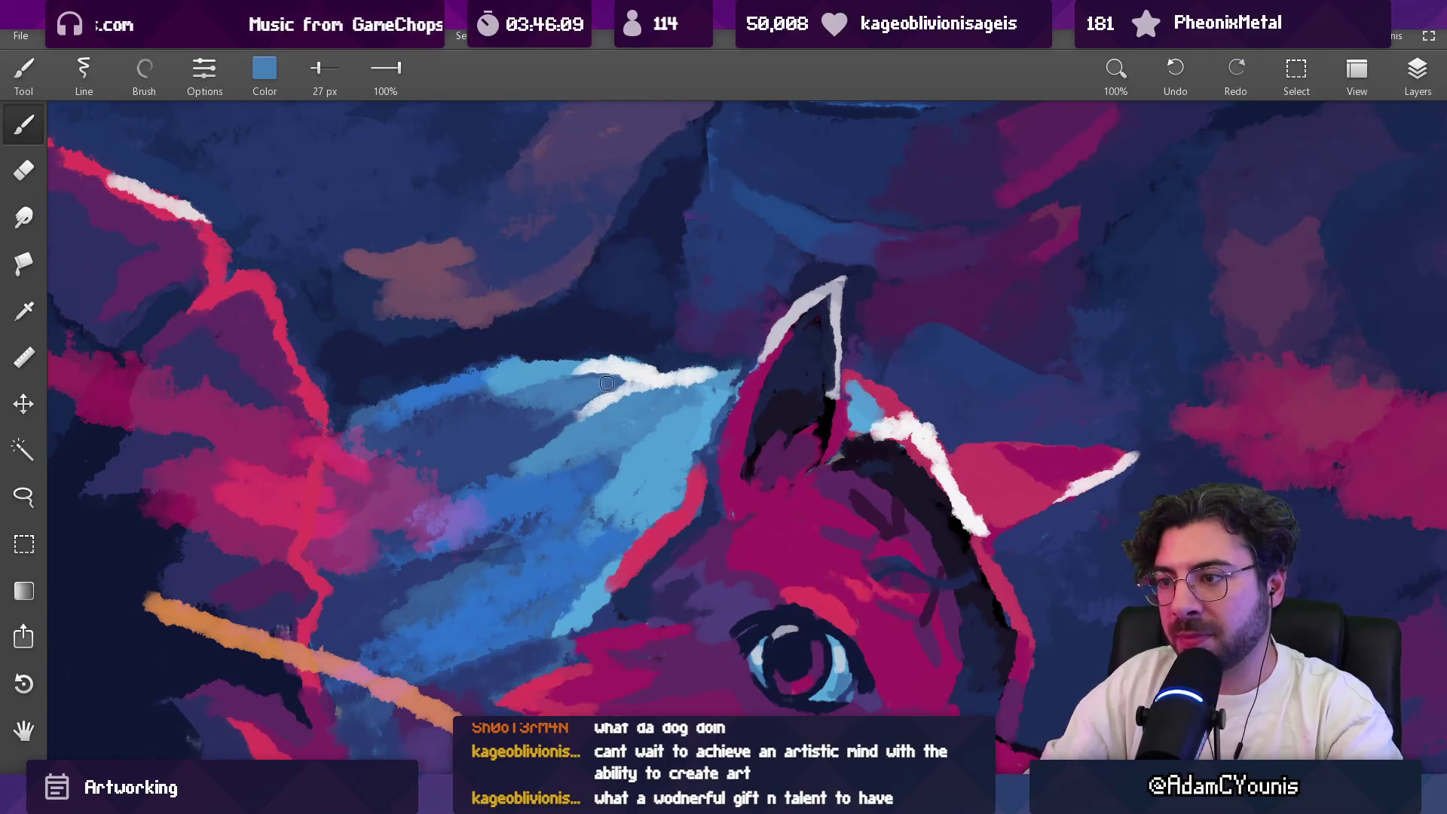
{"action": "left_click", "coordinate": [559, 381], "text": "alt"}
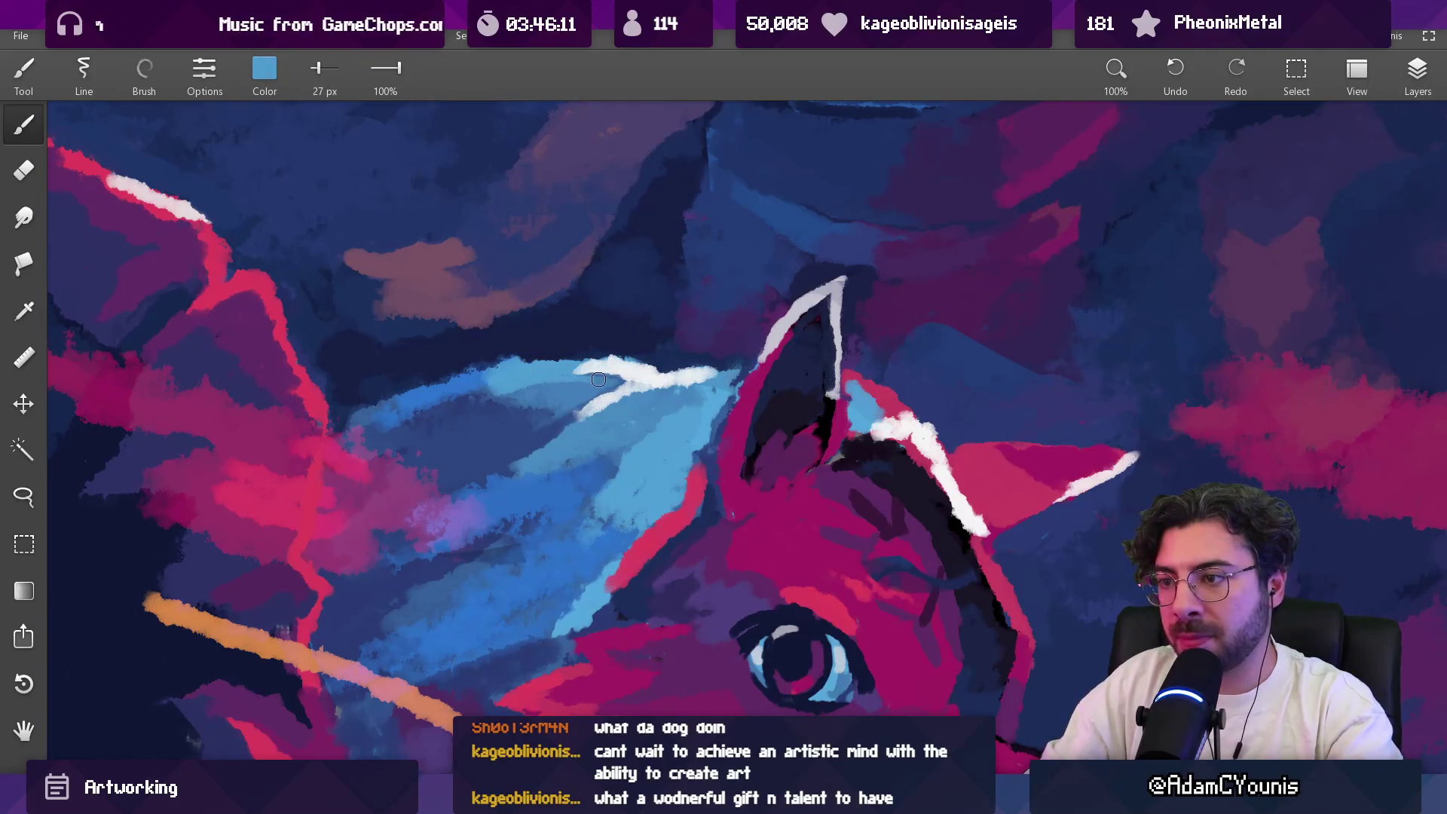
Step: Pick medium blue from the fox's fur beside its ear and enlarge the brush to 55 px
{"action": "scroll", "coordinate": [599, 379], "scroll_direction": "down", "scroll_amount": 5}
{"action": "scroll", "coordinate": [607, 332], "scroll_direction": "up", "scroll_amount": 4}
{"action": "left_click", "coordinate": [621, 361], "text": "alt"}
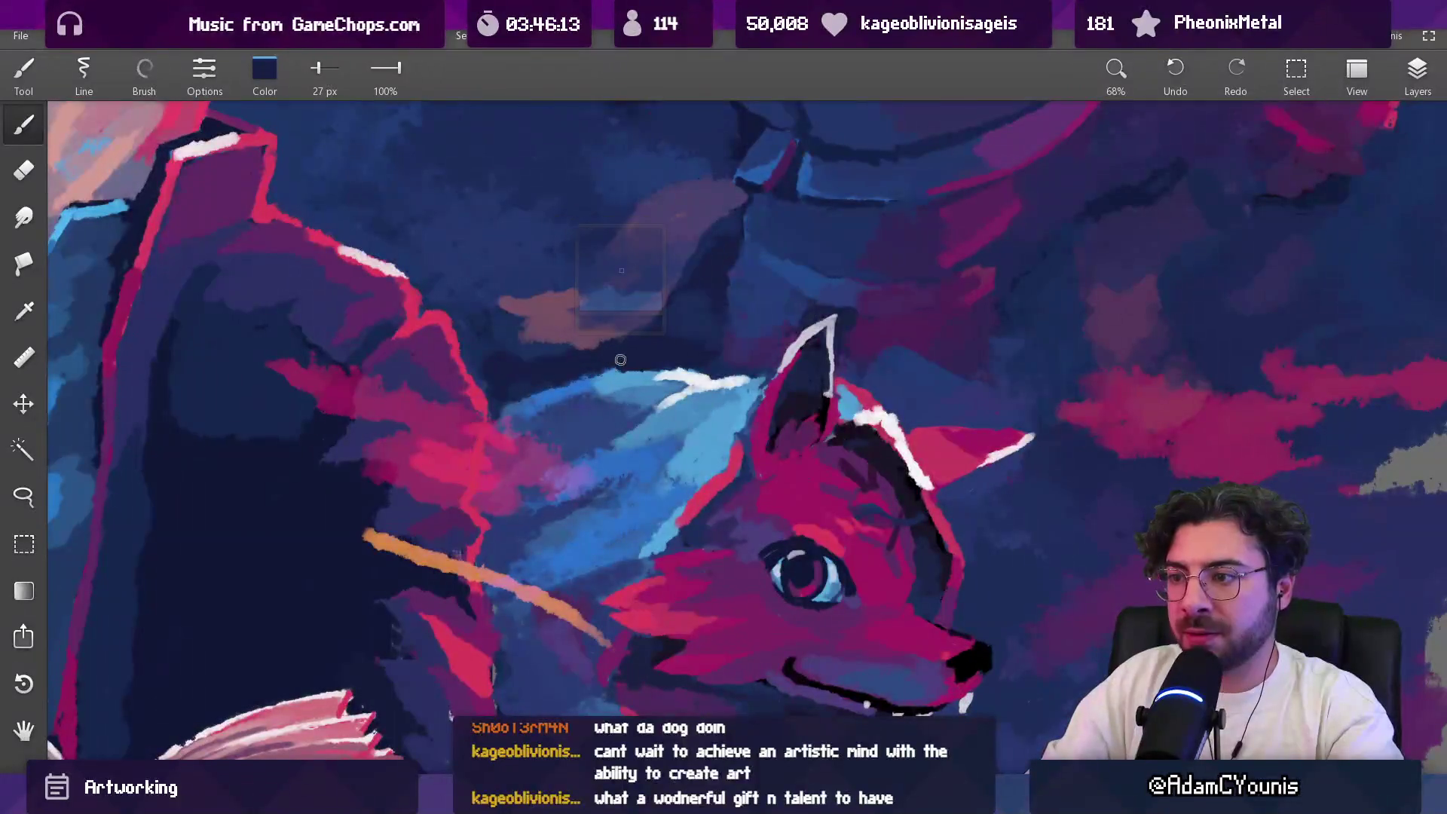
{"action": "left_click", "coordinate": [630, 360], "text": "alt"}
{"action": "left_click", "coordinate": [585, 399], "text": "alt"}
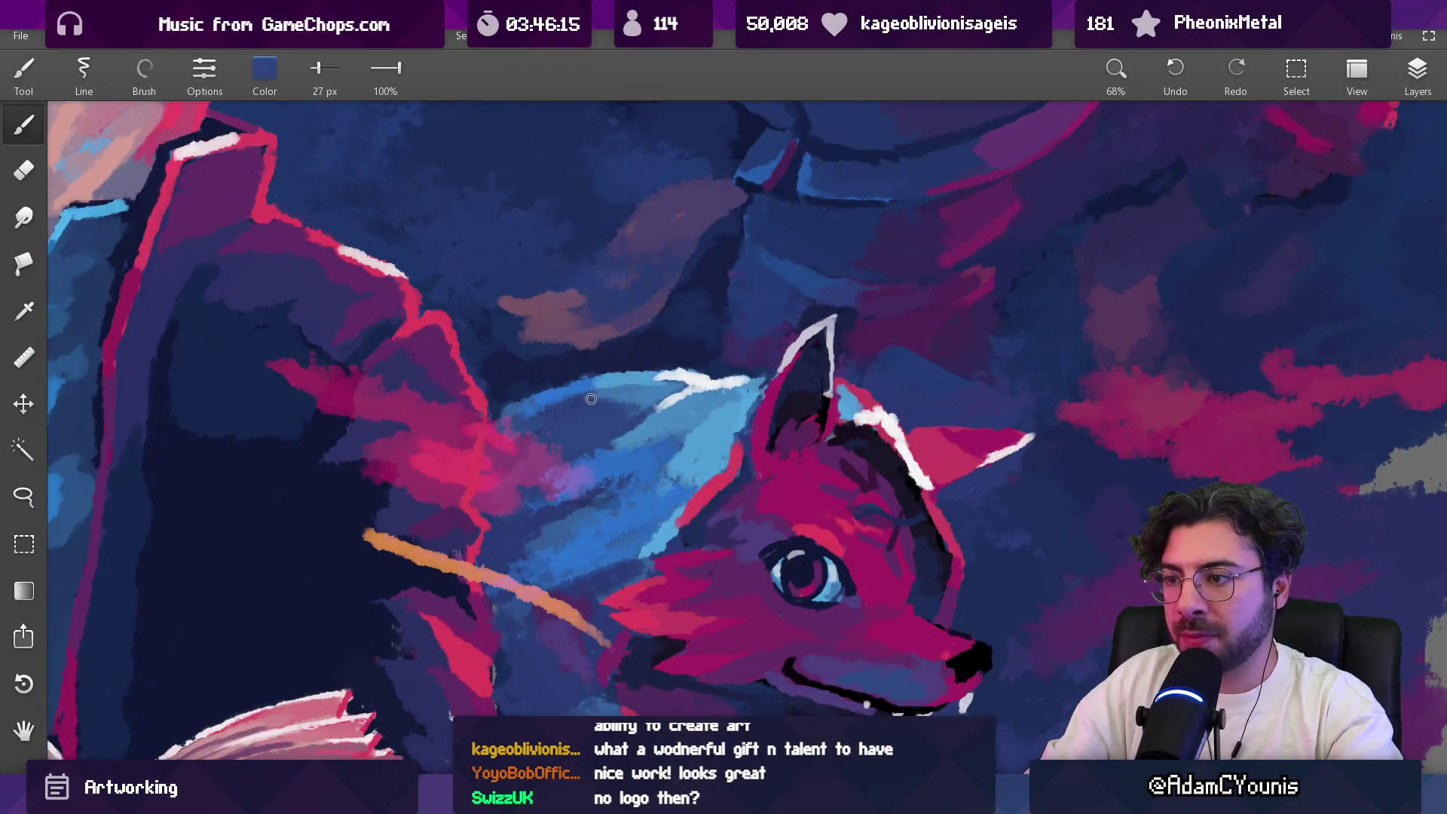
{"action": "key", "text": "bracketright"}
{"action": "key", "text": "bracketright"}
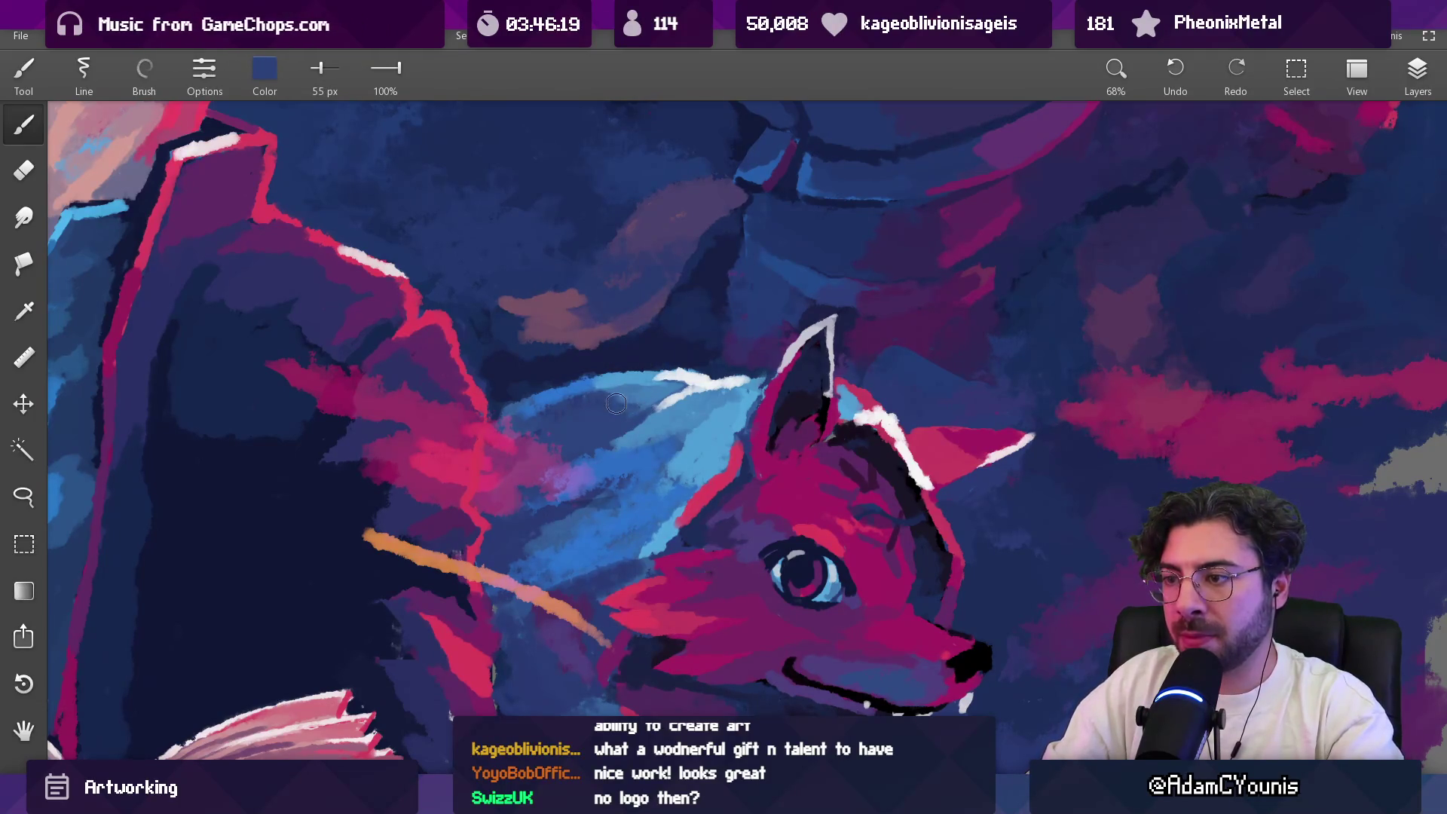
{"action": "scroll", "coordinate": [635, 408], "scroll_direction": "down", "scroll_amount": 10}
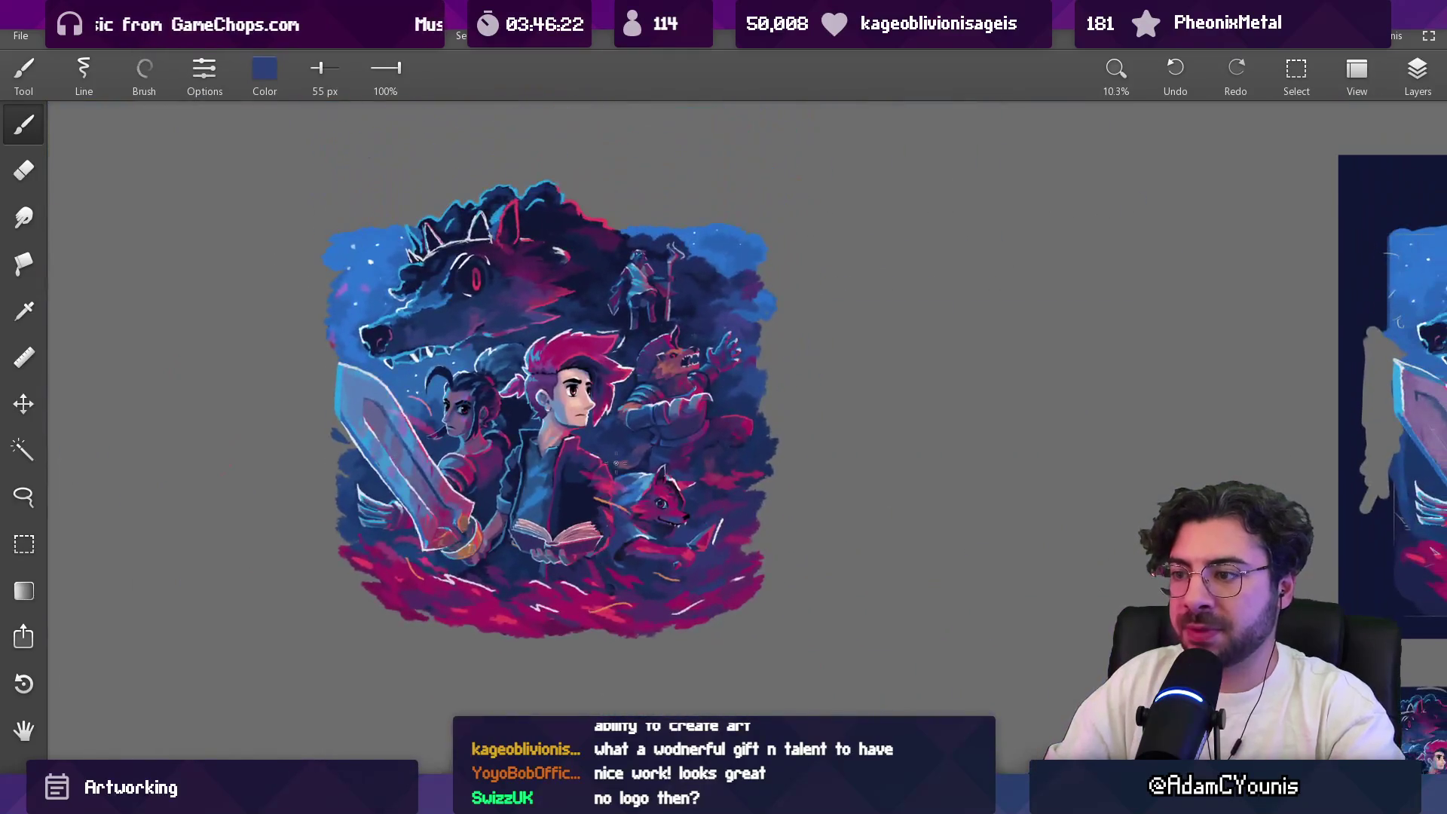
Step: Zoom onto the girl's hair curl and sample white from its outline with a 53 px brush
{"action": "scroll", "coordinate": [611, 474], "scroll_direction": "up", "scroll_amount": 2}
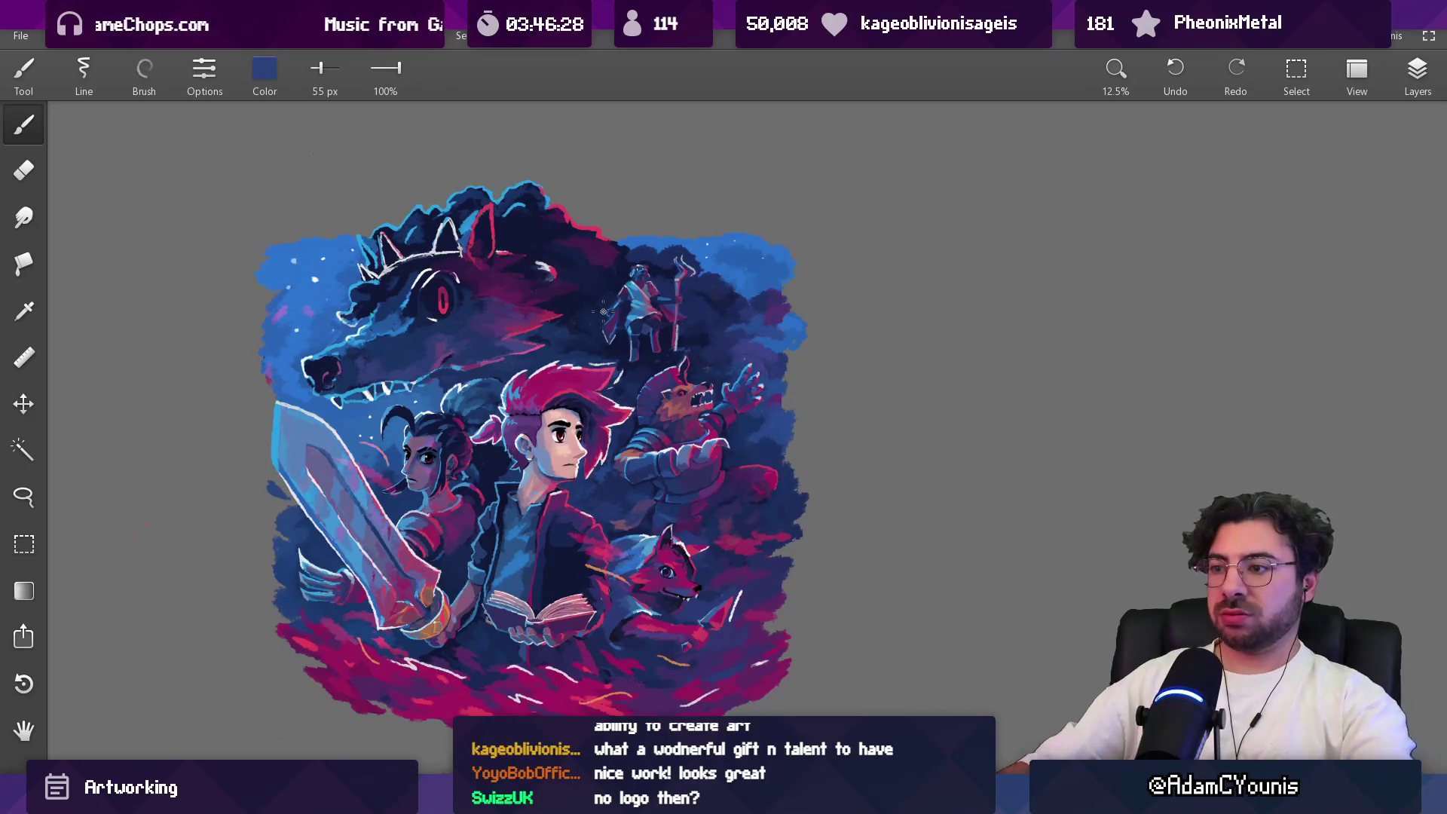
{"action": "scroll", "coordinate": [379, 424], "scroll_direction": "up", "scroll_amount": 6}
{"action": "mouse_move", "coordinate": [520, 226]}
{"action": "left_mouse_down"}
{"action": "mouse_move", "coordinate": [510, 427]}
{"action": "mouse_move", "coordinate": [511, 384]}
{"action": "left_mouse_up"}
{"action": "key", "text": "bracketright"}
{"action": "key", "text": "bracketright"}
{"action": "key", "text": "bracketright"}
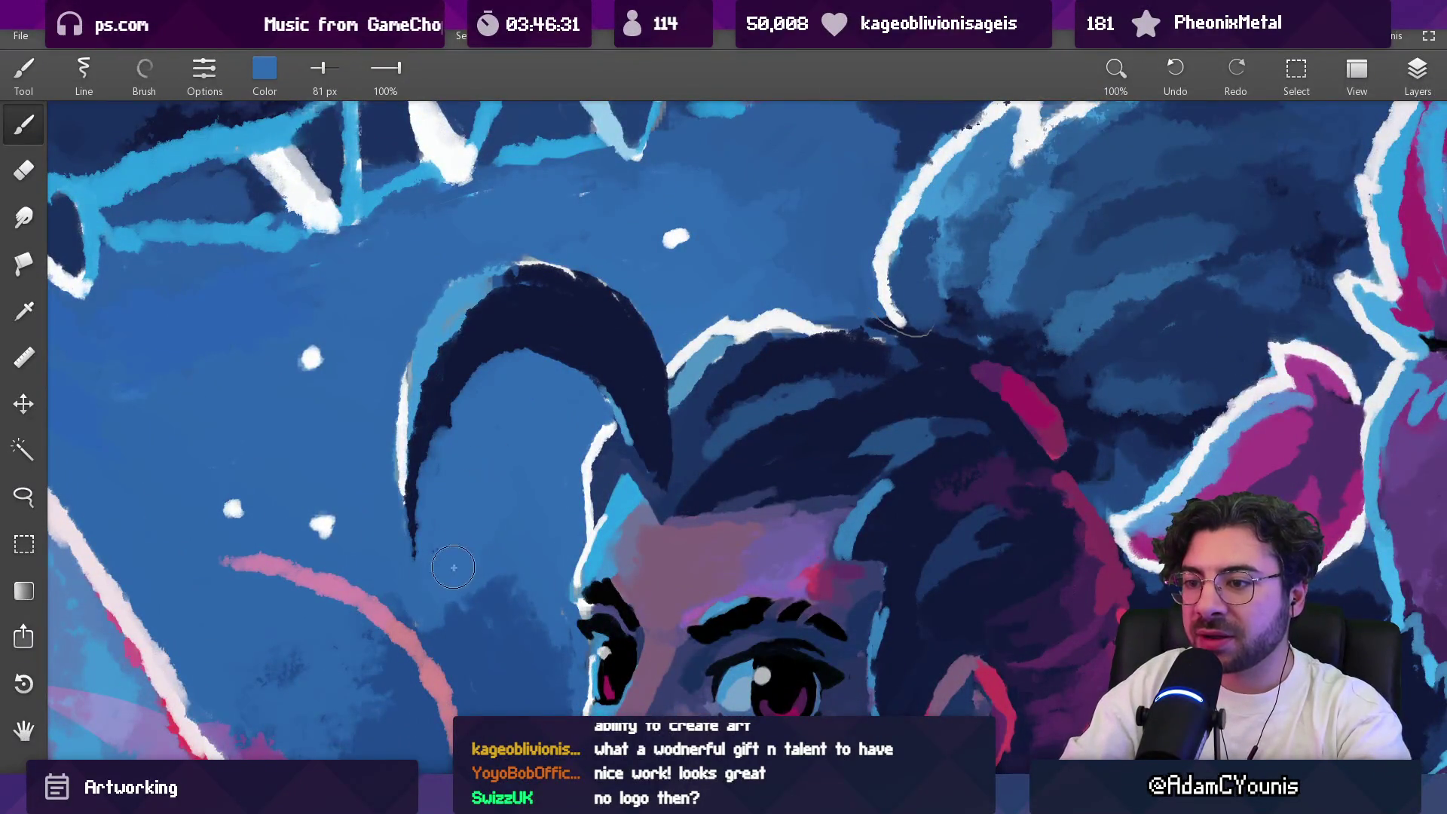
{"action": "mouse_move", "coordinate": [467, 471]}
{"action": "left_mouse_down"}
{"action": "mouse_move", "coordinate": [437, 354]}
{"action": "mouse_move", "coordinate": [407, 403]}
{"action": "left_mouse_up"}
{"action": "key", "text": "bracketleft"}
{"action": "key", "text": "bracketleft"}
{"action": "key", "text": "bracketleft"}
{"action": "key", "text": "bracketleft"}
{"action": "key", "text": "bracketleft"}
{"action": "key", "text": "bracketleft"}
Step: Paint a white outline along the girl's hair arc, redoing the first attempt
{"action": "mouse_move", "coordinate": [411, 354]}
{"action": "left_mouse_down"}
{"action": "mouse_move", "coordinate": [448, 291]}
{"action": "mouse_move", "coordinate": [539, 258]}
{"action": "mouse_move", "coordinate": [603, 298]}
{"action": "left_mouse_up"}
{"action": "key", "text": "ctrl+z"}
{"action": "mouse_move", "coordinate": [413, 342]}
{"action": "left_mouse_down"}
{"action": "mouse_move", "coordinate": [527, 260]}
{"action": "mouse_move", "coordinate": [602, 287]}
{"action": "left_mouse_up"}
Step: Edge the top of the hair curl in light blue
{"action": "left_click", "coordinate": [602, 287], "text": "alt"}
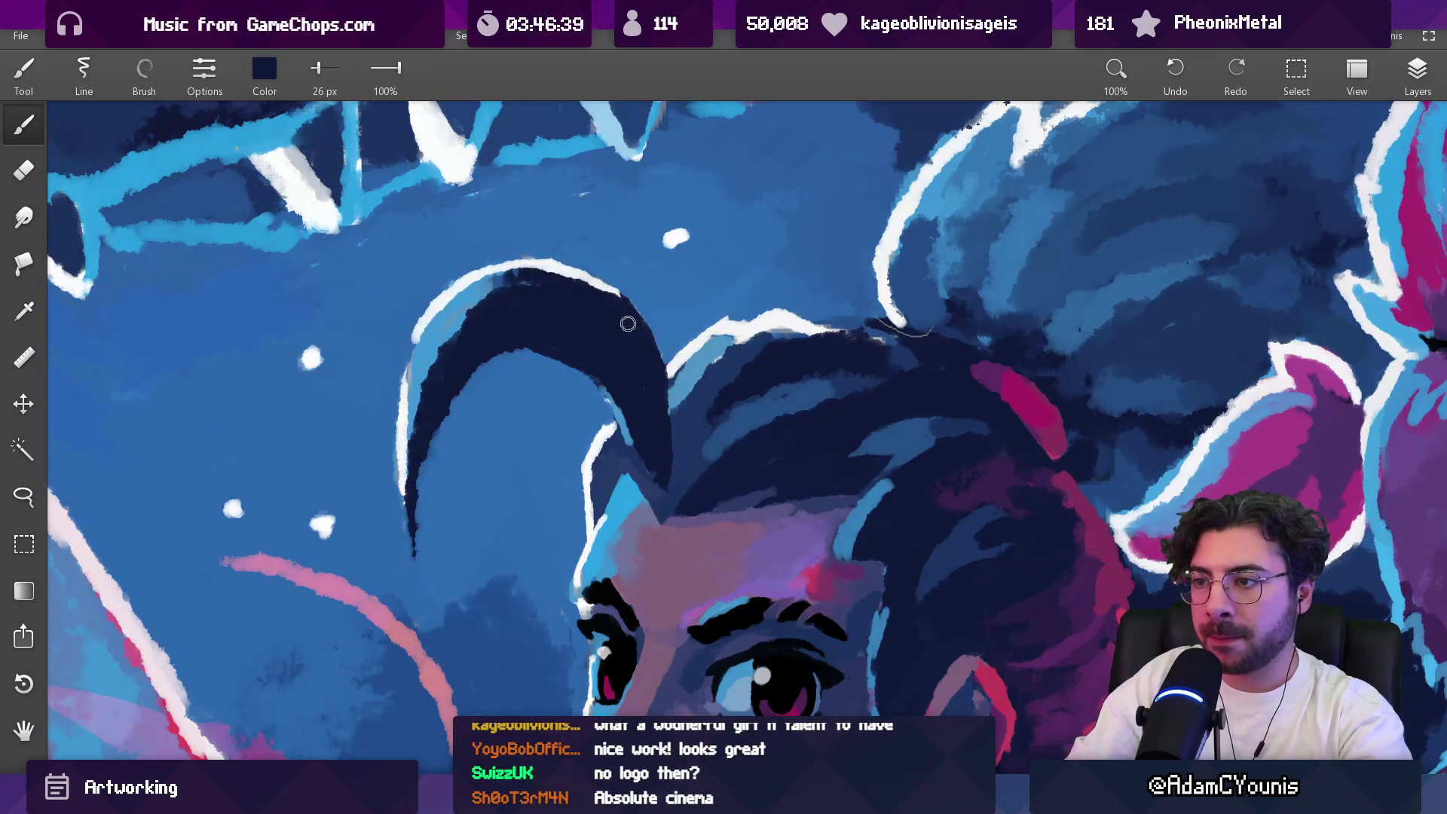
{"action": "key", "text": "ctrl+0"}
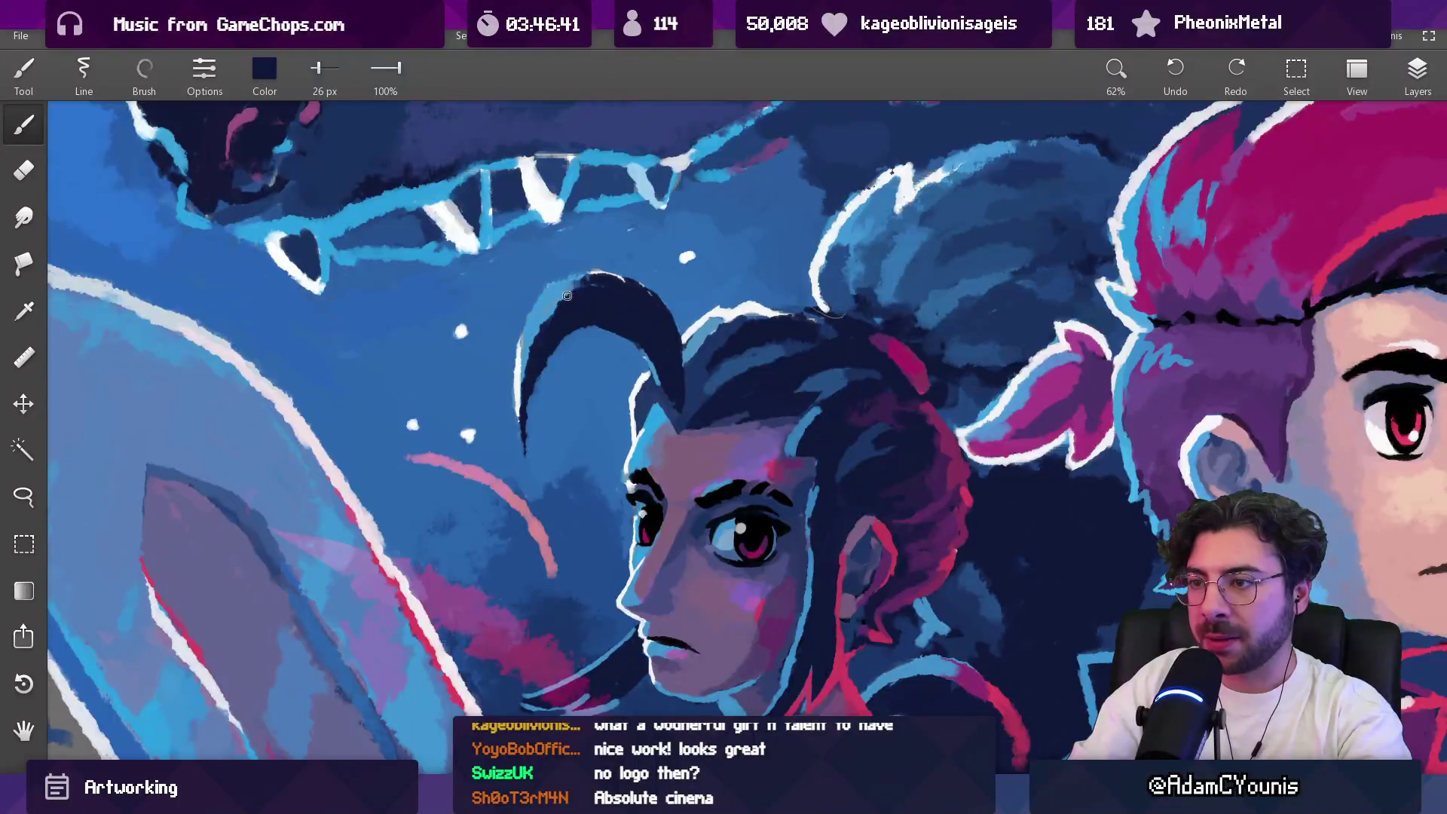
{"action": "left_click", "coordinate": [593, 238], "text": "alt"}
{"action": "left_click_drag", "start_coordinate": [547, 296], "coordinate": [603, 279]}
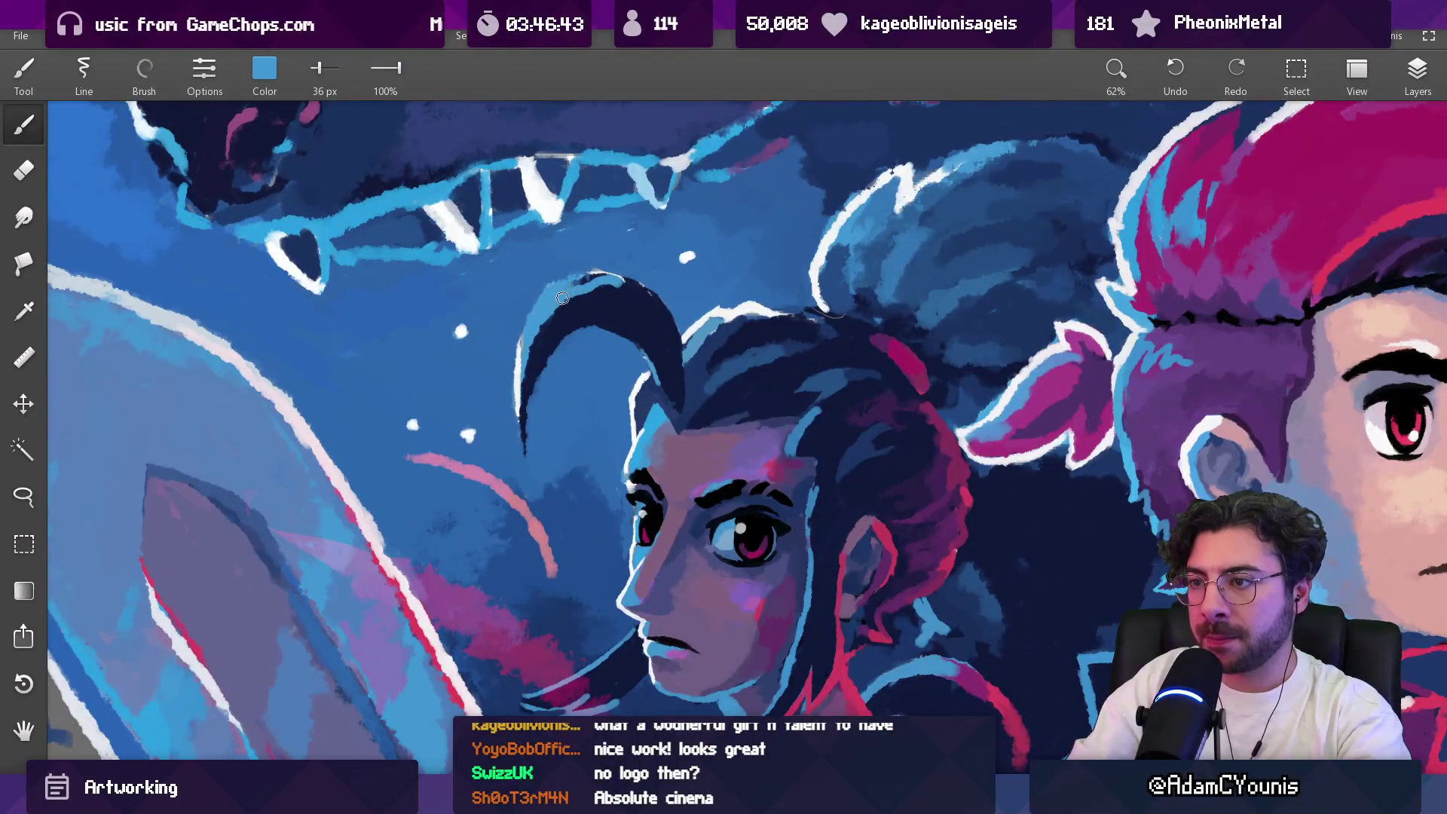
Step: Eyedrop navy, mid and light blues around the hair curl to compare colours
{"action": "left_click", "coordinate": [622, 279], "text": "alt"}
{"action": "left_click", "coordinate": [601, 280], "text": "alt"}
{"action": "left_click", "coordinate": [620, 286], "text": "alt"}
{"action": "left_click", "coordinate": [601, 286], "text": "alt"}
{"action": "left_click", "coordinate": [601, 285], "text": "alt"}
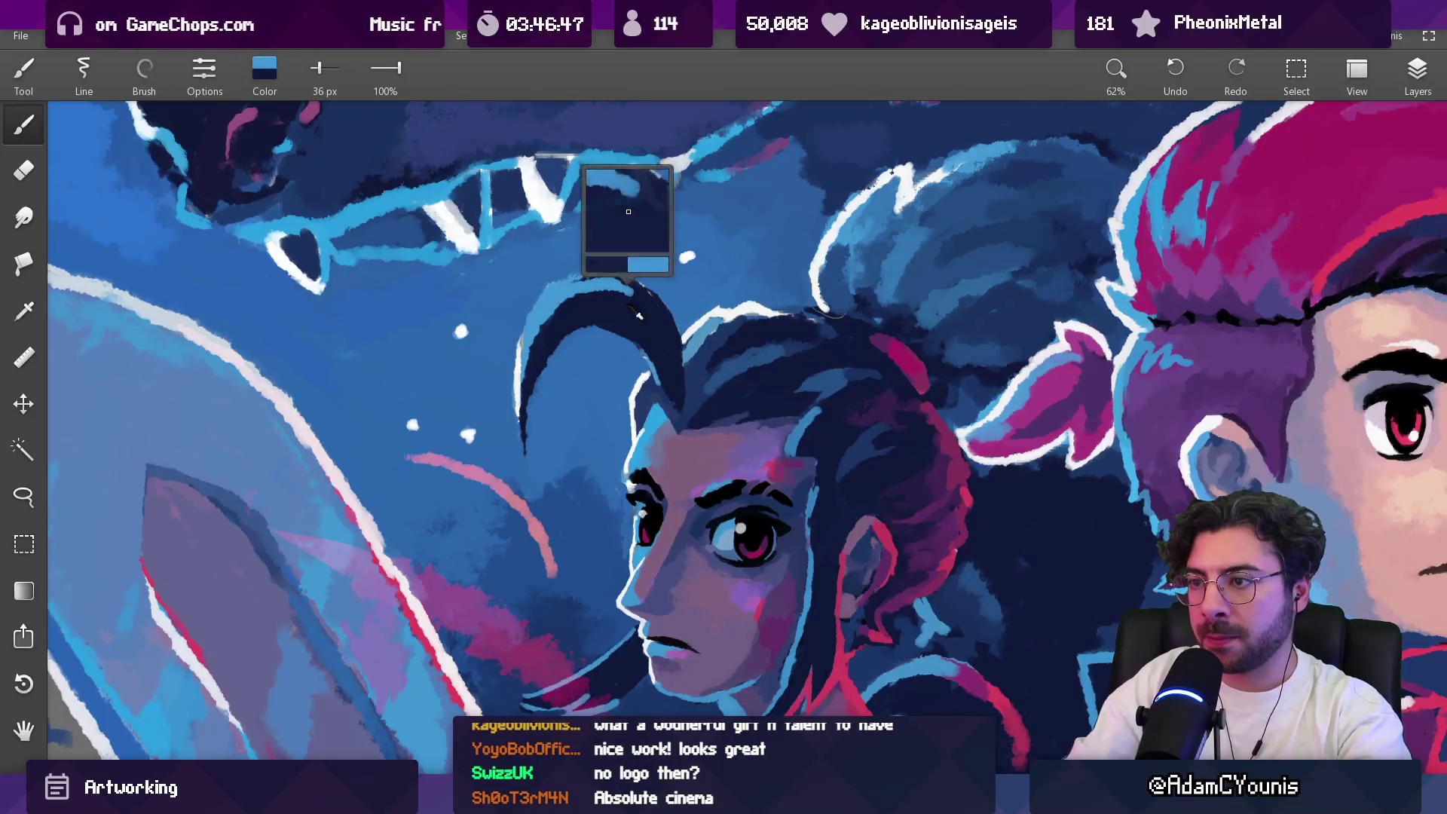
{"action": "left_click", "coordinate": [602, 260], "text": "alt"}
{"action": "left_click", "coordinate": [559, 283], "text": "alt"}
{"action": "left_click", "coordinate": [566, 300], "text": "alt"}
{"action": "left_click", "coordinate": [584, 285], "text": "alt"}
{"action": "left_click", "coordinate": [599, 265], "text": "alt"}
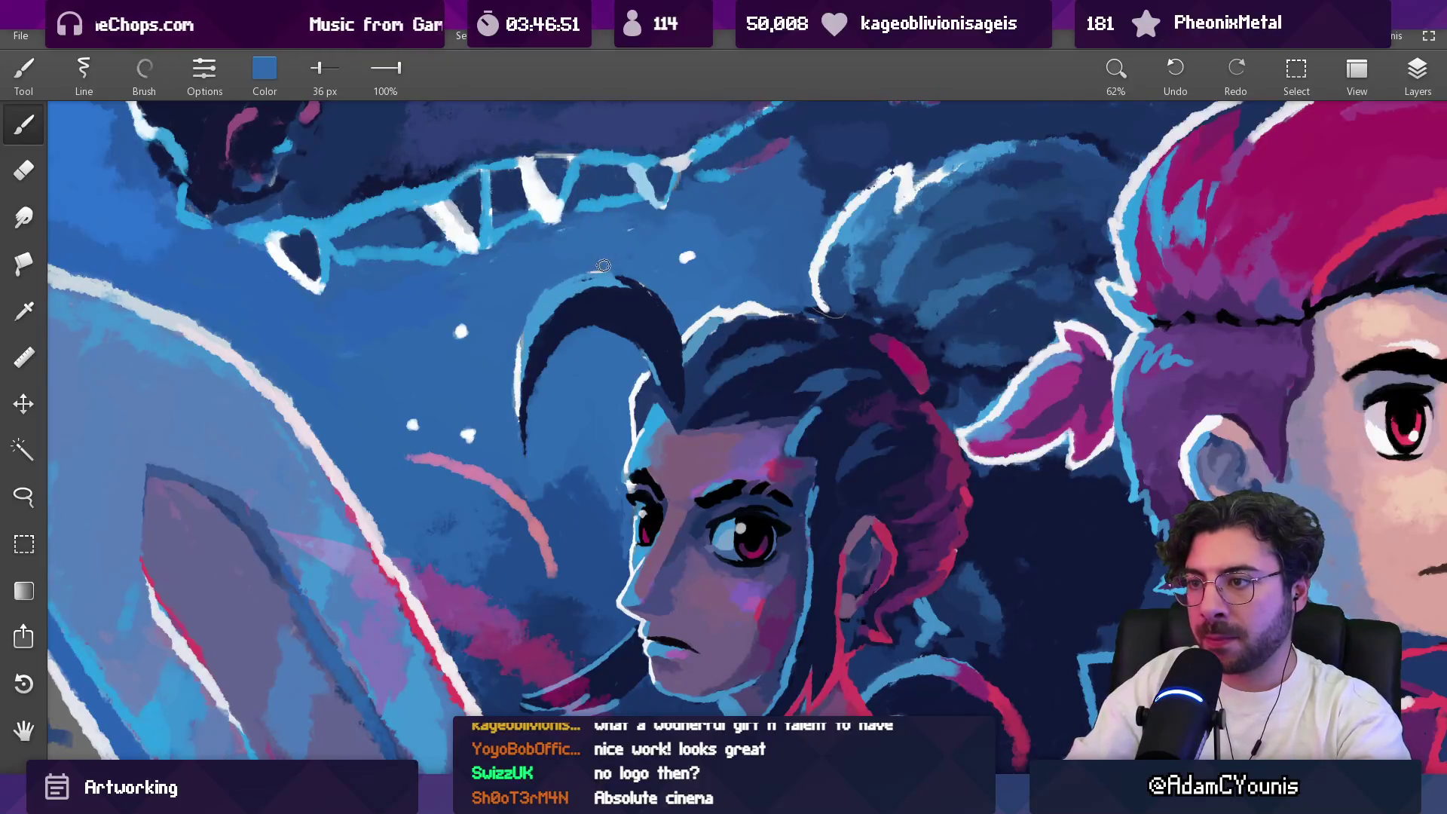
Step: Paint a light-blue highlight down the dark hair curl with a finer brush
{"action": "key", "text": "bracketright"}
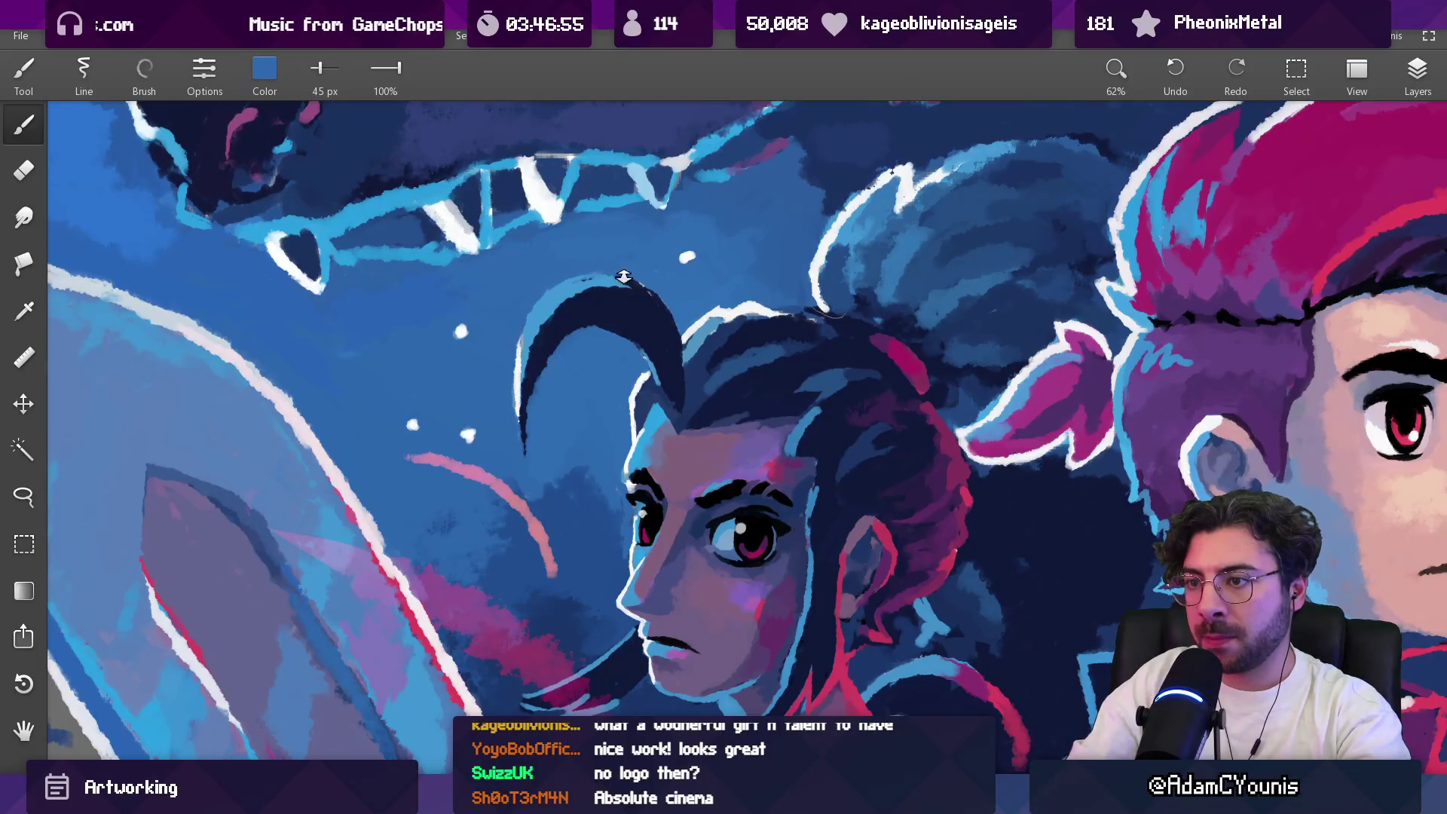
{"action": "scroll", "coordinate": [632, 255], "scroll_direction": "down", "scroll_amount": 7}
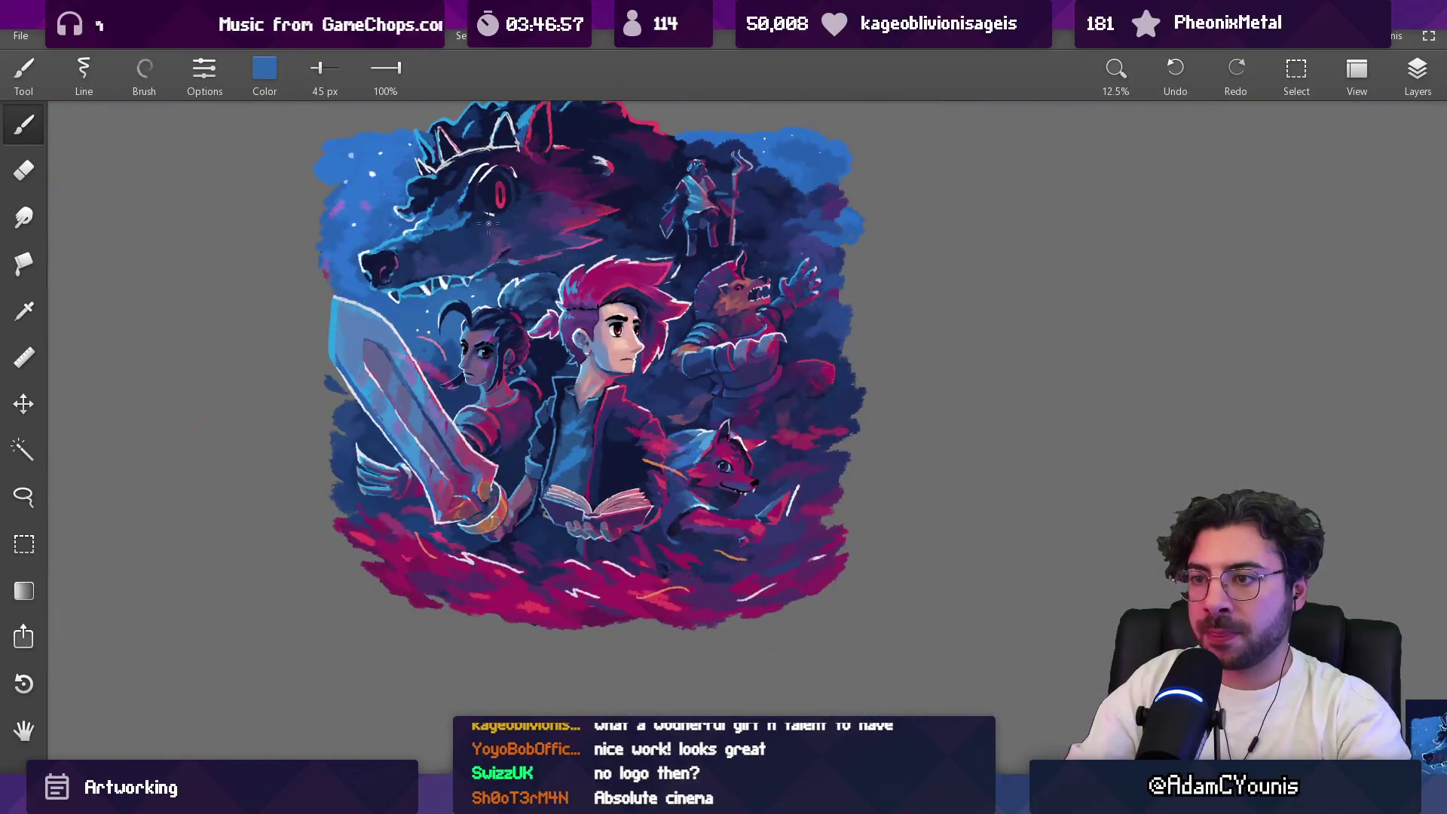
{"action": "scroll", "coordinate": [475, 302], "scroll_direction": "up", "scroll_amount": 7}
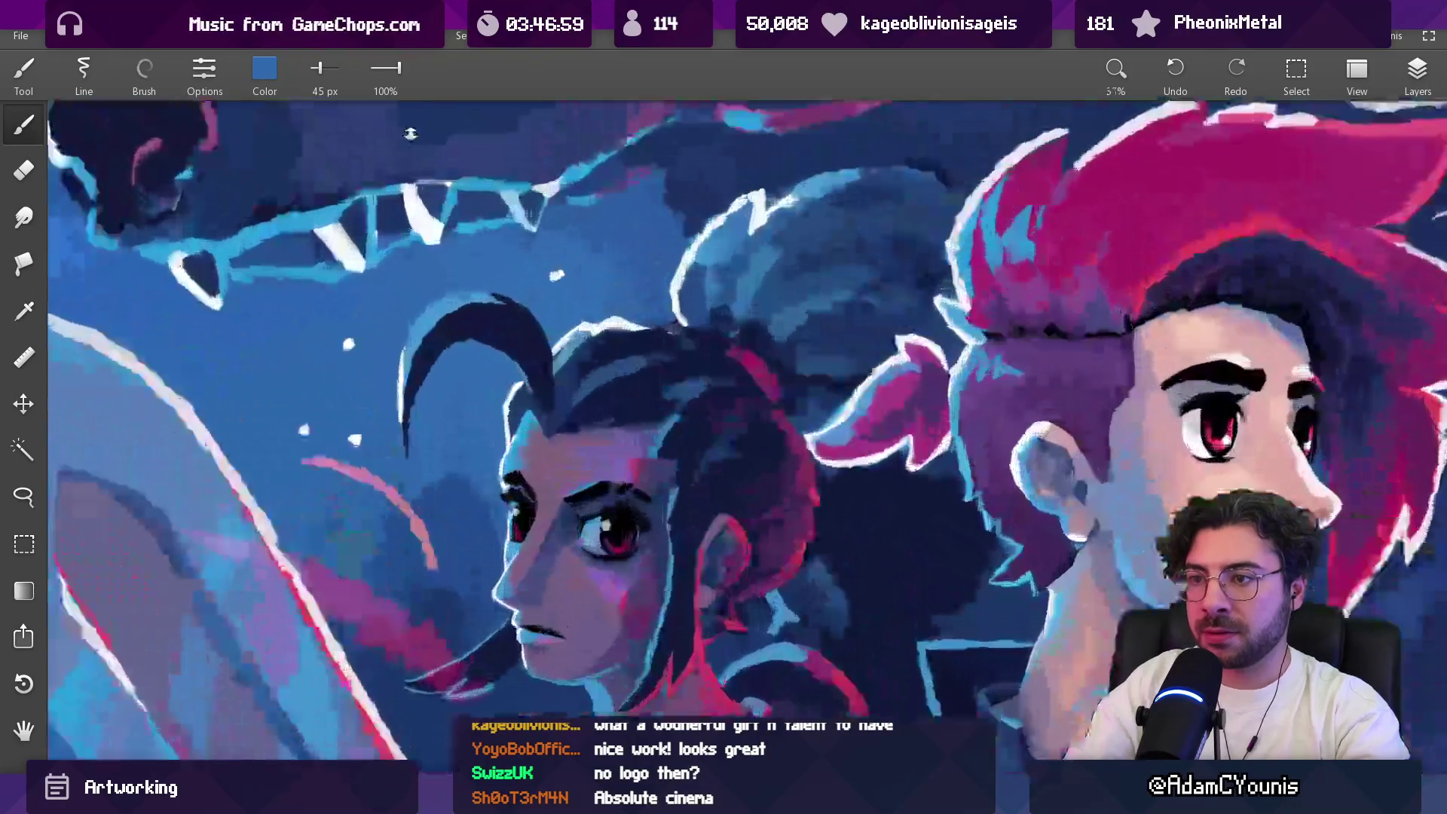
{"action": "key", "text": "bracketleft"}
{"action": "key", "text": "bracketleft"}
{"action": "left_click_drag", "start_coordinate": [552, 386], "coordinate": [591, 449]}
Step: Sample dark, light and medium blues from the curl and background, then view the whole illustration
{"action": "left_click", "coordinate": [588, 460], "text": "alt"}
{"action": "left_click", "coordinate": [586, 456], "text": "alt"}
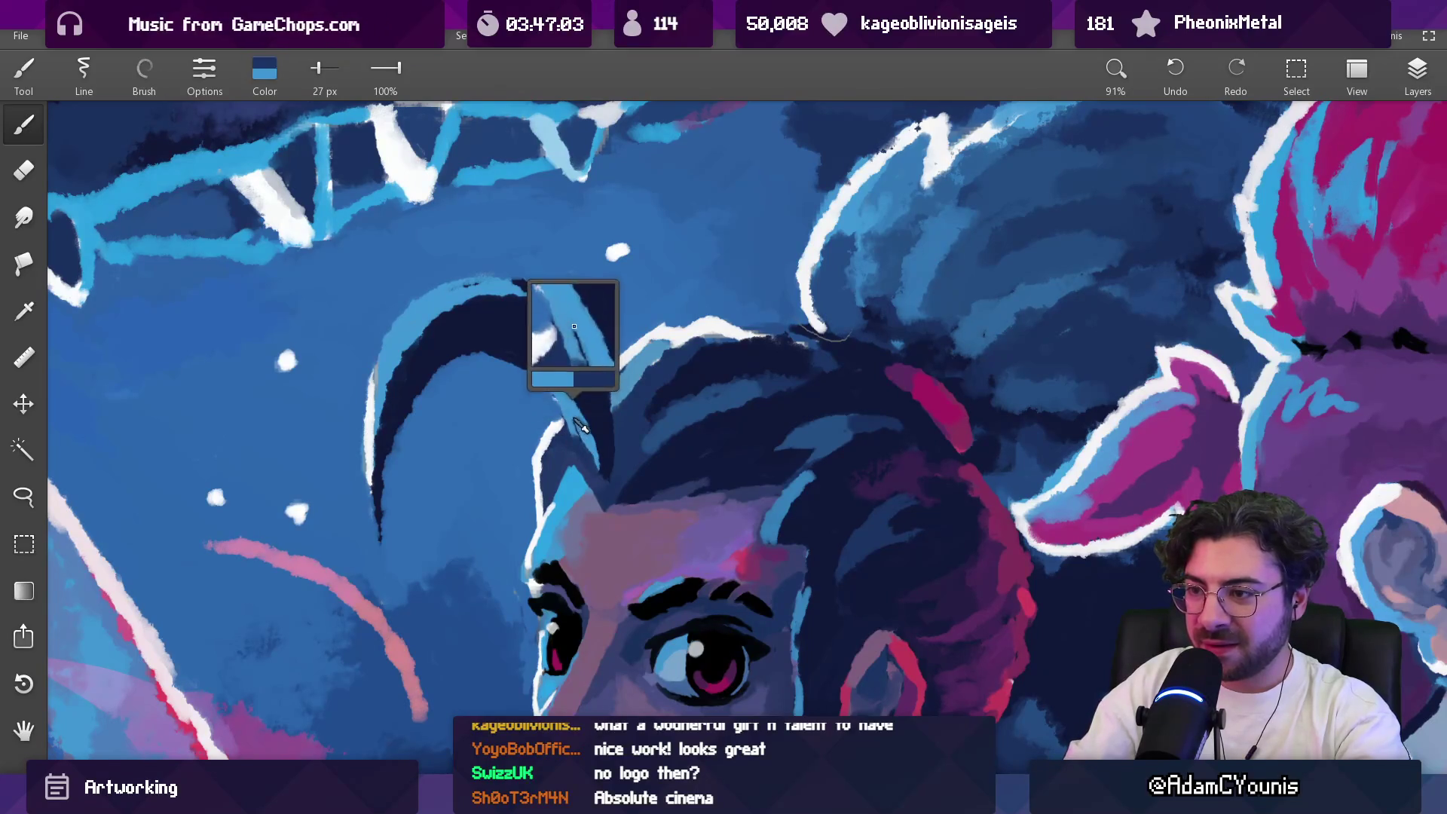
{"action": "left_click", "coordinate": [587, 455], "text": "alt"}
{"action": "left_click", "coordinate": [577, 422], "text": "alt"}
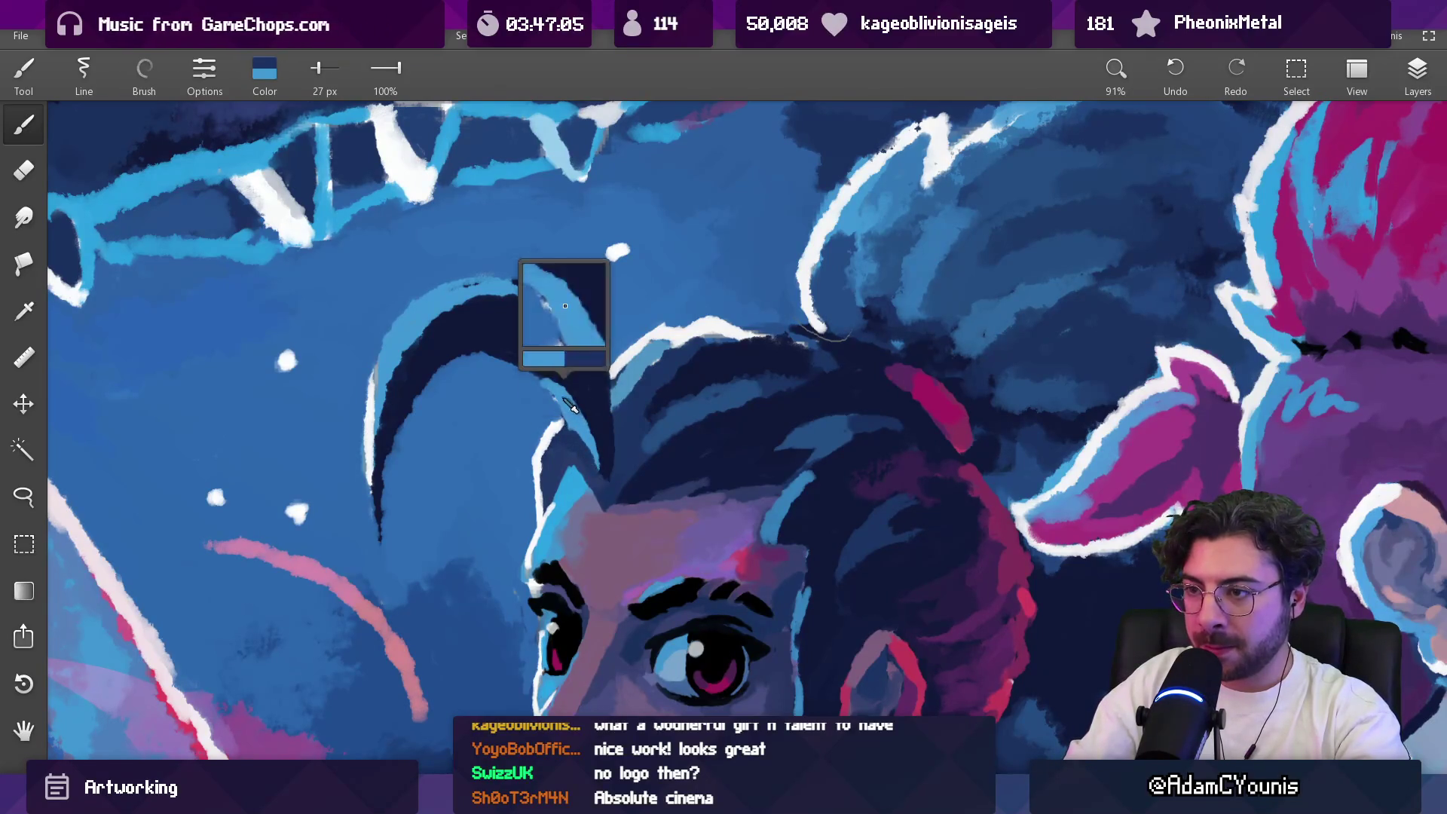
{"action": "left_click", "coordinate": [529, 380], "text": "alt"}
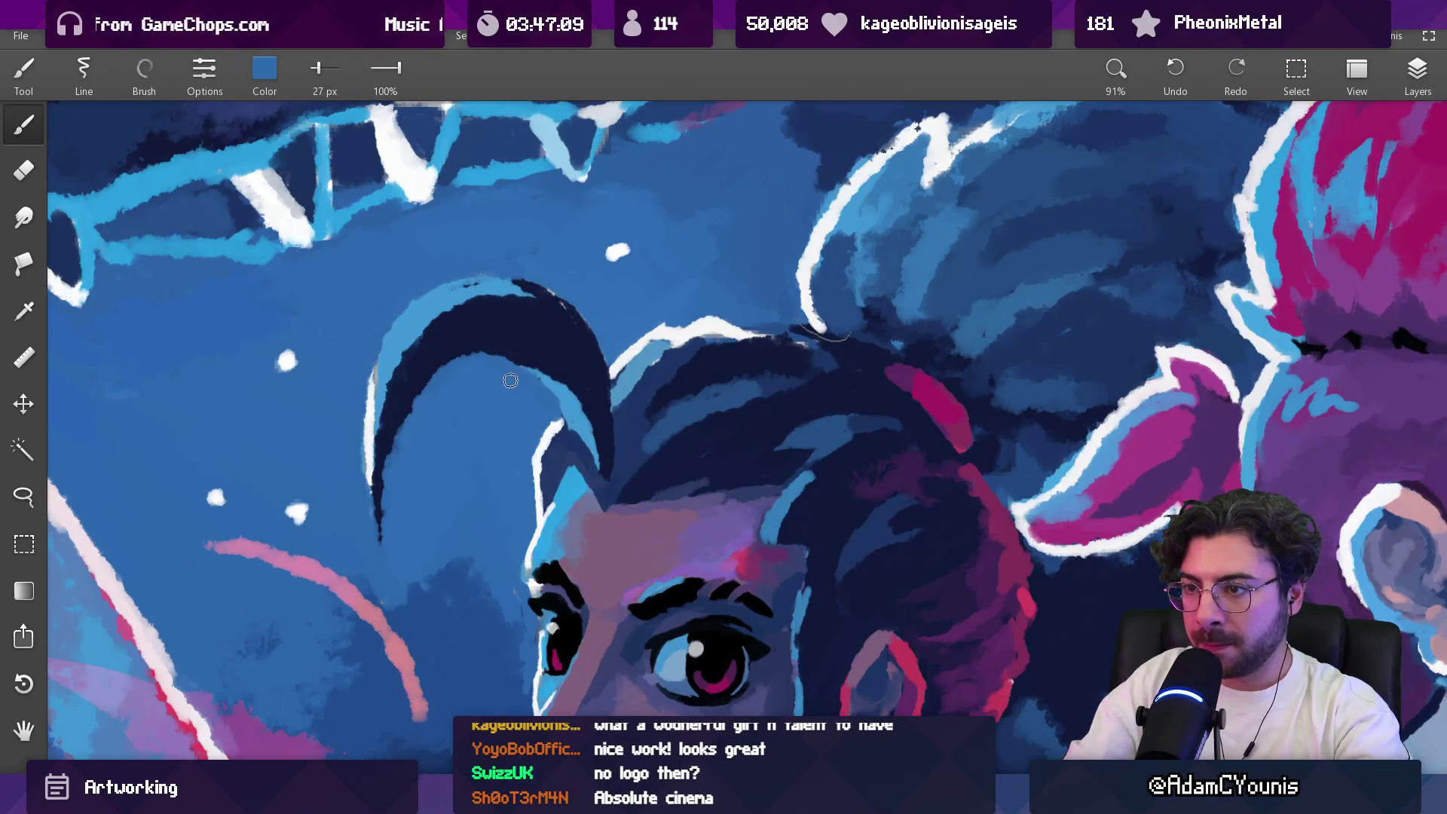
{"action": "key", "text": "ctrl+0"}
{"action": "scroll", "coordinate": [623, 349], "scroll_direction": "up", "scroll_amount": 4}
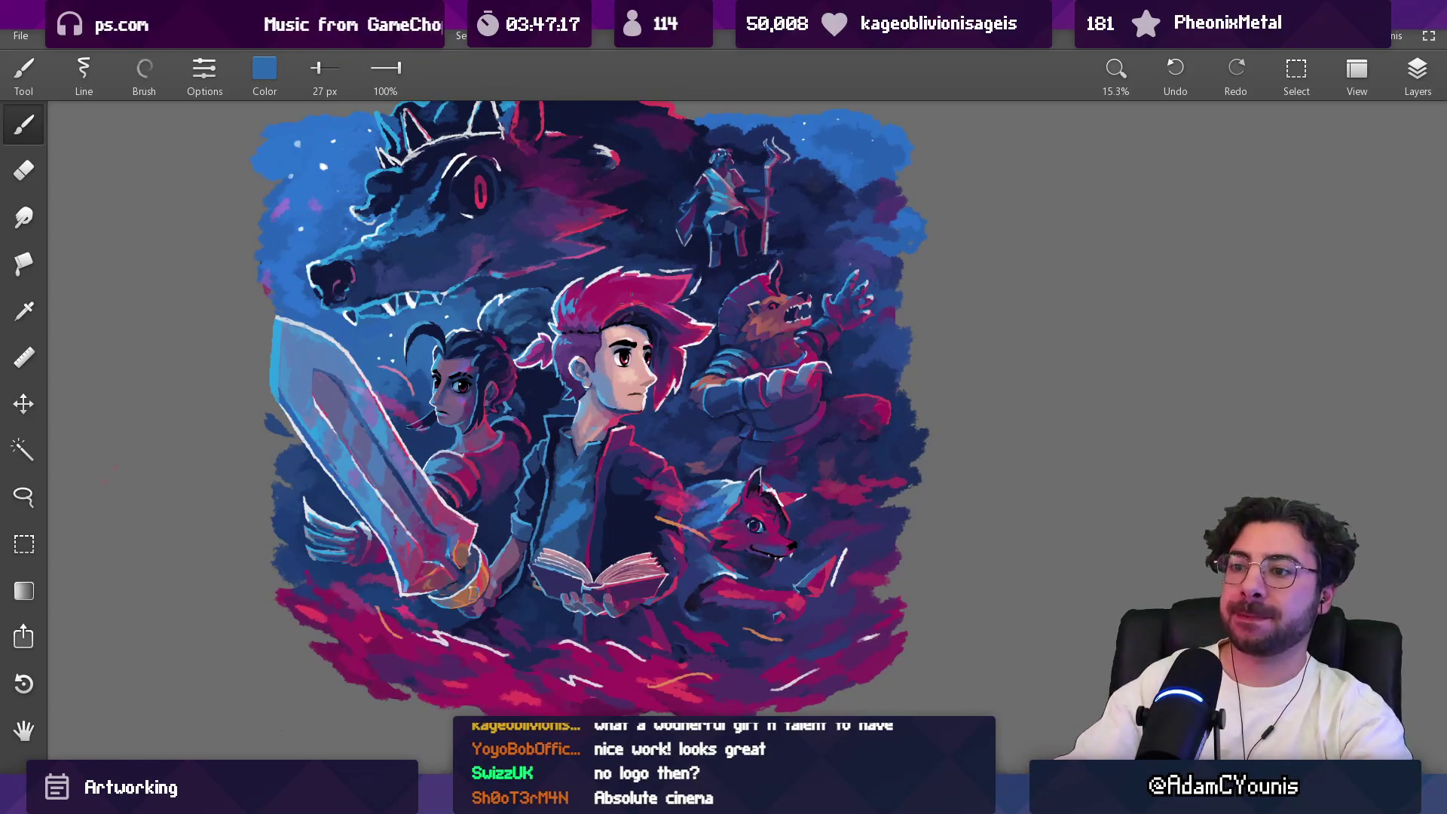
{"action": "scroll", "coordinate": [453, 422], "scroll_direction": "up", "scroll_amount": 14}
Step: Sample bluish light greys near the girl's face and shrink the brush to about 15 px
{"action": "left_click_drag", "start_coordinate": [517, 339], "coordinate": [564, 389]}
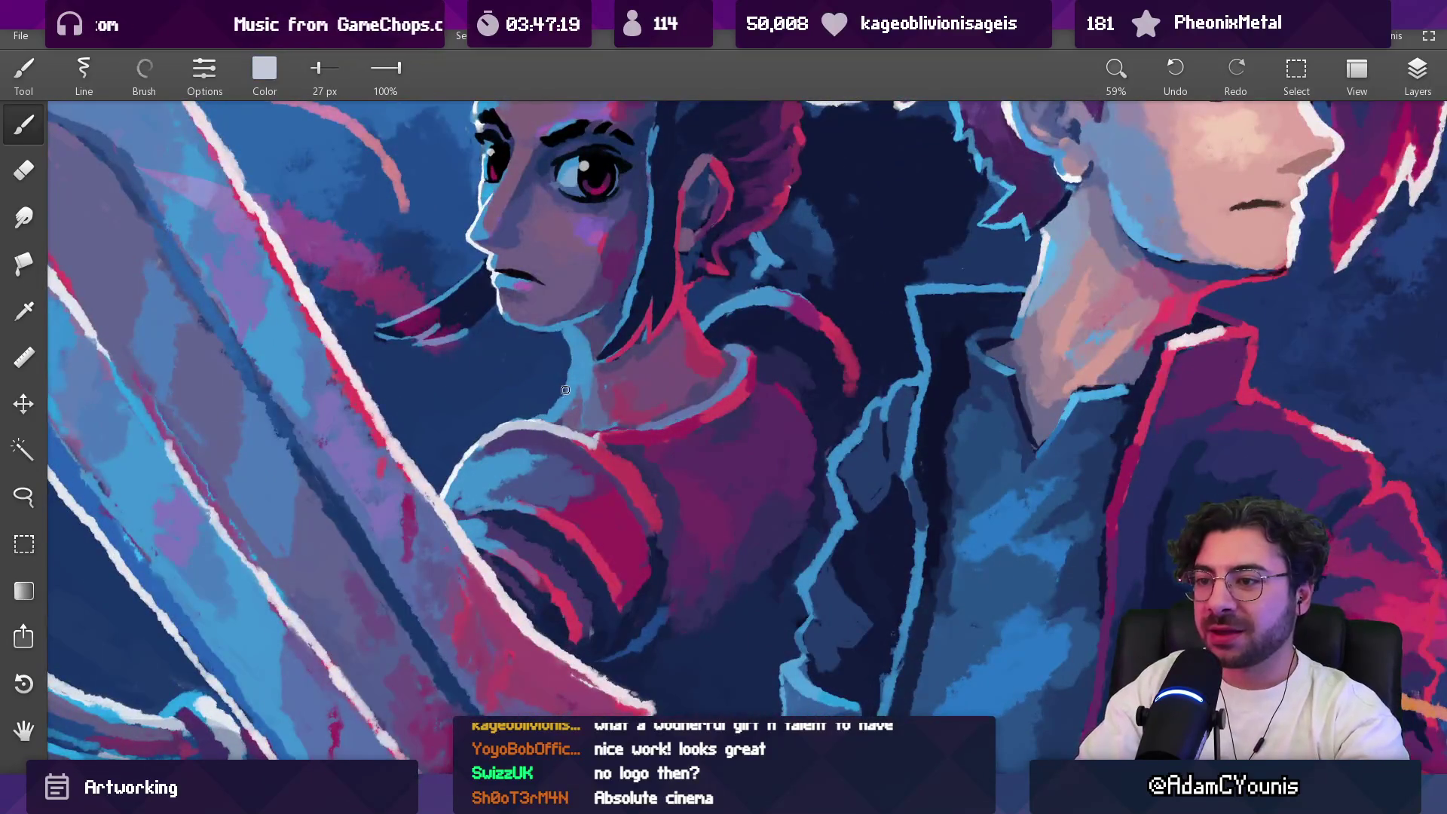
{"action": "left_click_drag", "start_coordinate": [475, 241], "coordinate": [497, 267]}
{"action": "mouse_move", "coordinate": [598, 413]}
{"action": "left_mouse_down"}
{"action": "mouse_move", "coordinate": [533, 407]}
{"action": "mouse_move", "coordinate": [566, 386]}
{"action": "left_mouse_up"}
{"action": "scroll", "coordinate": [552, 403], "scroll_direction": "down", "scroll_amount": 6}
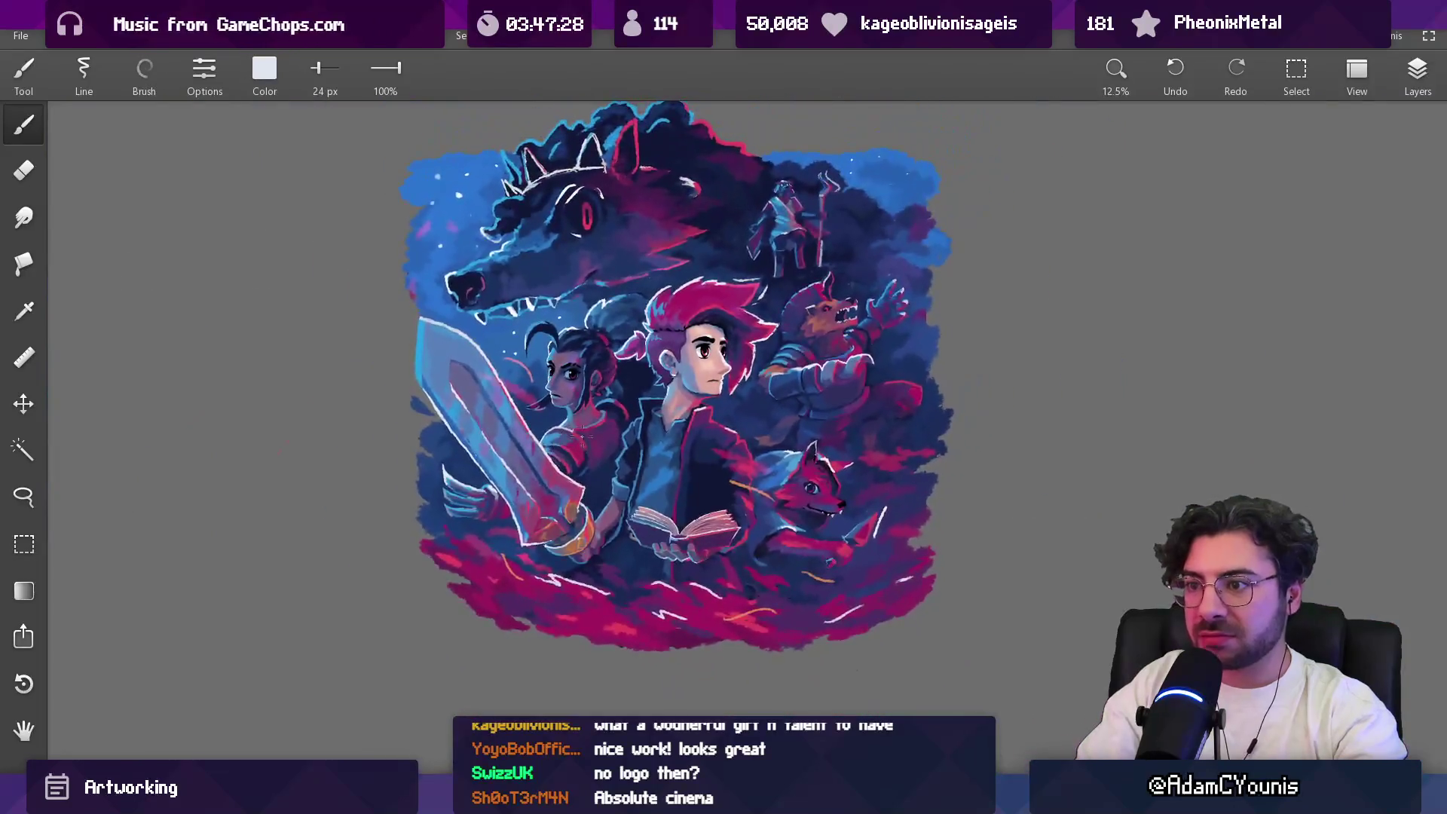
{"action": "scroll", "coordinate": [589, 419], "scroll_direction": "up", "scroll_amount": 4}
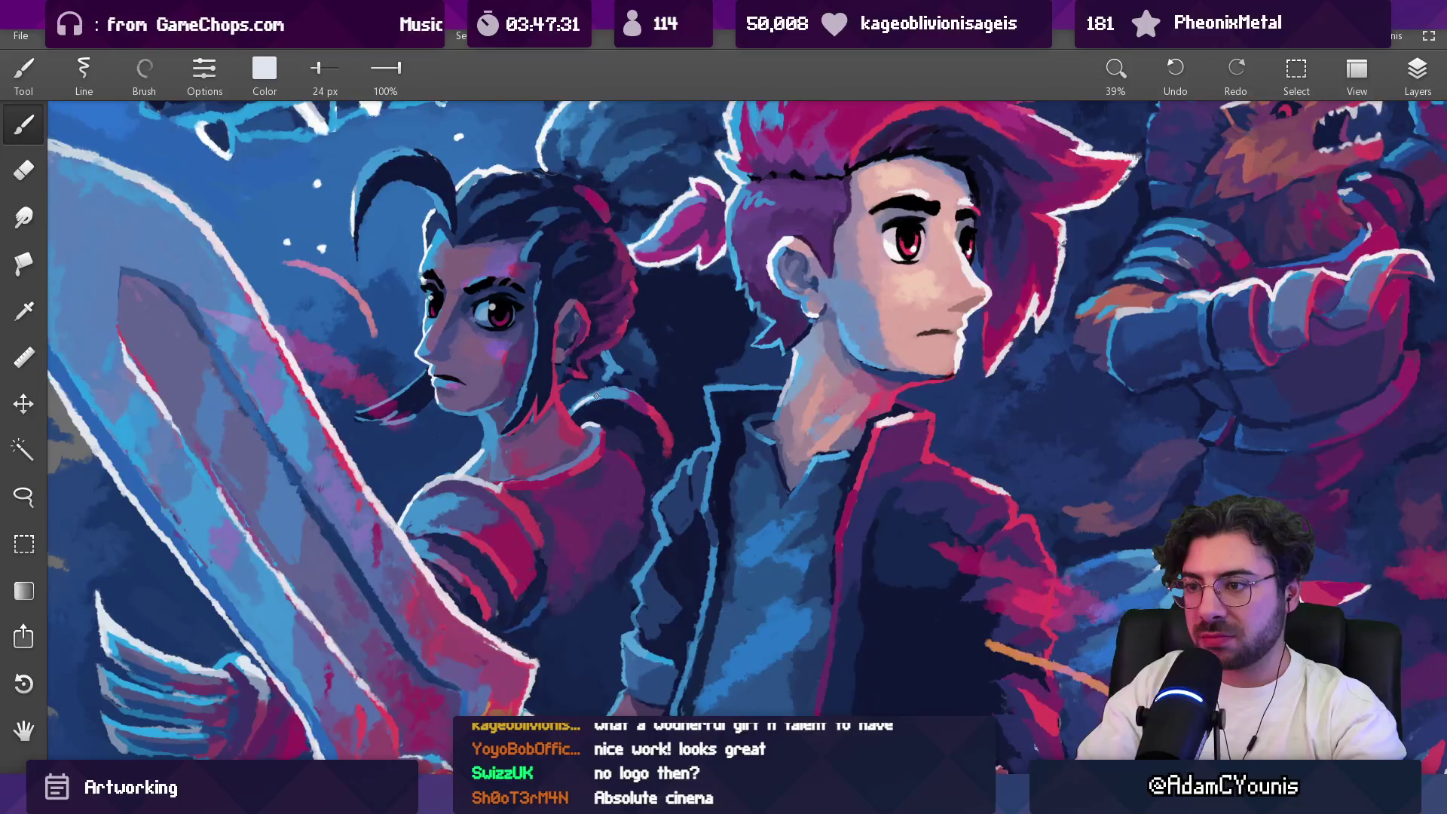
{"action": "scroll", "coordinate": [573, 408], "scroll_direction": "down", "scroll_amount": 6}
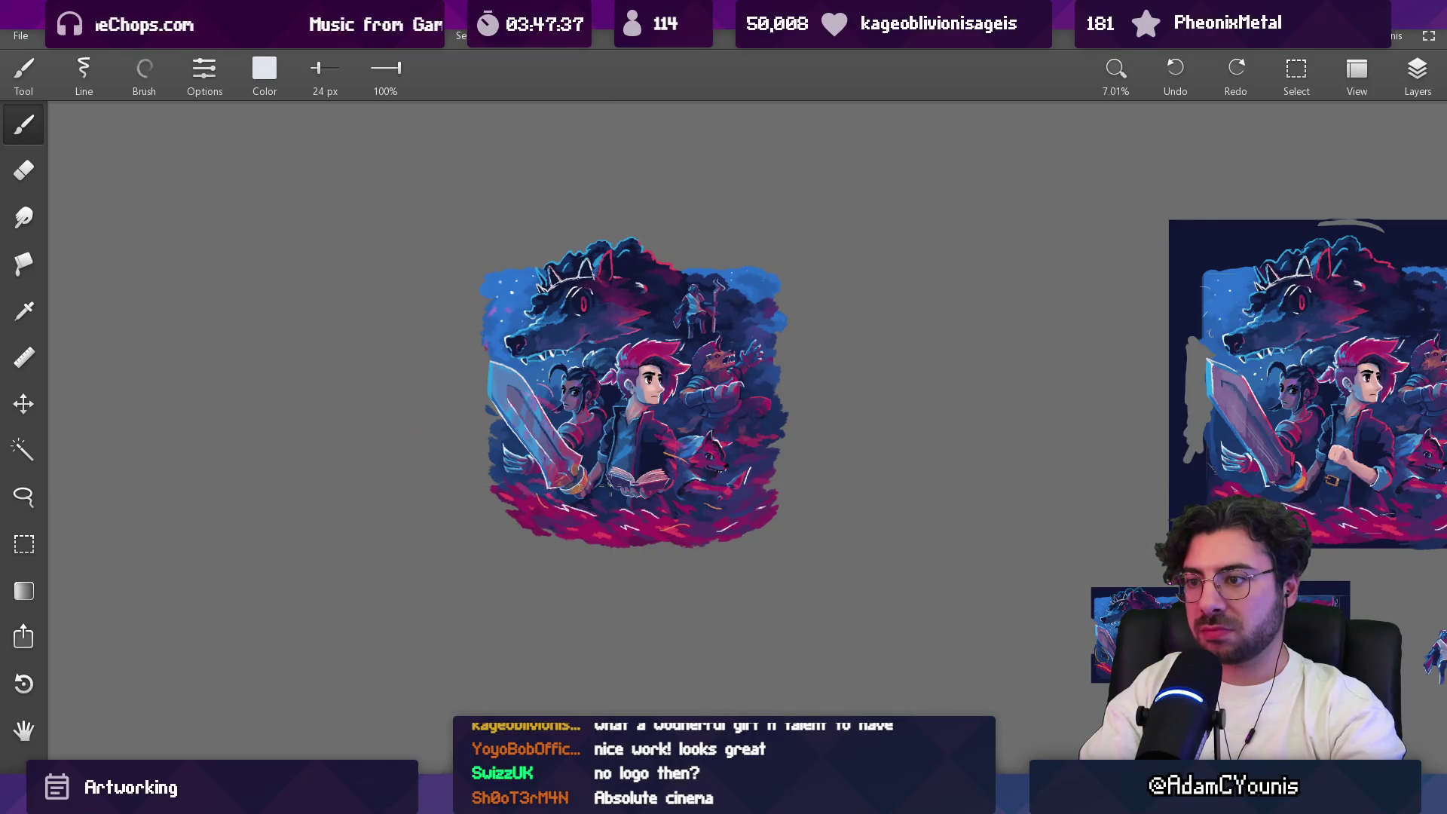
{"action": "scroll", "coordinate": [558, 439], "scroll_direction": "up", "scroll_amount": 7}
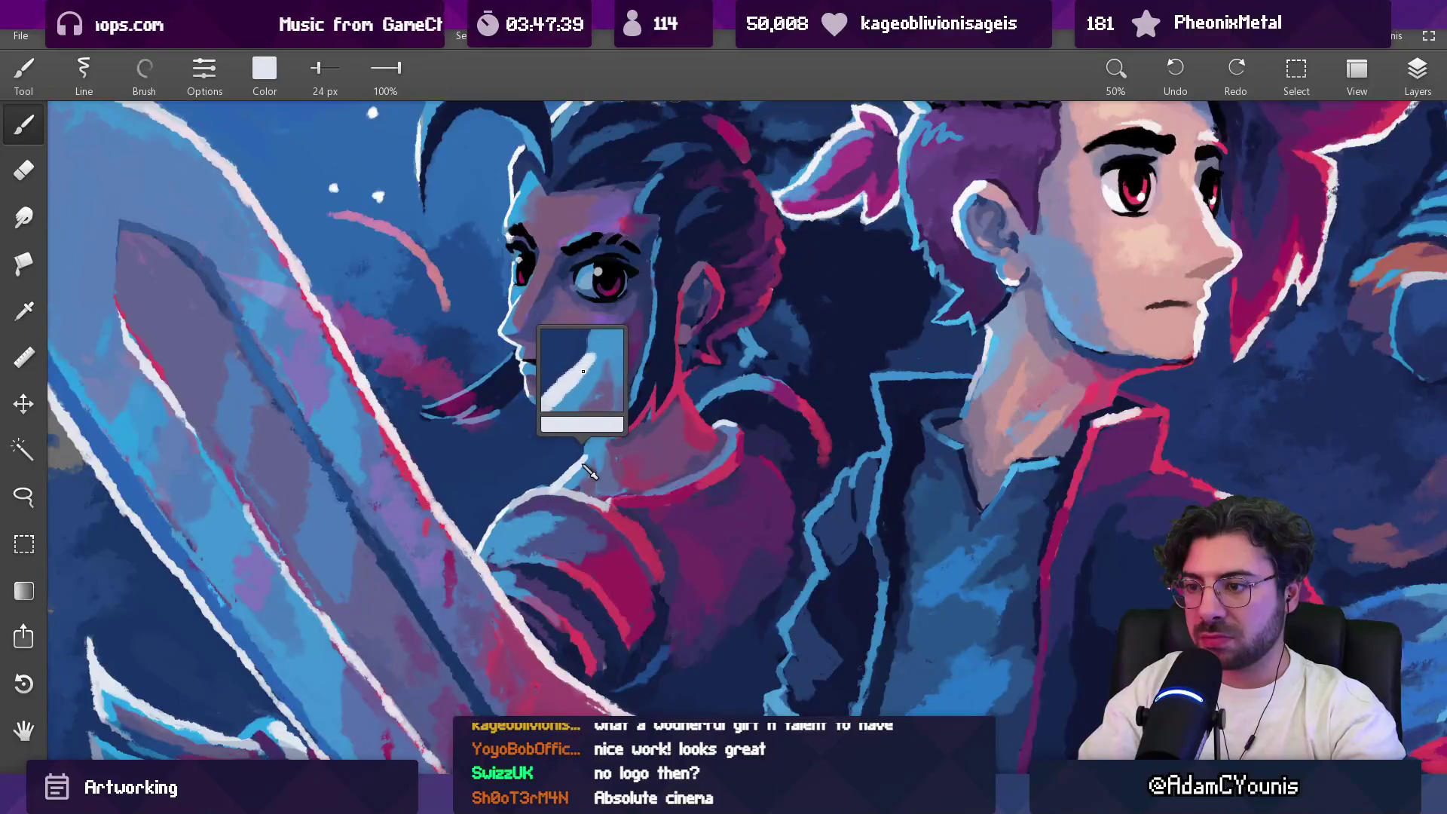
Step: Sample colours along the girl's neck and shoulder, then zoom out to check the illustration
{"action": "mouse_move", "coordinate": [600, 451]}
{"action": "left_mouse_down"}
{"action": "mouse_move", "coordinate": [596, 476]}
{"action": "mouse_move", "coordinate": [584, 448]}
{"action": "mouse_move", "coordinate": [556, 477]}
{"action": "left_mouse_up"}
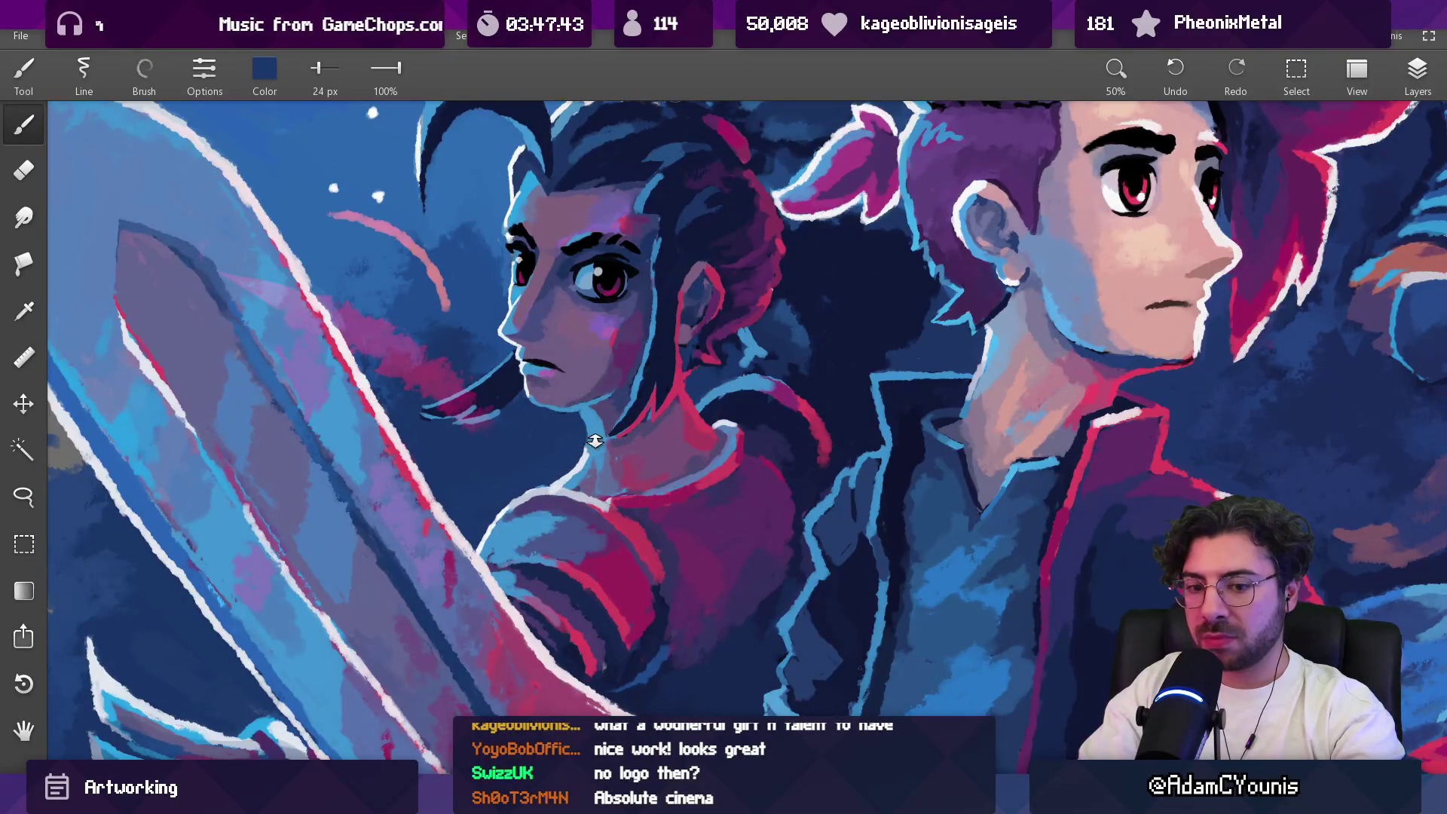
{"action": "scroll", "coordinate": [594, 440], "scroll_direction": "down", "scroll_amount": 5}
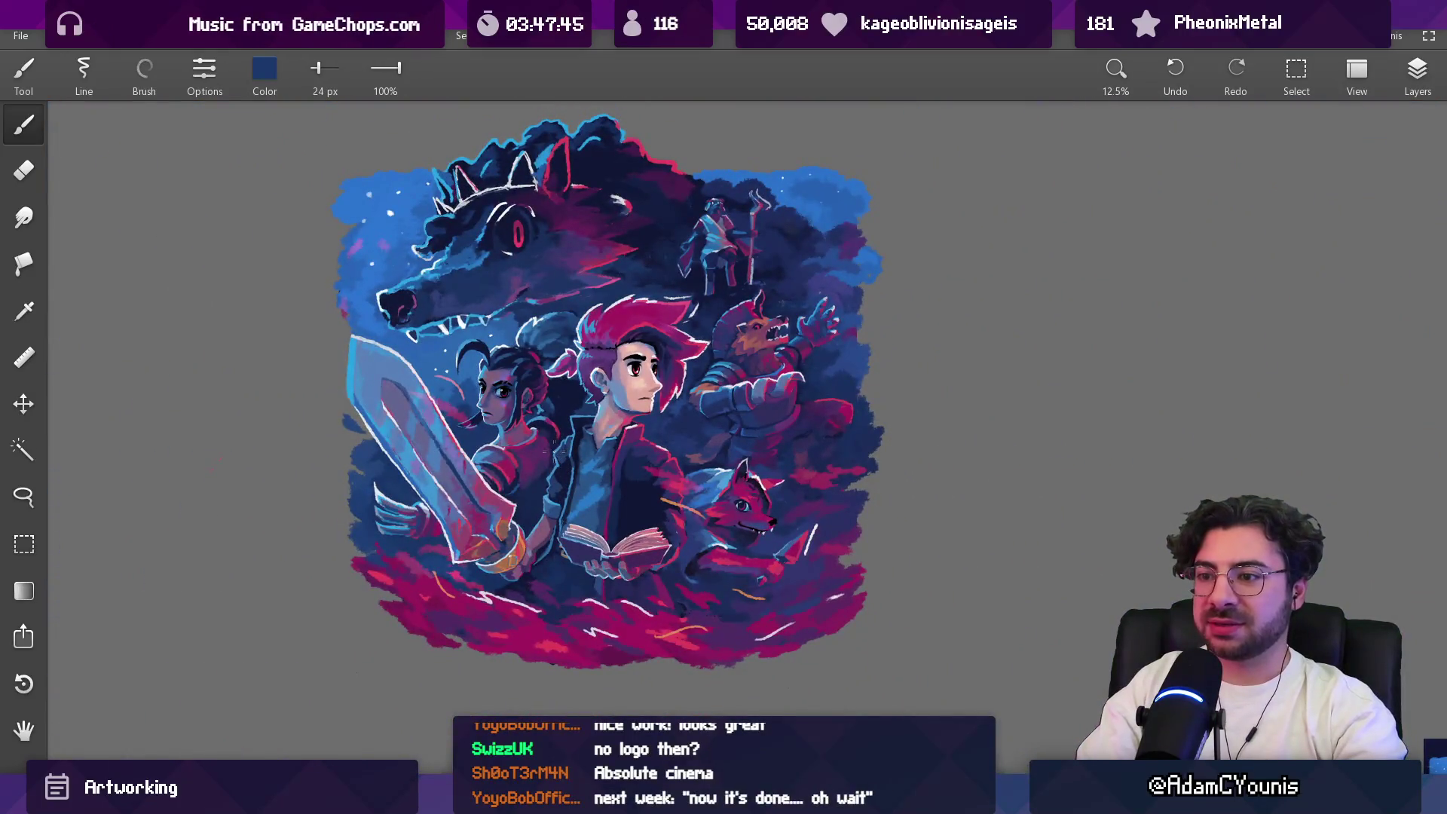
{"action": "scroll", "coordinate": [489, 464], "scroll_direction": "up", "scroll_amount": 6}
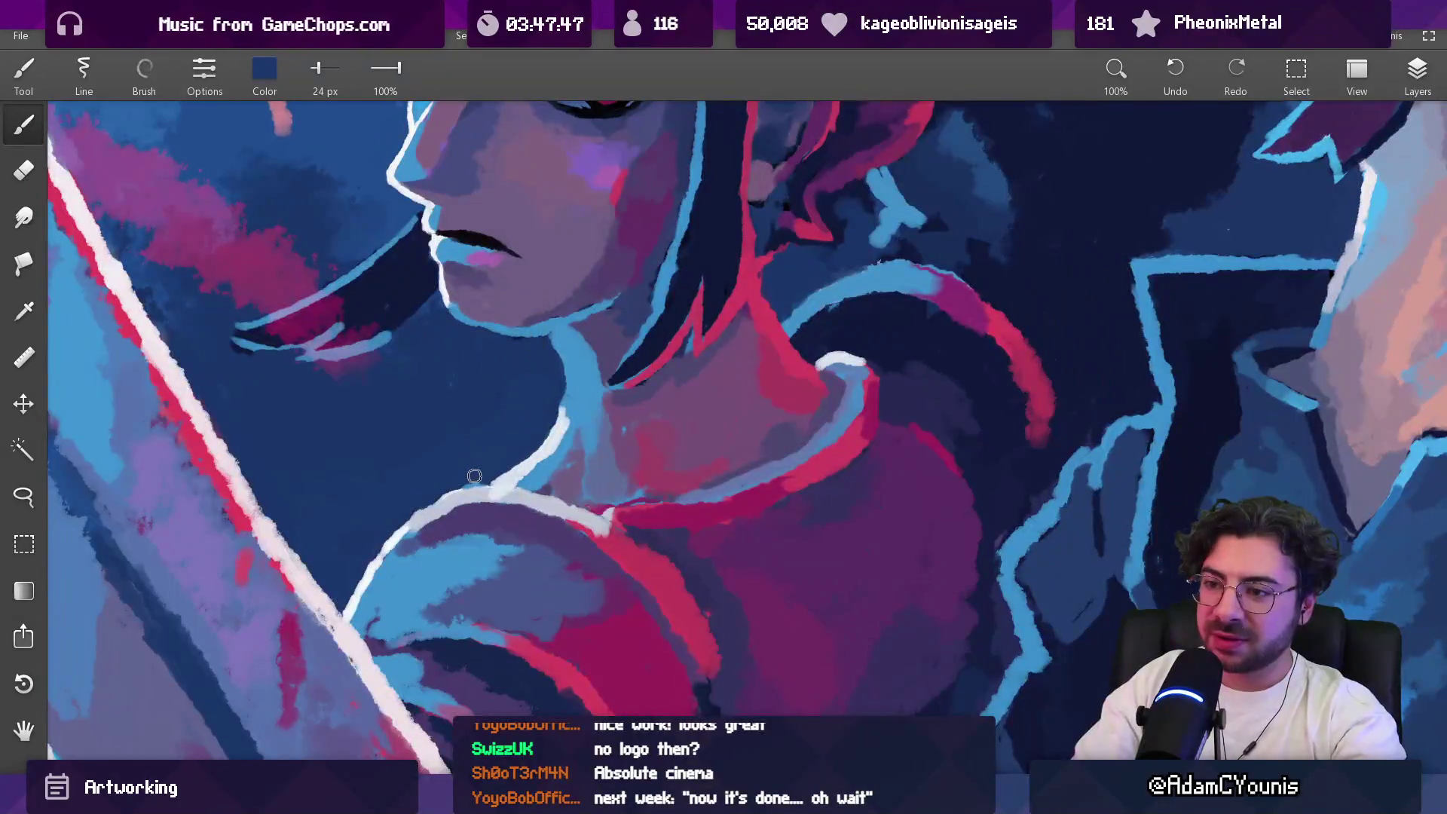
{"action": "mouse_move", "coordinate": [531, 440]}
{"action": "left_mouse_down"}
{"action": "mouse_move", "coordinate": [530, 466]}
{"action": "mouse_move", "coordinate": [490, 476]}
{"action": "left_mouse_up"}
{"action": "scroll", "coordinate": [570, 464], "scroll_direction": "down", "scroll_amount": 4}
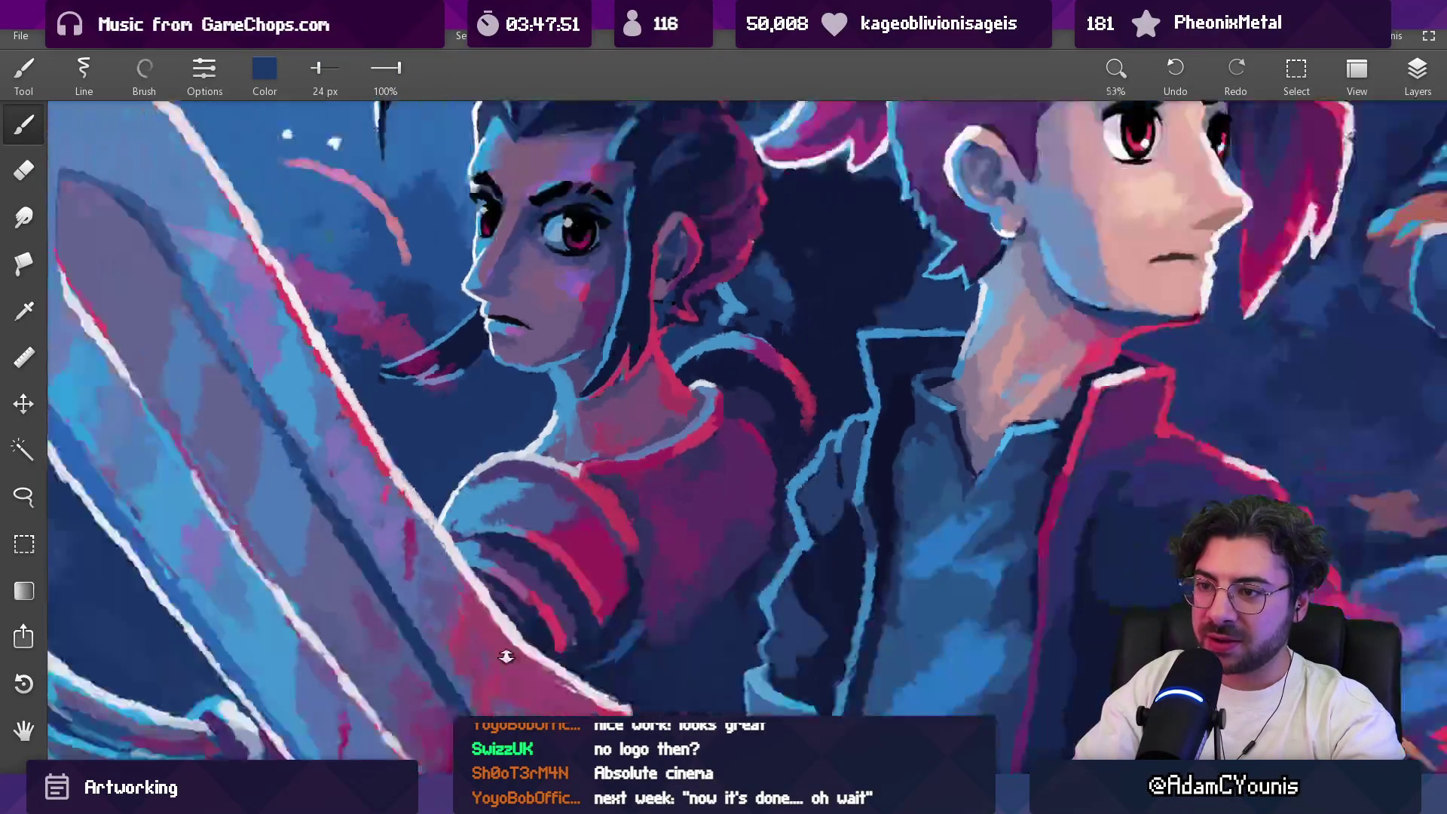
{"action": "scroll", "coordinate": [554, 461], "scroll_direction": "down", "scroll_amount": 3}
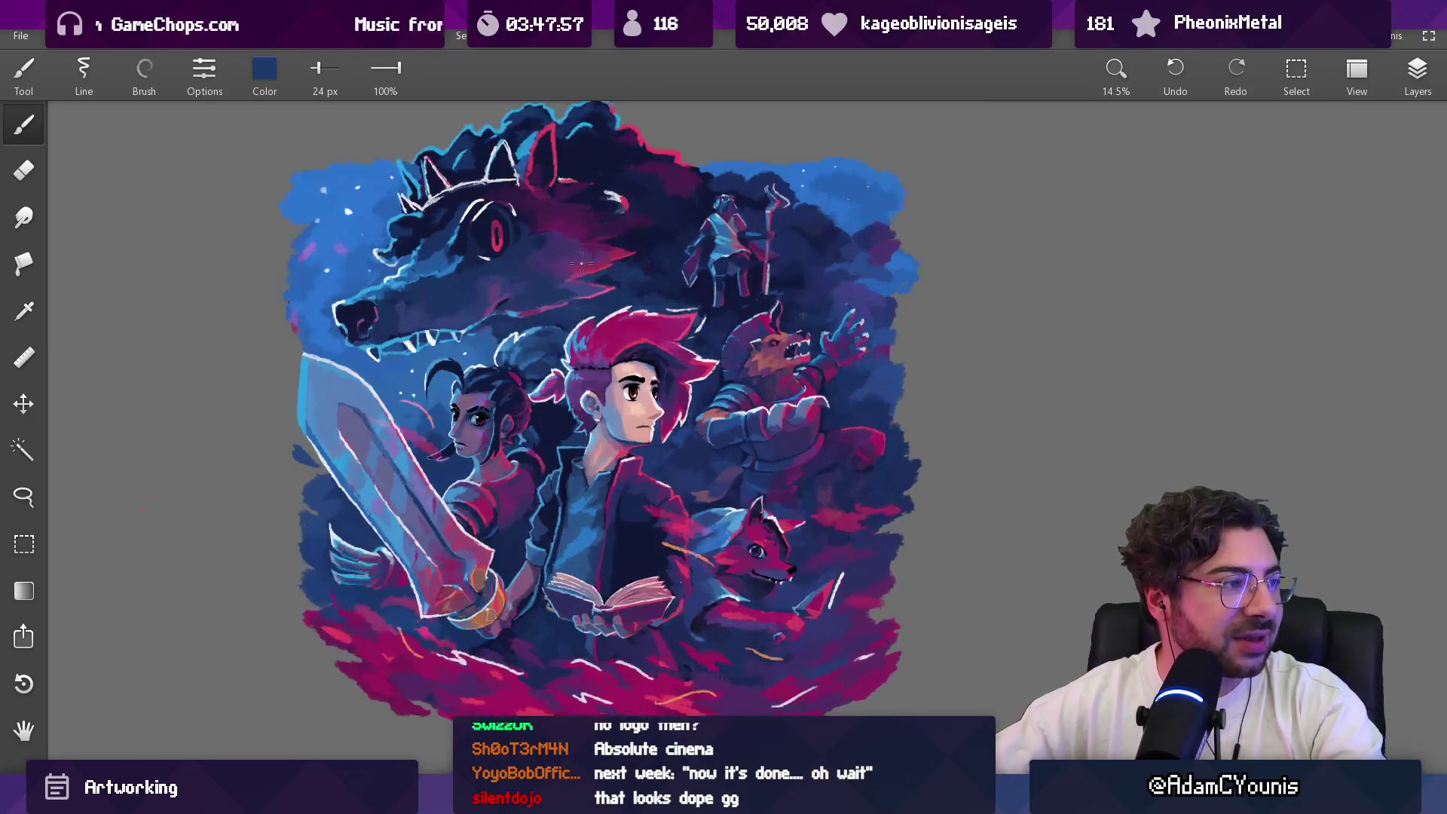
{"action": "scroll", "coordinate": [599, 223], "scroll_direction": "up", "scroll_amount": 5}
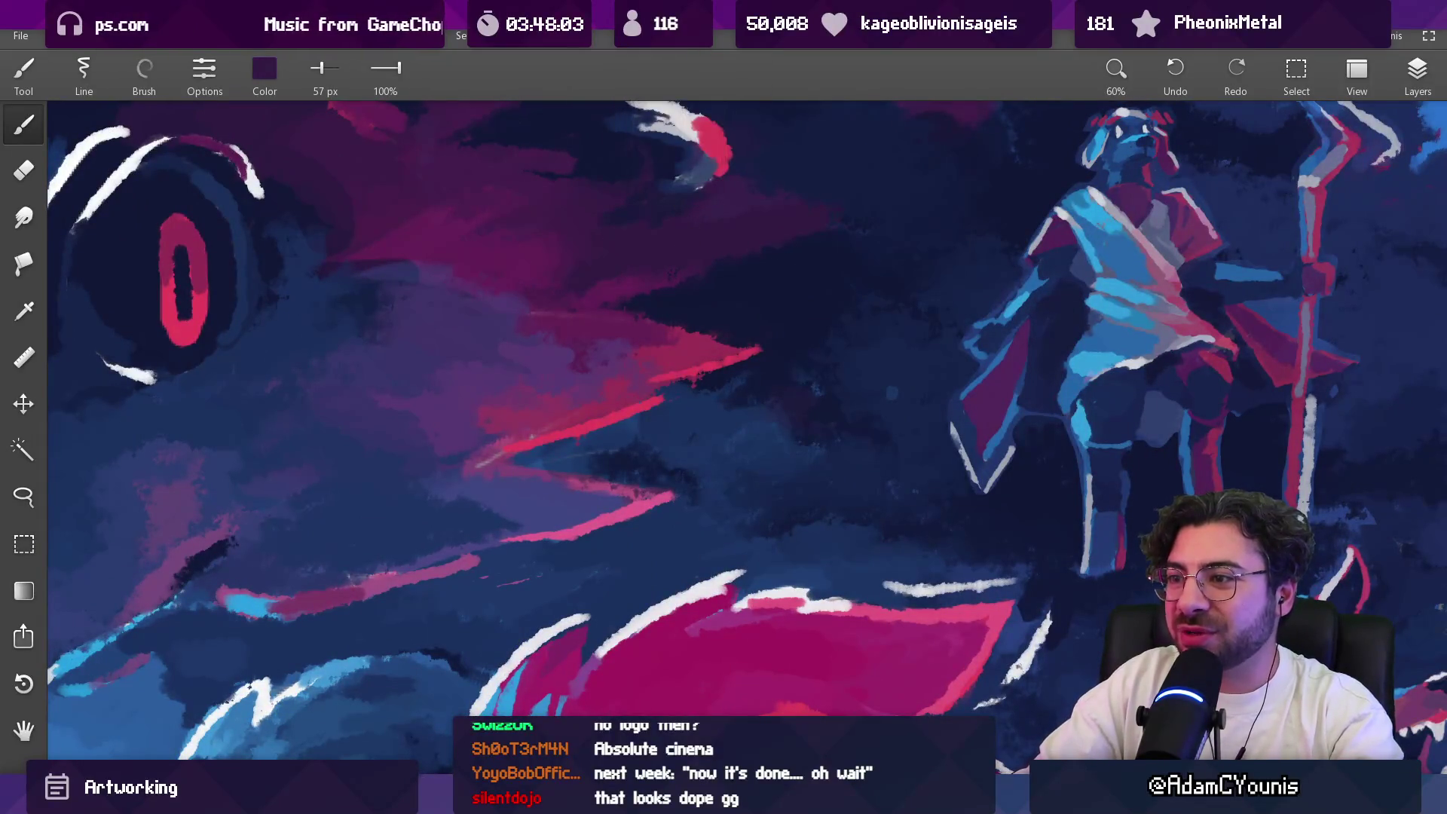
Step: Sample mid blues across the shadow wolf's head and snout
{"action": "scroll", "coordinate": [676, 218], "scroll_direction": "down", "scroll_amount": 5}
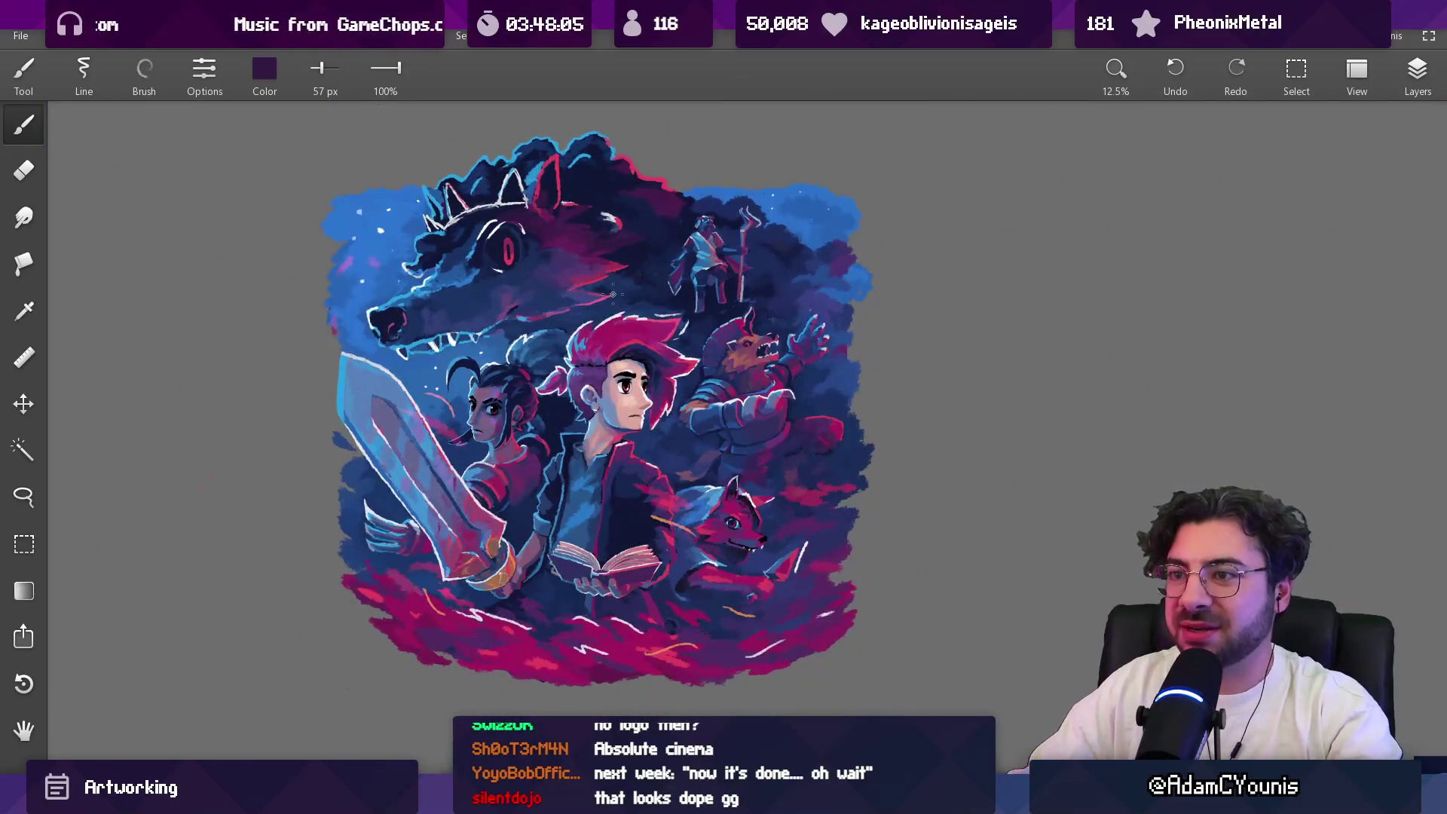
{"action": "scroll", "coordinate": [506, 289], "scroll_direction": "up", "scroll_amount": 6}
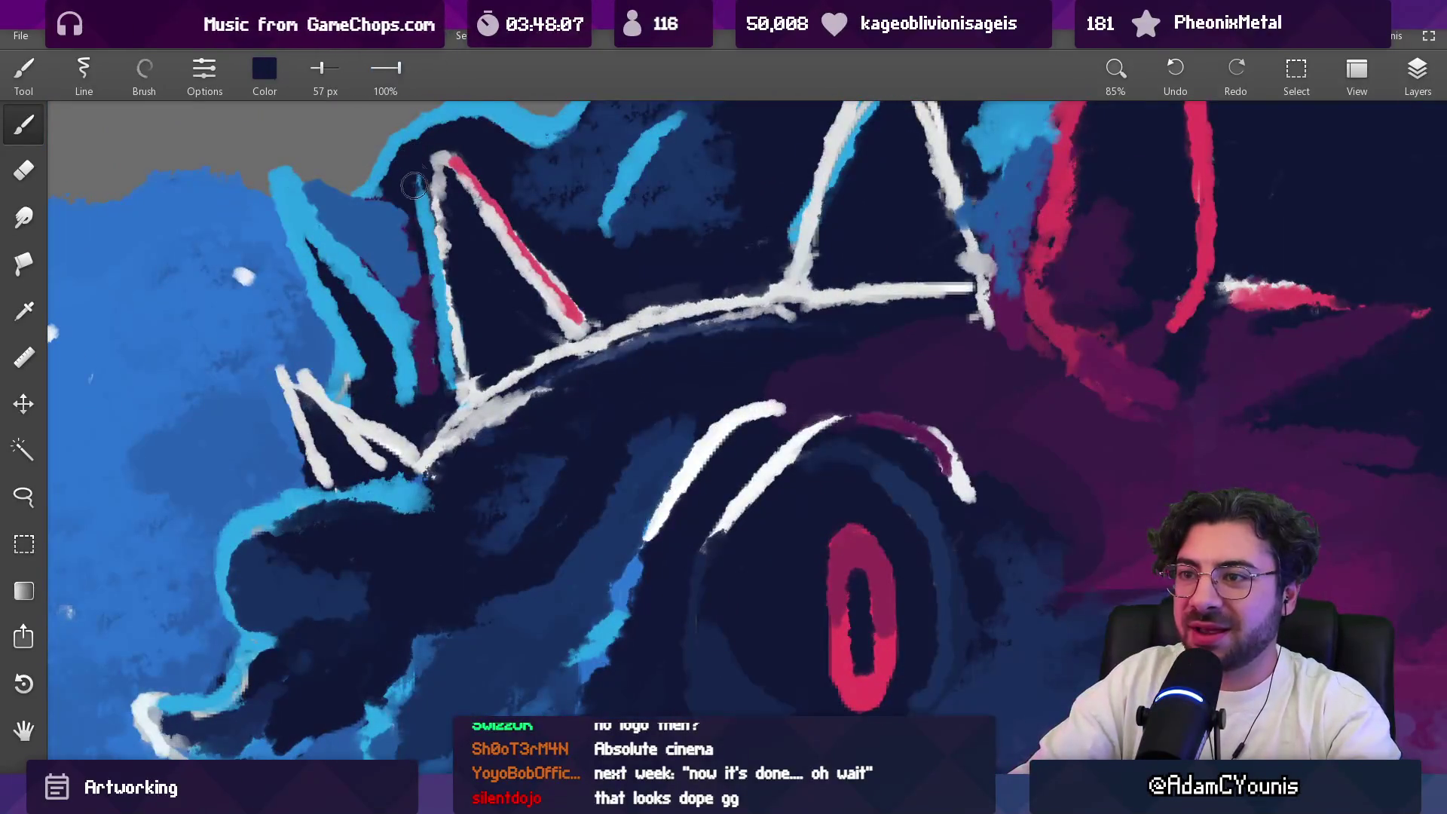
{"action": "scroll", "coordinate": [420, 193], "scroll_direction": "down", "scroll_amount": 6}
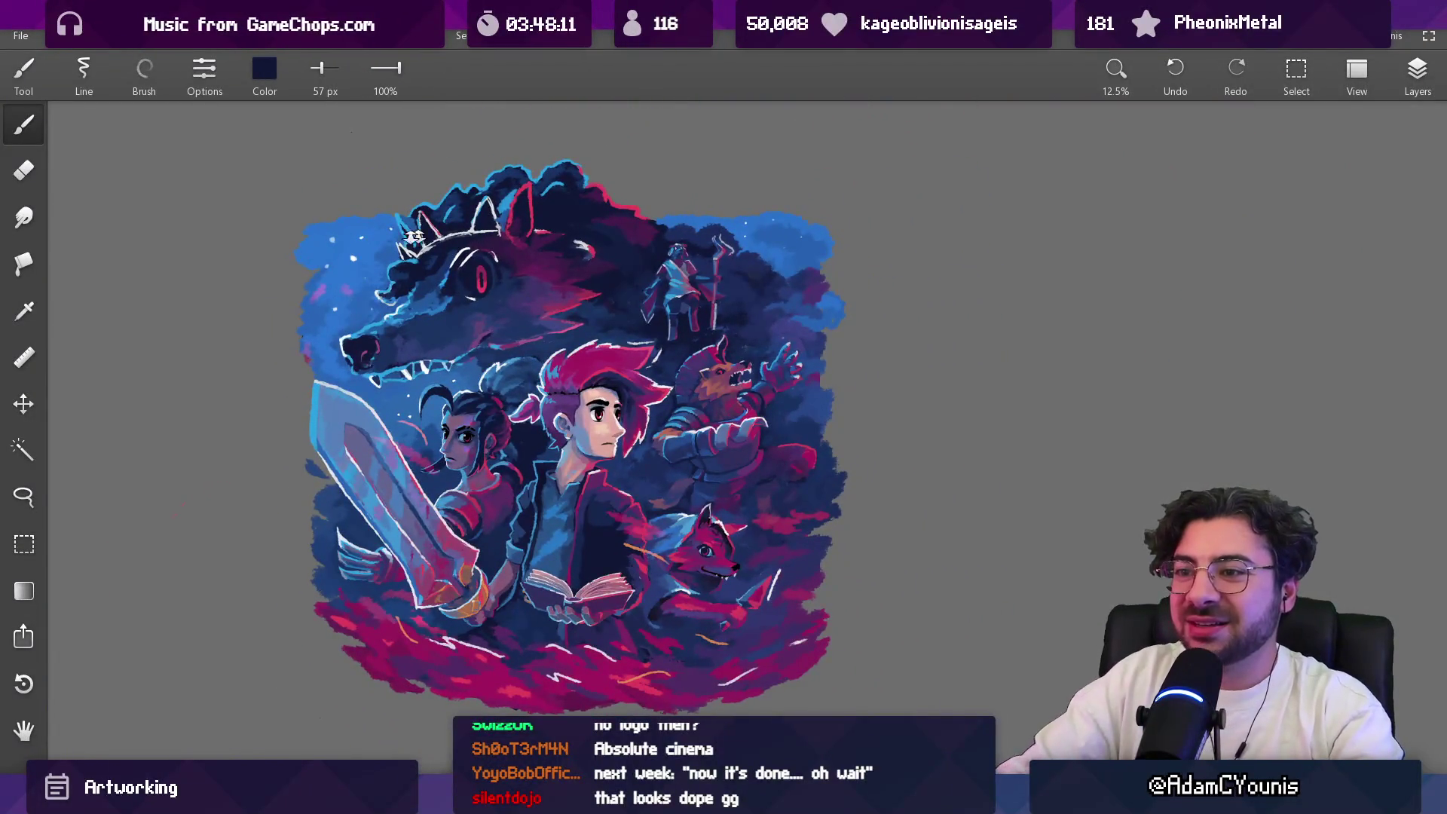
{"action": "scroll", "coordinate": [372, 304], "scroll_direction": "up", "scroll_amount": 5}
{"action": "left_click", "coordinate": [561, 301], "text": "alt"}
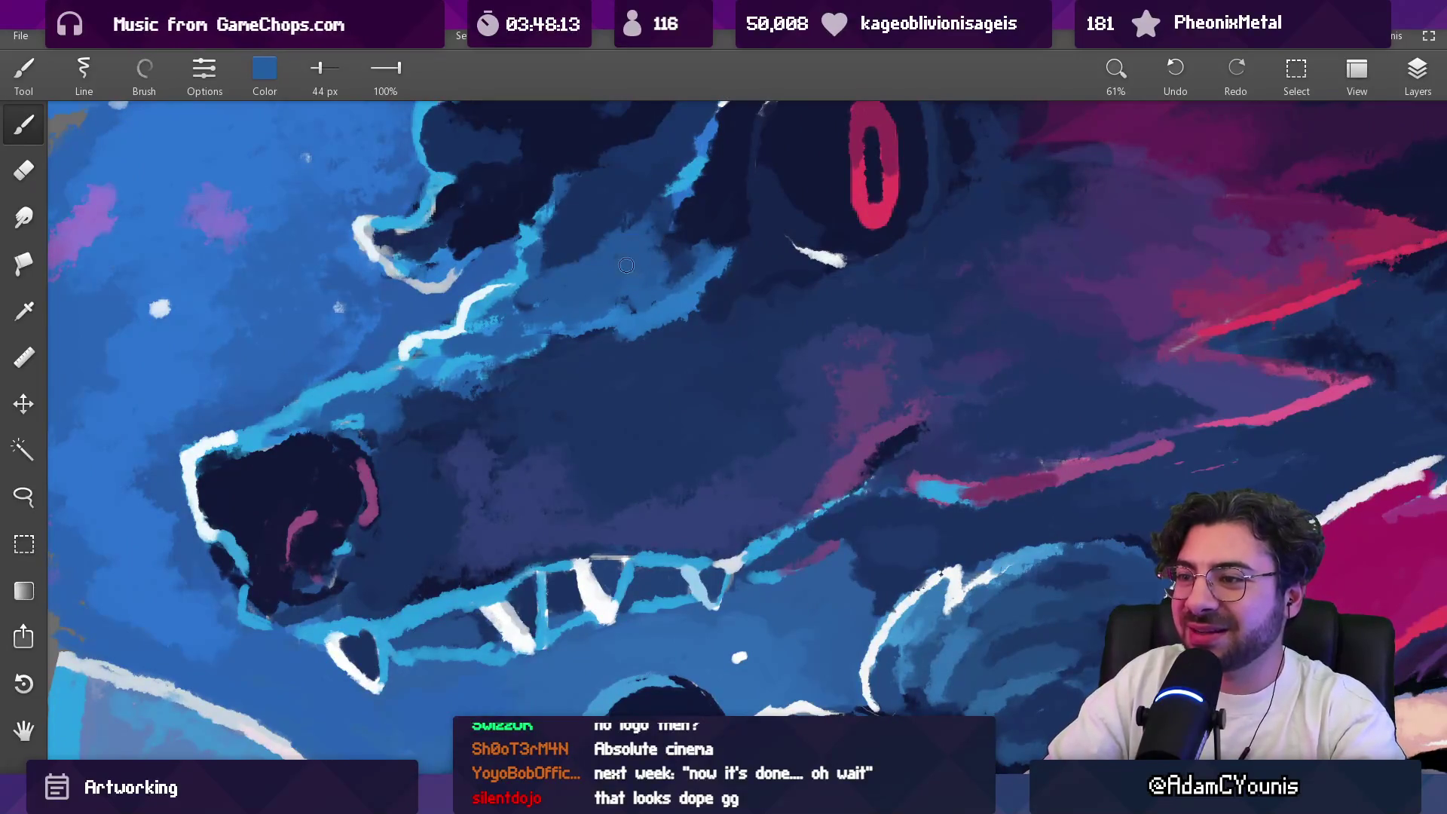
{"action": "left_click", "coordinate": [618, 305], "text": "alt"}
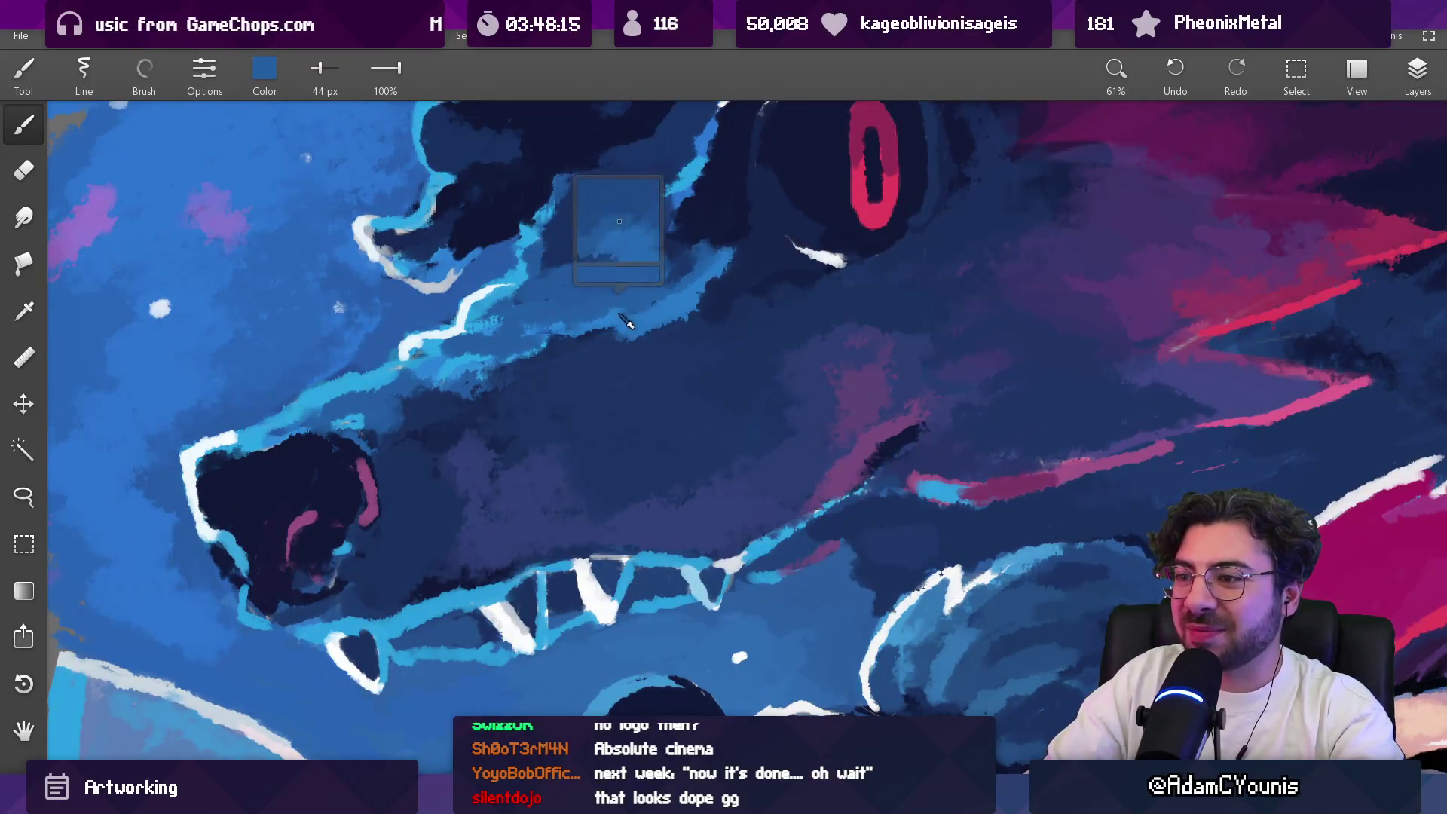
{"action": "mouse_move", "coordinate": [486, 237]}
{"action": "left_mouse_down"}
{"action": "mouse_move", "coordinate": [405, 200]}
{"action": "mouse_move", "coordinate": [416, 211]}
{"action": "left_mouse_up"}
Step: Eyedrop light blue, dark navy and medium blues from the wolf's outline and brow
{"action": "left_click", "coordinate": [426, 205], "text": "alt"}
{"action": "left_click", "coordinate": [455, 225], "text": "alt"}
{"action": "left_click", "coordinate": [451, 272], "text": "alt"}
{"action": "left_click", "coordinate": [497, 213], "text": "alt"}
{"action": "left_click", "coordinate": [584, 203], "text": "alt"}
{"action": "left_click", "coordinate": [545, 272], "text": "alt"}
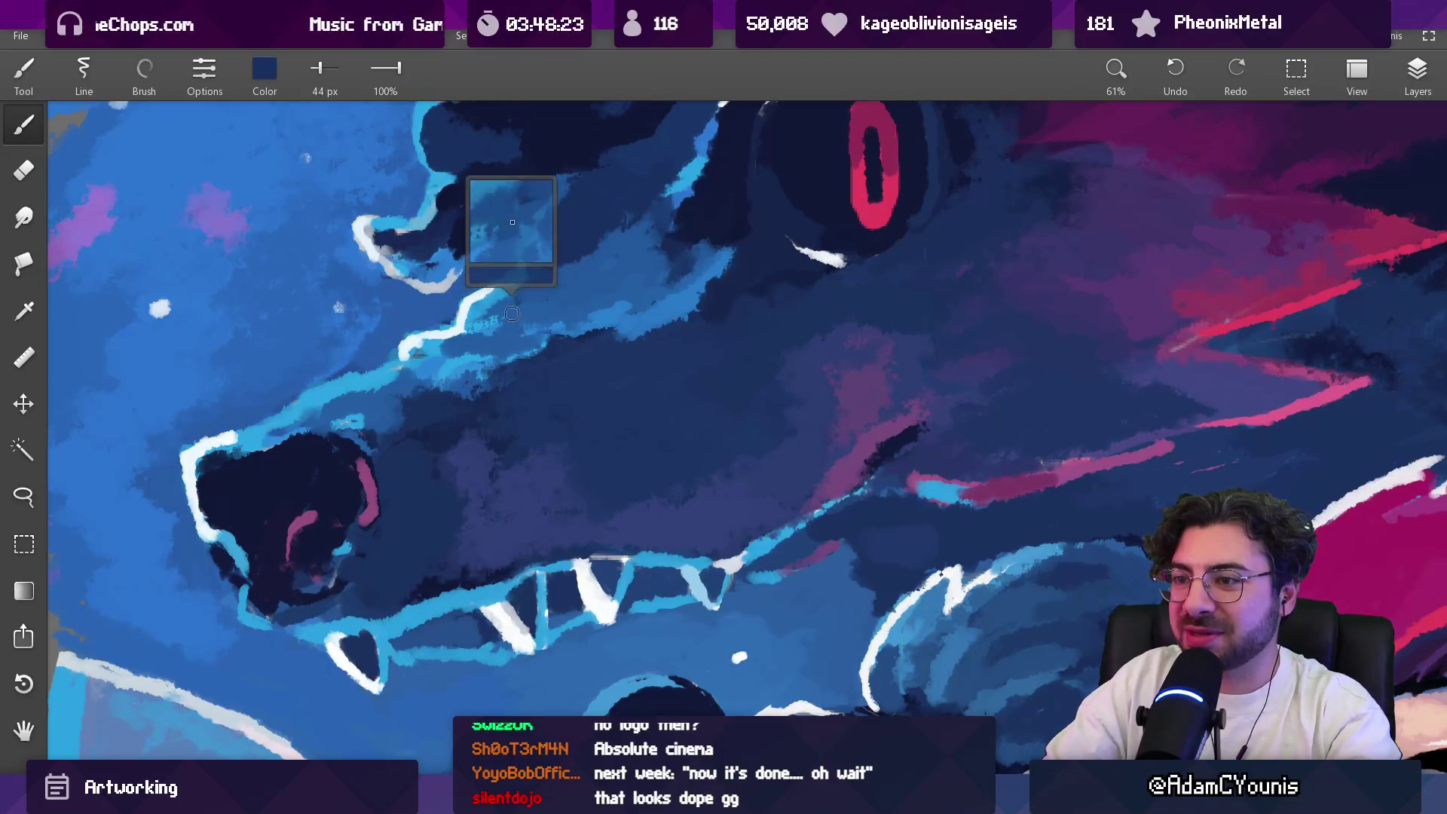
{"action": "left_click", "coordinate": [498, 309], "text": "alt"}
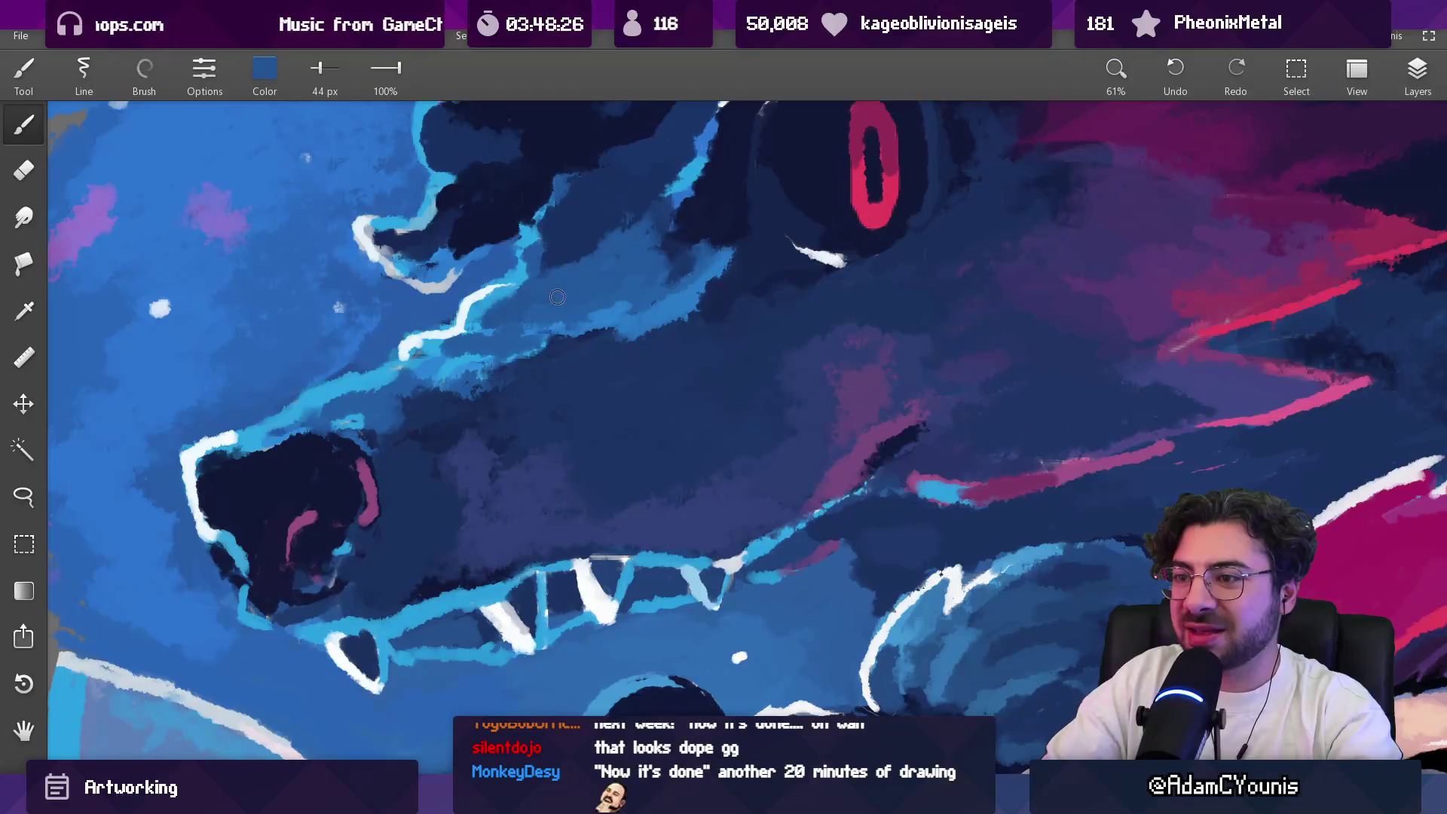
Step: Paint short dark navy marks on the wolf's brow
{"action": "scroll", "coordinate": [632, 245], "scroll_direction": "down", "scroll_amount": 10}
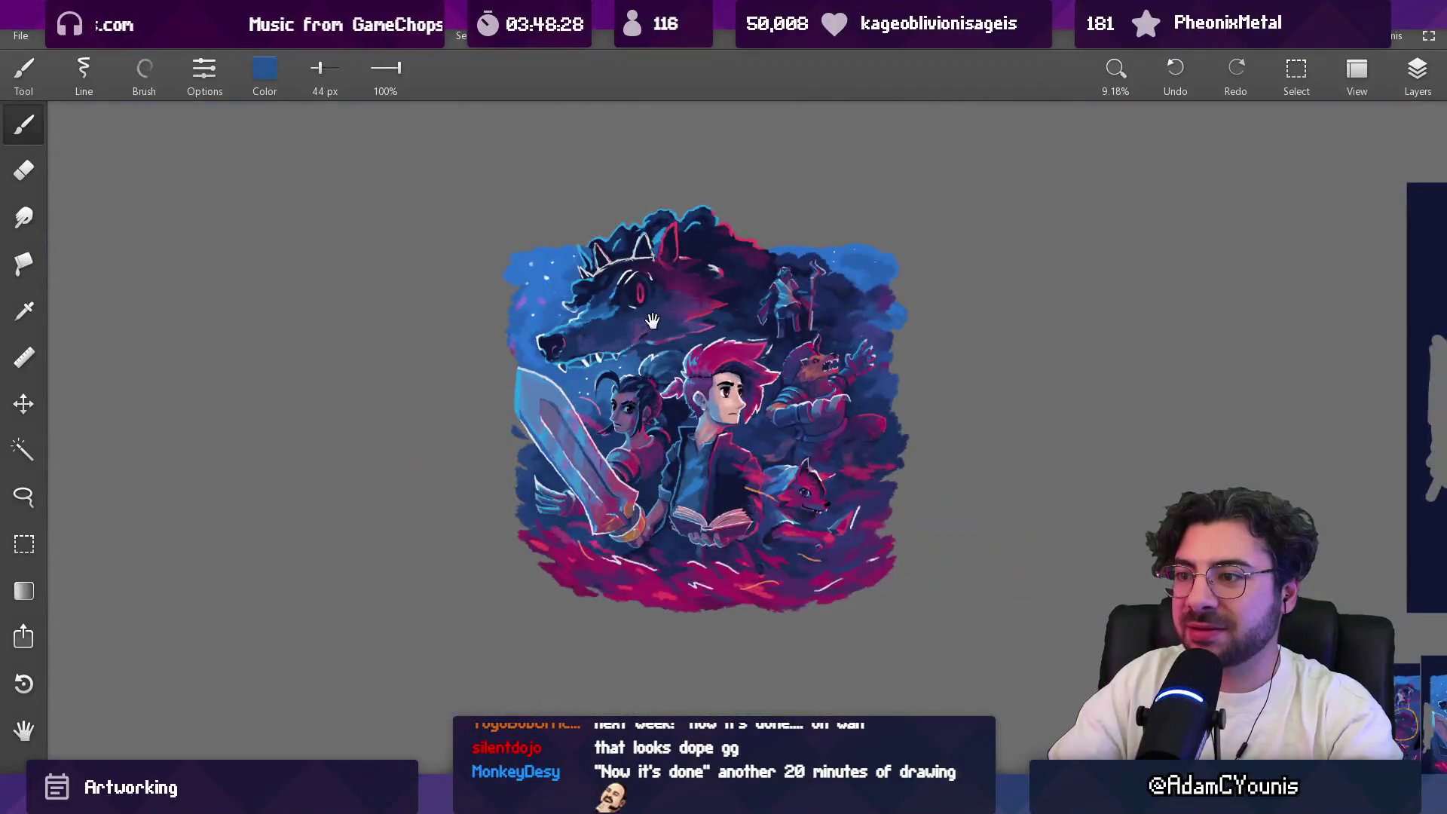
{"action": "scroll", "coordinate": [574, 273], "scroll_direction": "up", "scroll_amount": 7}
{"action": "left_click", "coordinate": [518, 317], "text": "alt"}
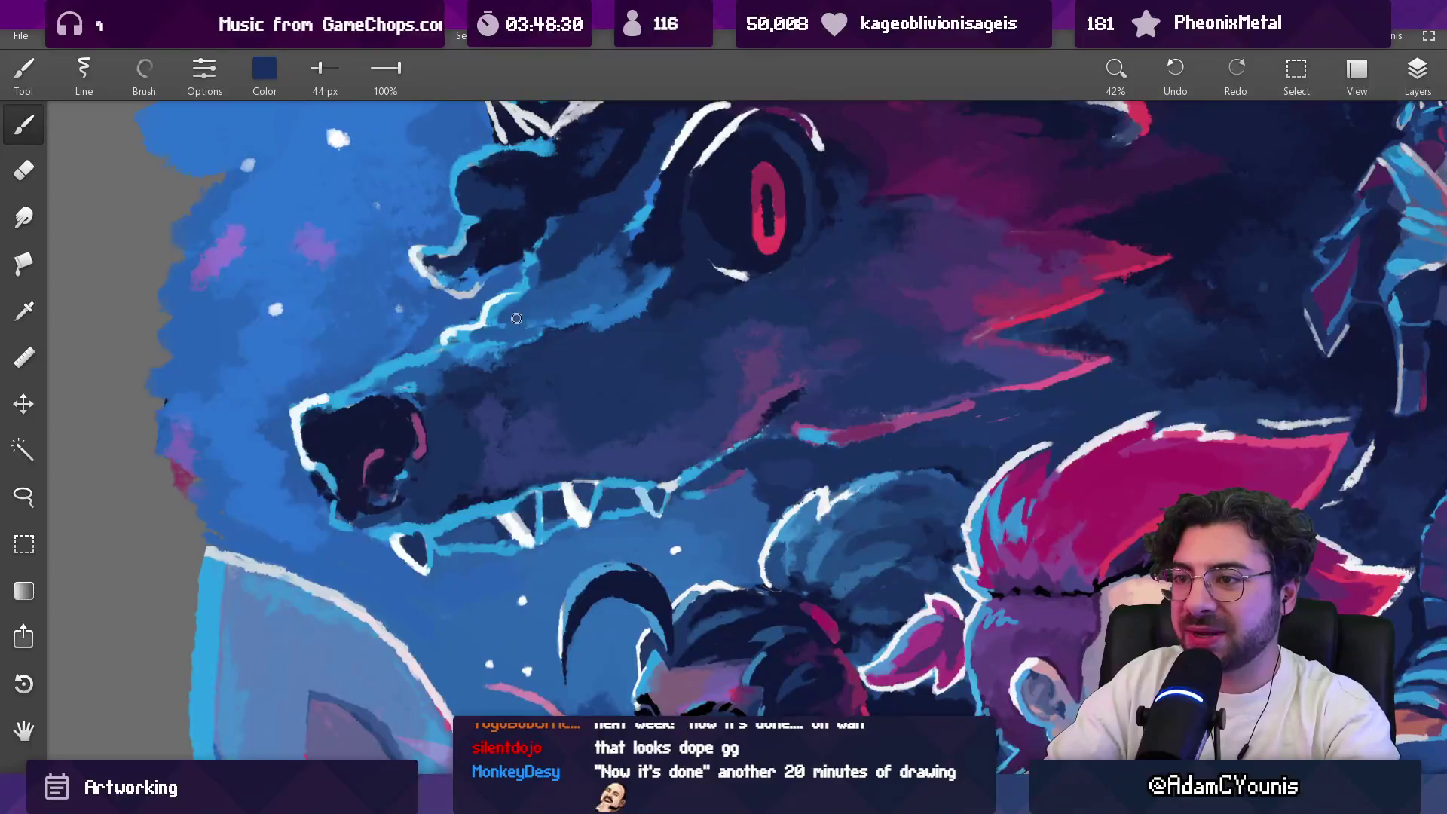
{"action": "left_click", "coordinate": [531, 313], "text": "alt"}
{"action": "left_click_drag", "start_coordinate": [531, 312], "coordinate": [536, 311]}
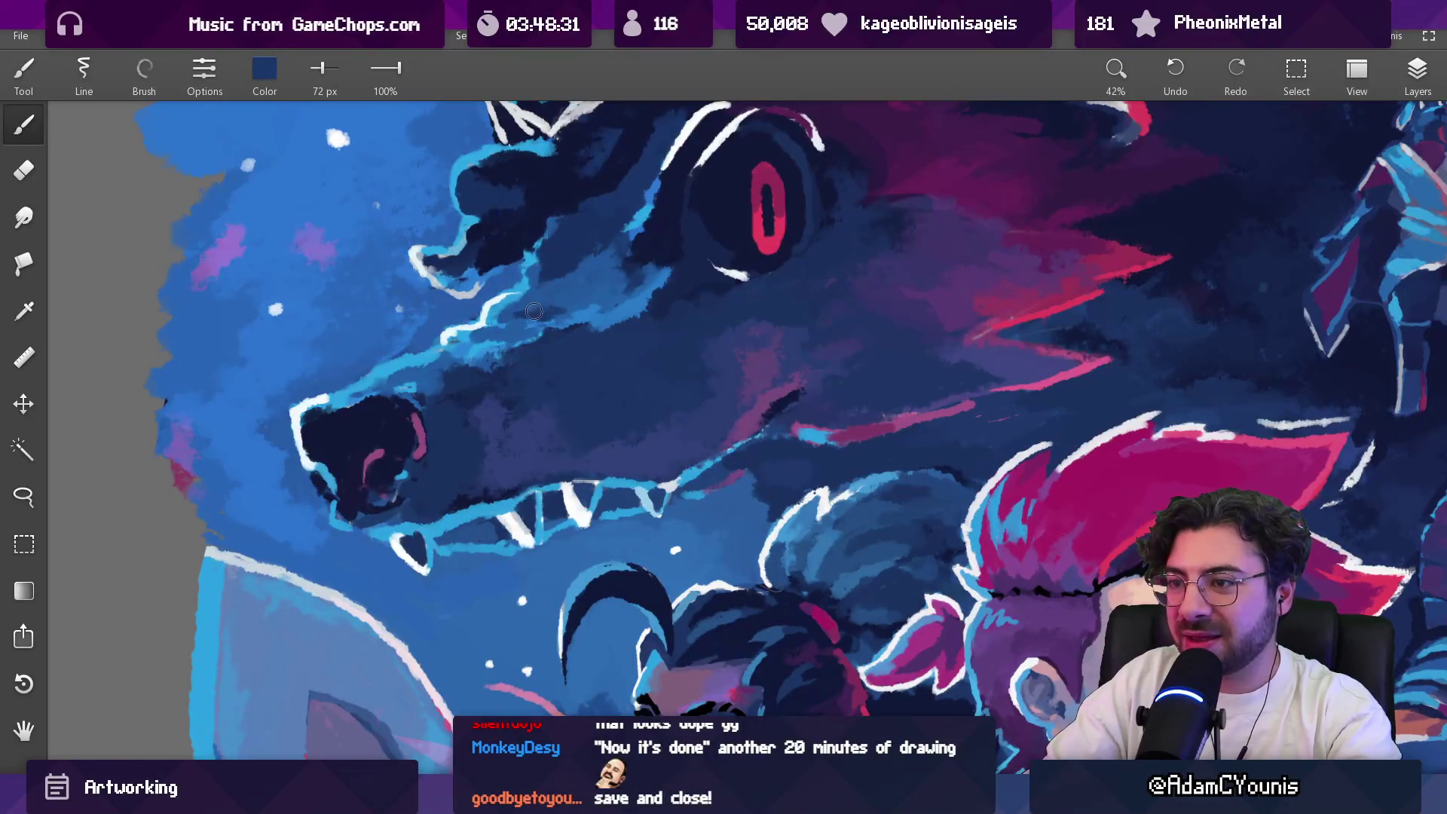
{"action": "scroll", "coordinate": [584, 278], "scroll_direction": "down", "scroll_amount": 10}
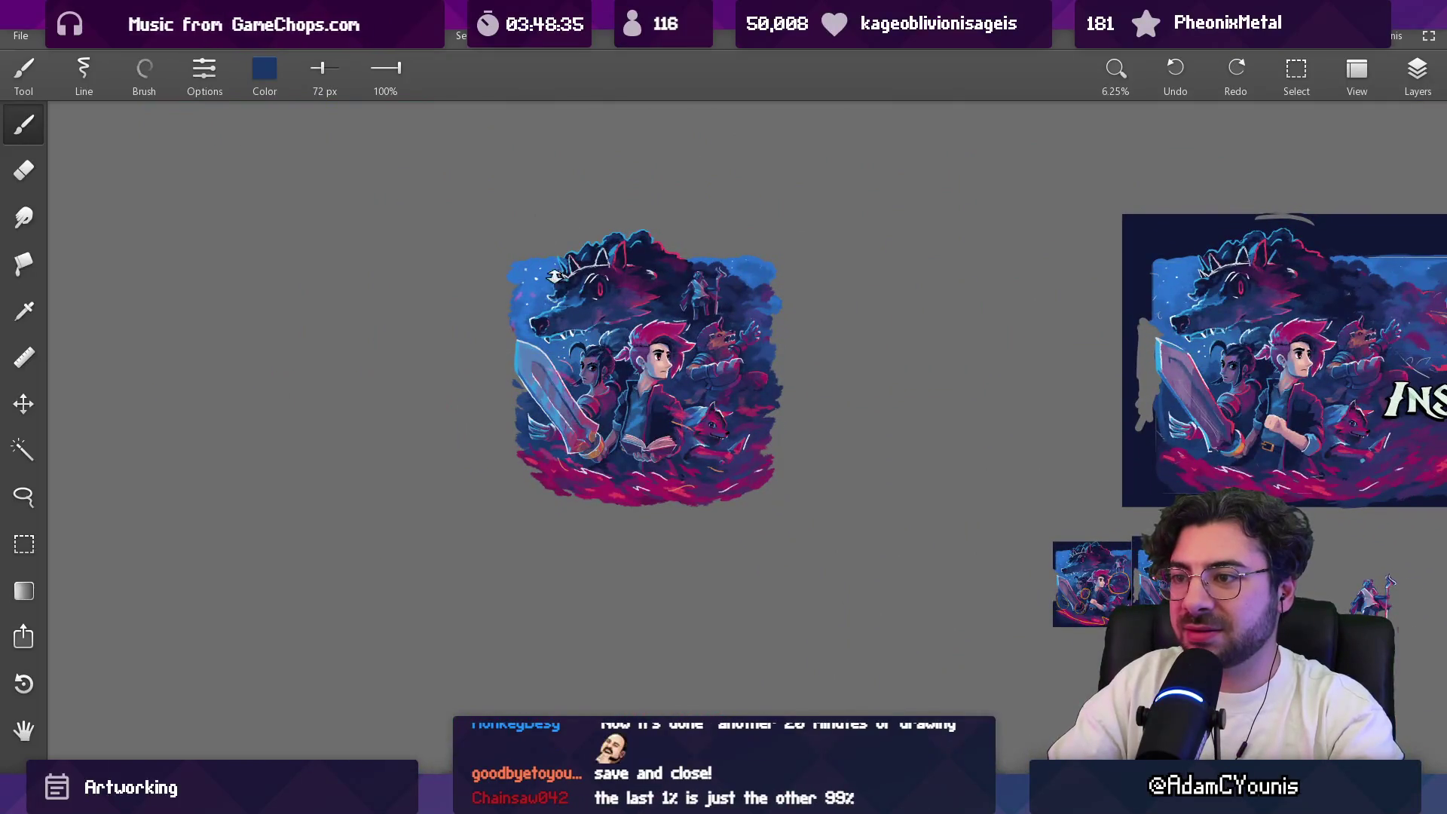
{"action": "scroll", "coordinate": [565, 301], "scroll_direction": "up", "scroll_amount": 10}
{"action": "left_click", "coordinate": [602, 345], "text": "alt"}
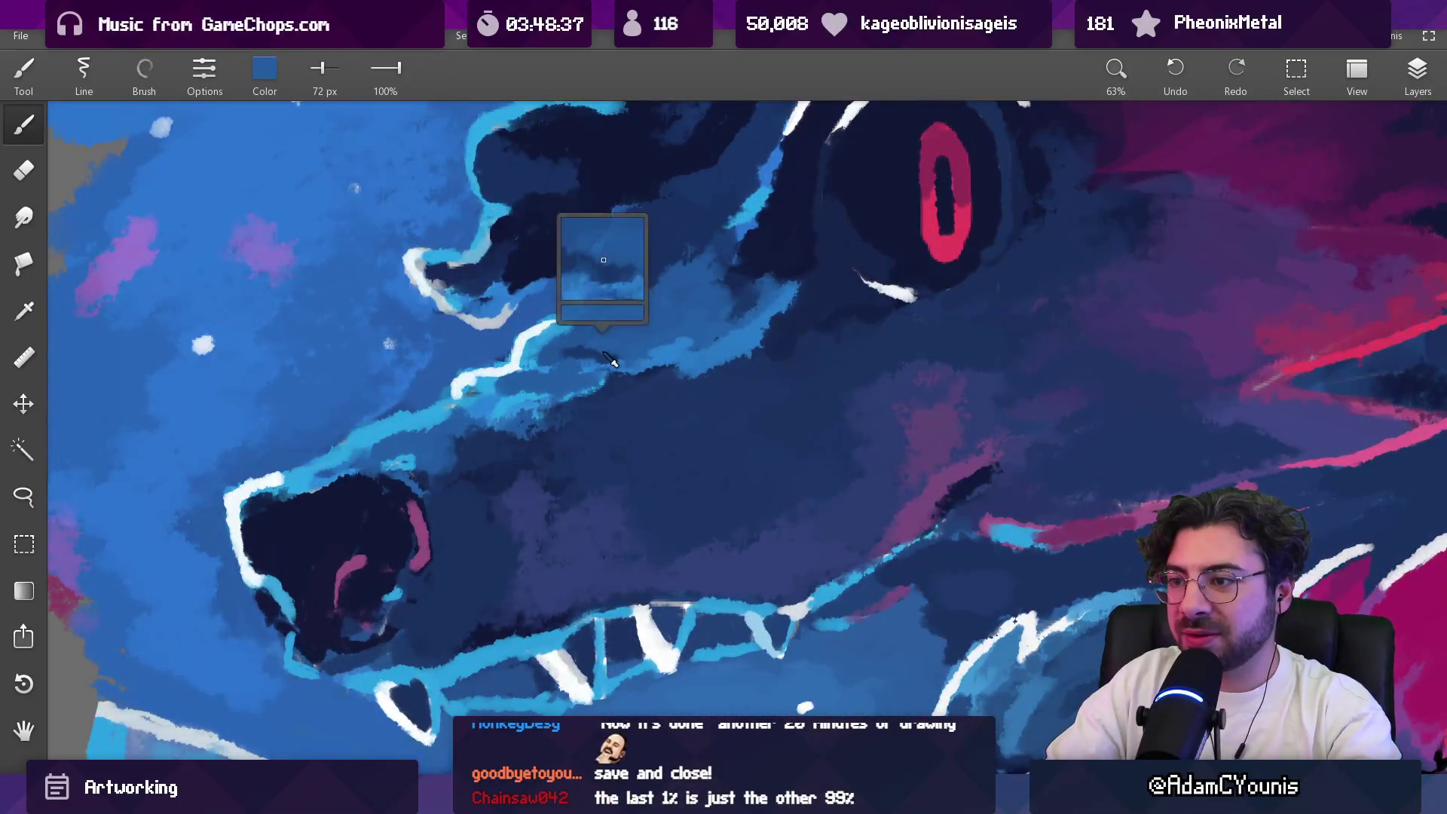
{"action": "left_click_drag", "start_coordinate": [595, 363], "coordinate": [586, 359]}
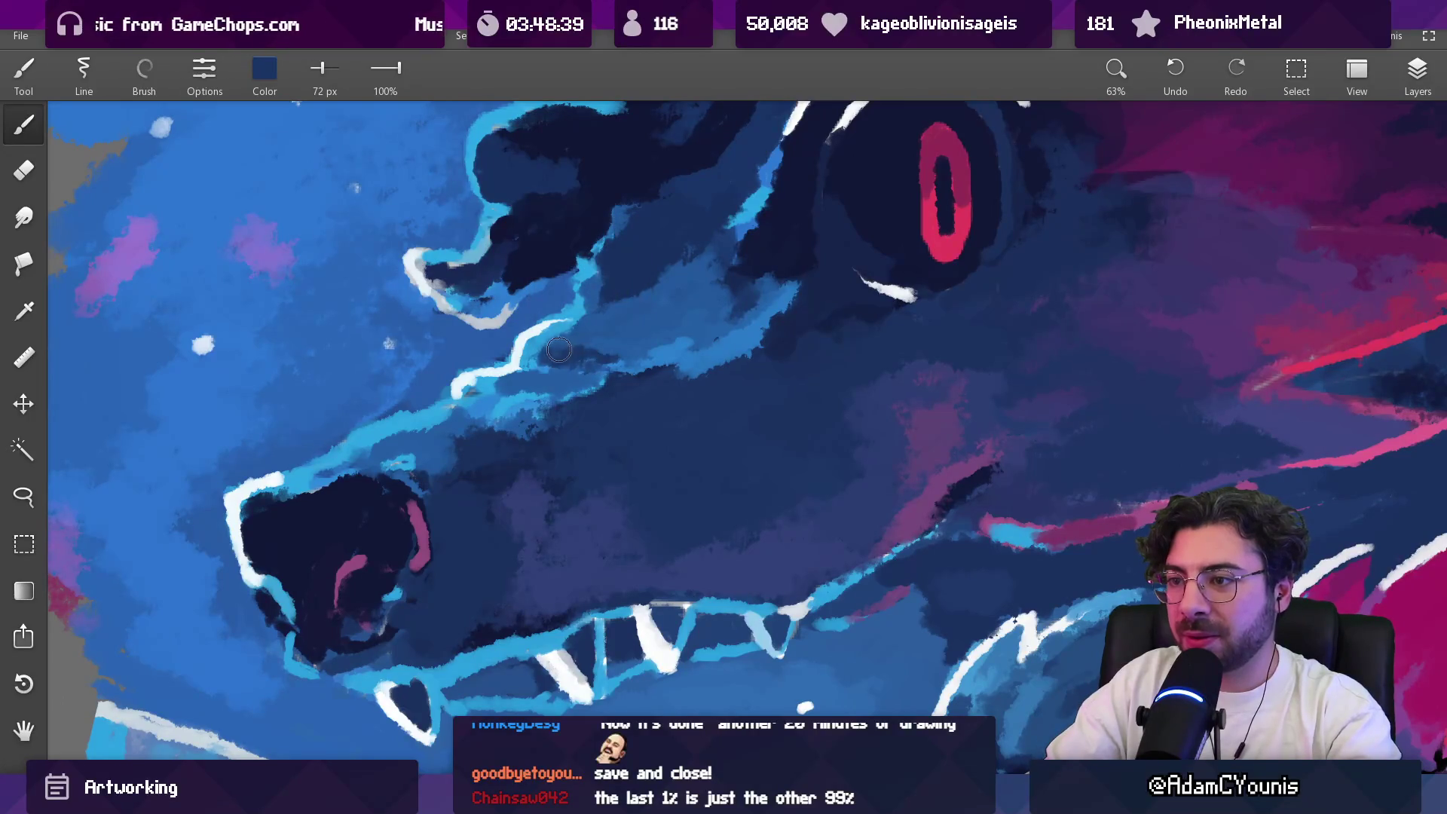
Step: Sample a medium blue and the bright cyan of the wolf's outline
{"action": "scroll", "coordinate": [558, 351], "scroll_direction": "down", "scroll_amount": 10}
{"action": "scroll", "coordinate": [555, 320], "scroll_direction": "up", "scroll_amount": 9}
{"action": "left_click", "coordinate": [548, 311], "text": "alt"}
{"action": "left_click", "coordinate": [485, 330], "text": "alt"}
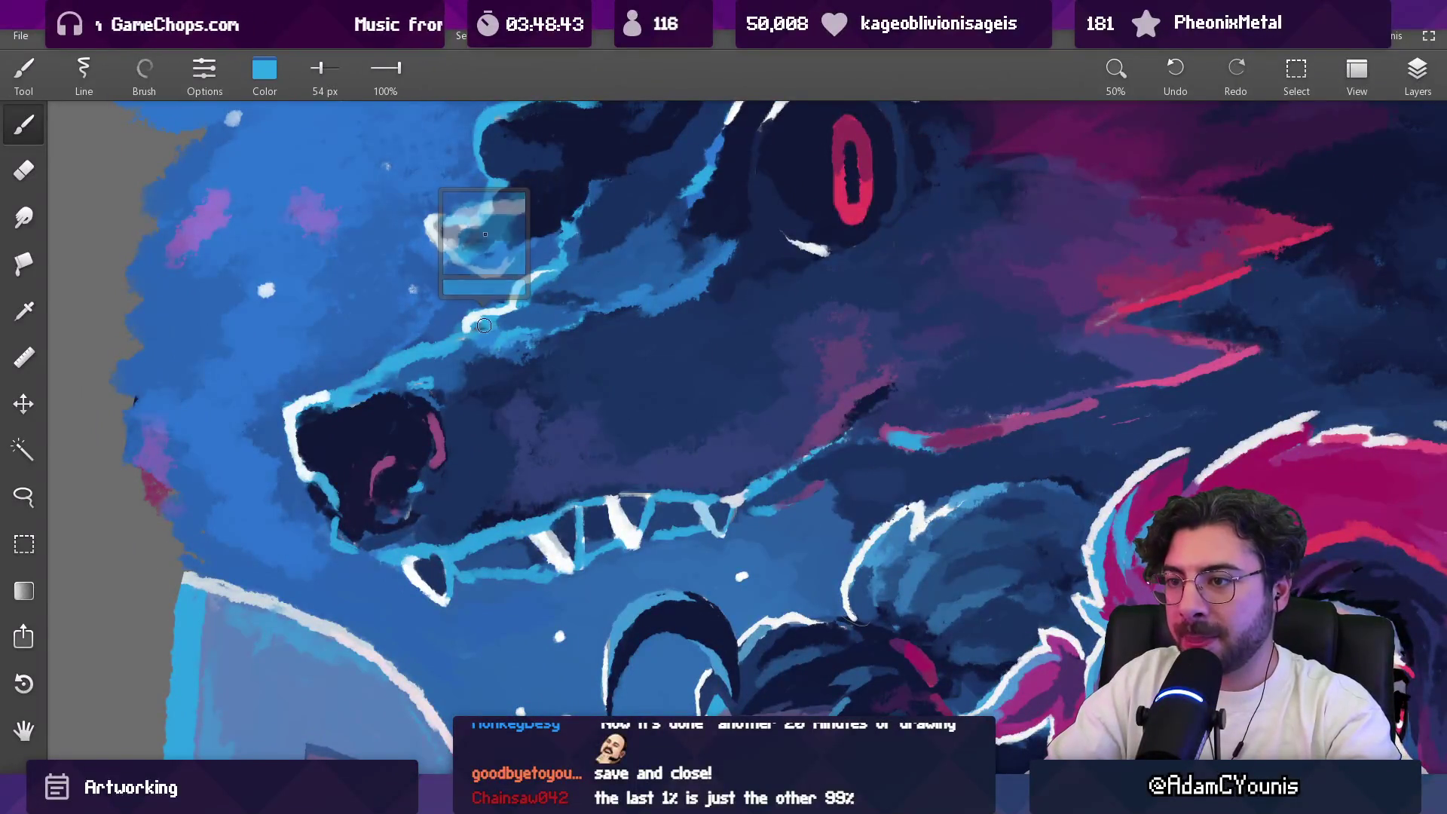
{"action": "scroll", "coordinate": [488, 332], "scroll_direction": "down", "scroll_amount": 10}
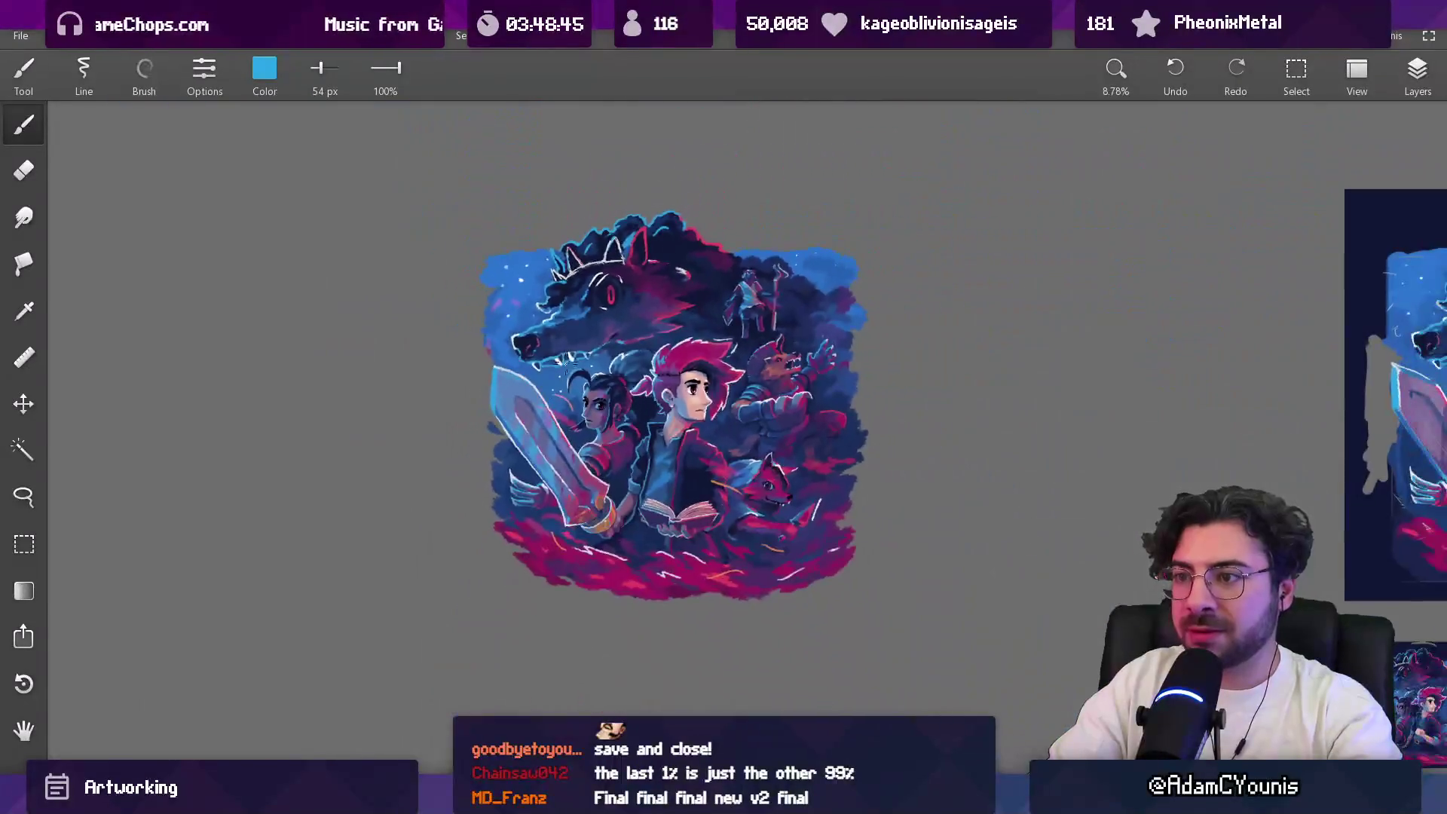
{"action": "scroll", "coordinate": [522, 201], "scroll_direction": "up", "scroll_amount": 9}
{"action": "scroll", "coordinate": [521, 200], "scroll_direction": "up", "scroll_amount": 1}
{"action": "left_click", "coordinate": [546, 362], "text": "alt"}
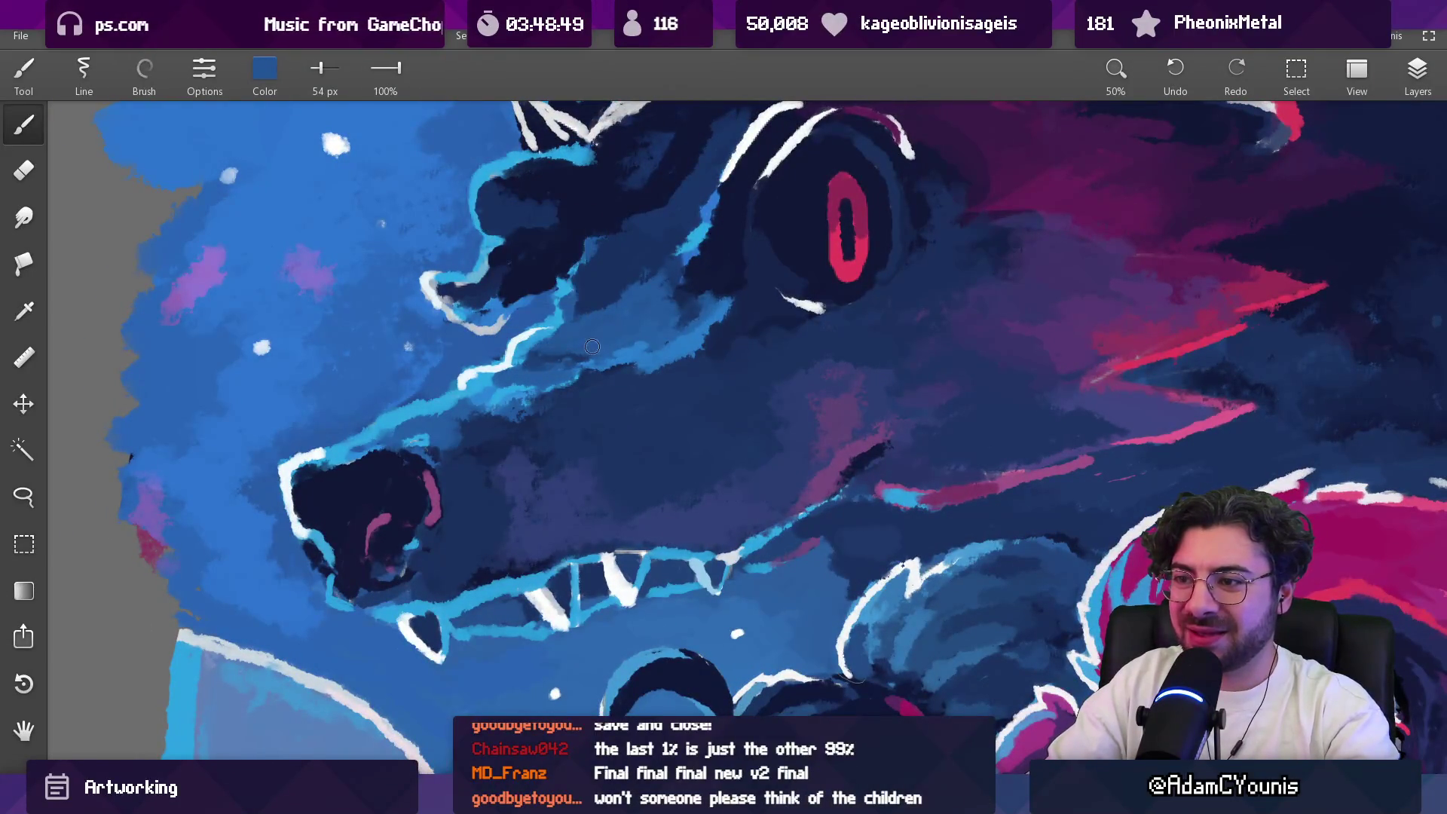
{"action": "scroll", "coordinate": [619, 315], "scroll_direction": "down", "scroll_amount": 10}
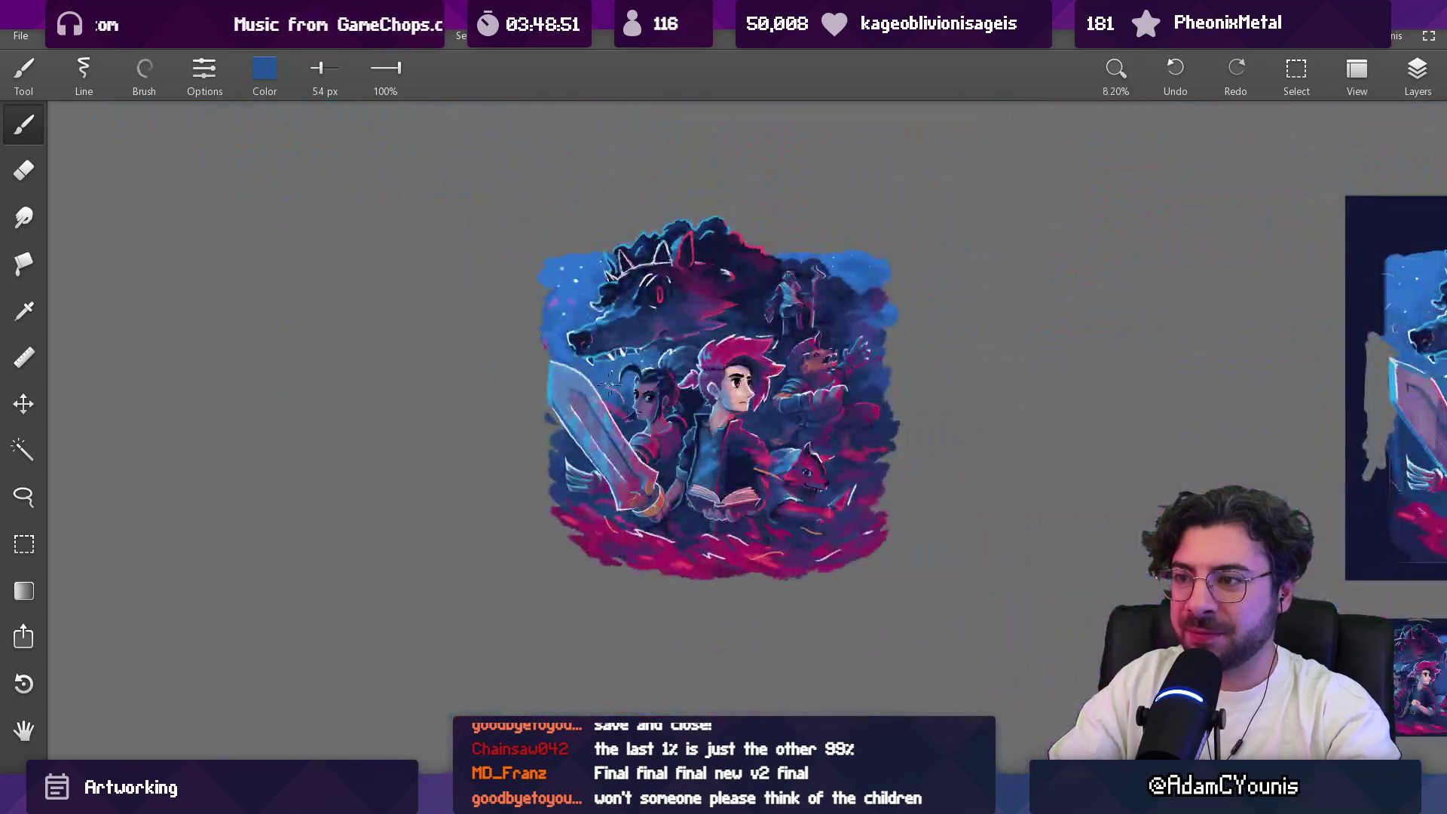
{"action": "scroll", "coordinate": [608, 320], "scroll_direction": "up", "scroll_amount": 2}
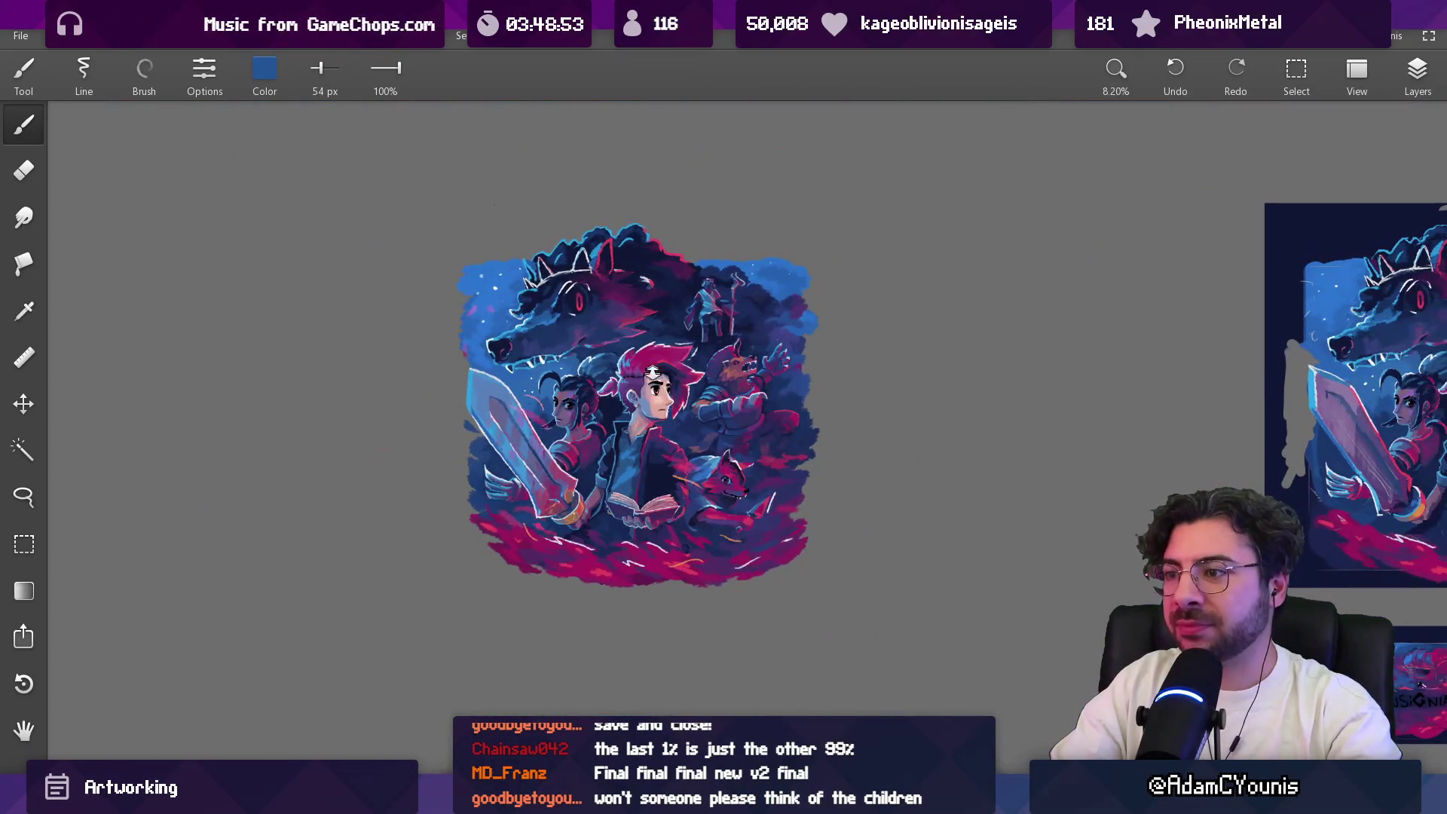
{"action": "scroll", "coordinate": [653, 367], "scroll_direction": "up", "scroll_amount": 3}
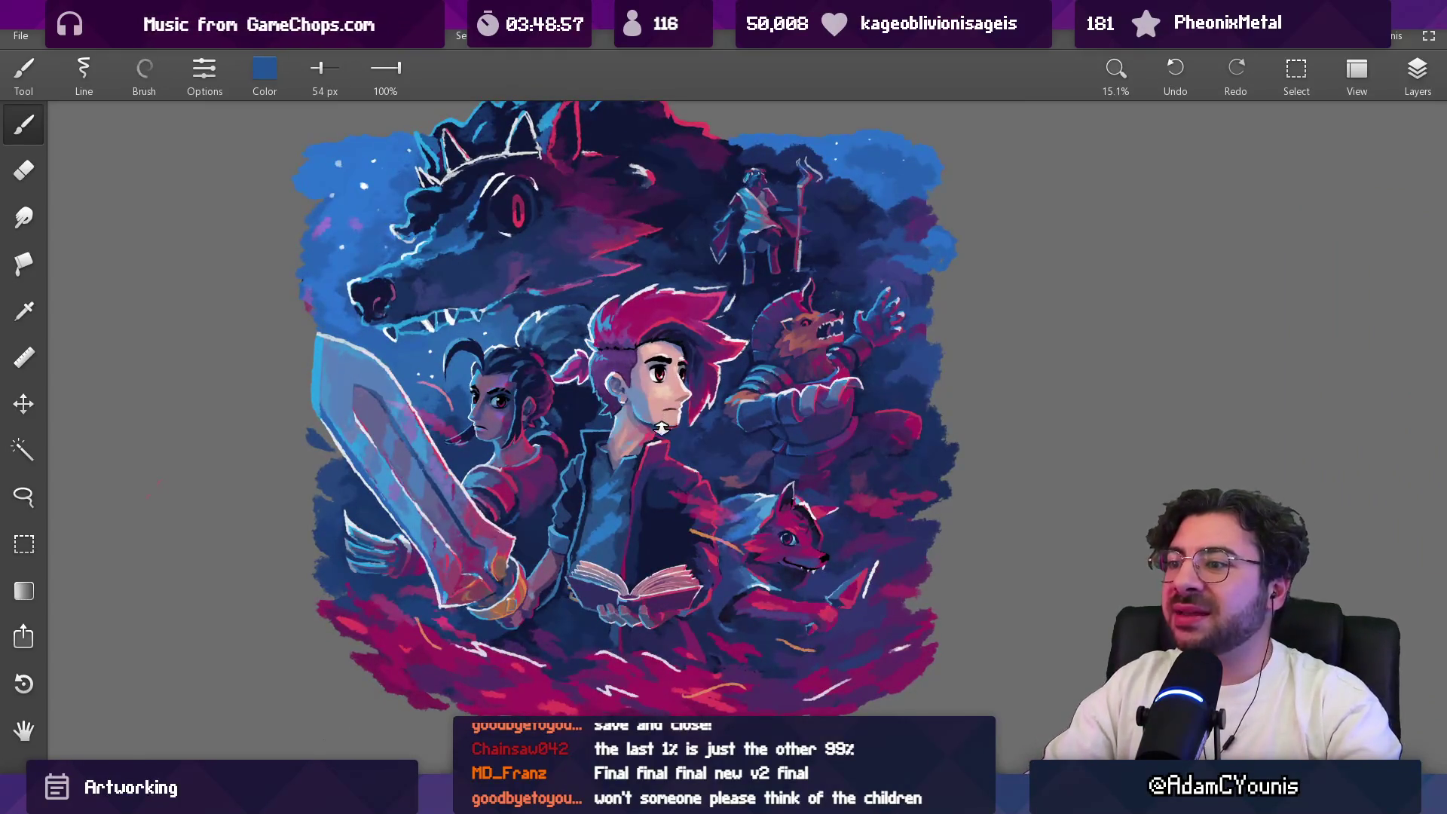
{"action": "scroll", "coordinate": [662, 426], "scroll_direction": "up", "scroll_amount": 2}
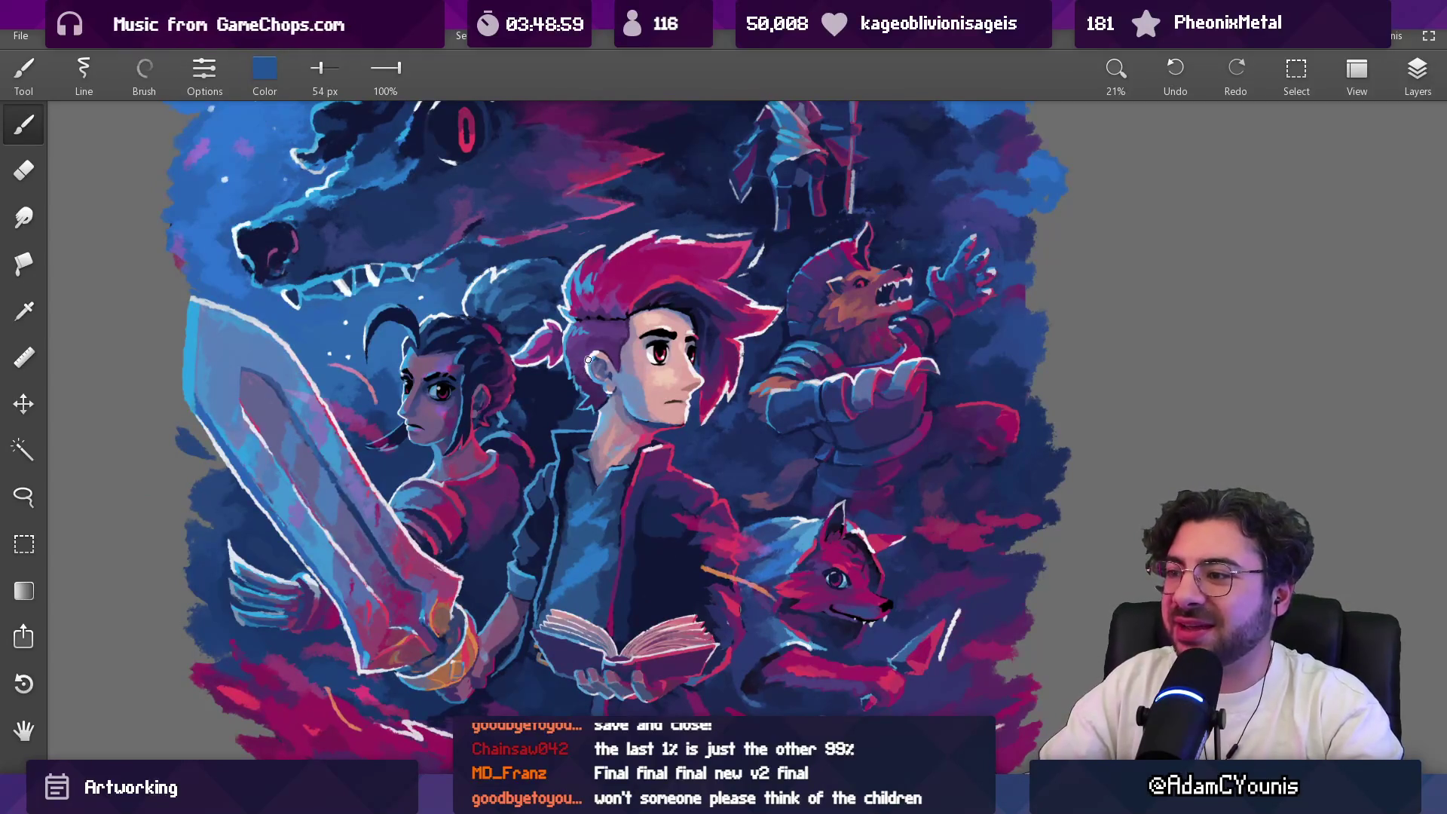
{"action": "left_click_drag", "start_coordinate": [650, 398], "coordinate": [641, 397]}
{"action": "left_click", "coordinate": [566, 403], "text": "alt"}
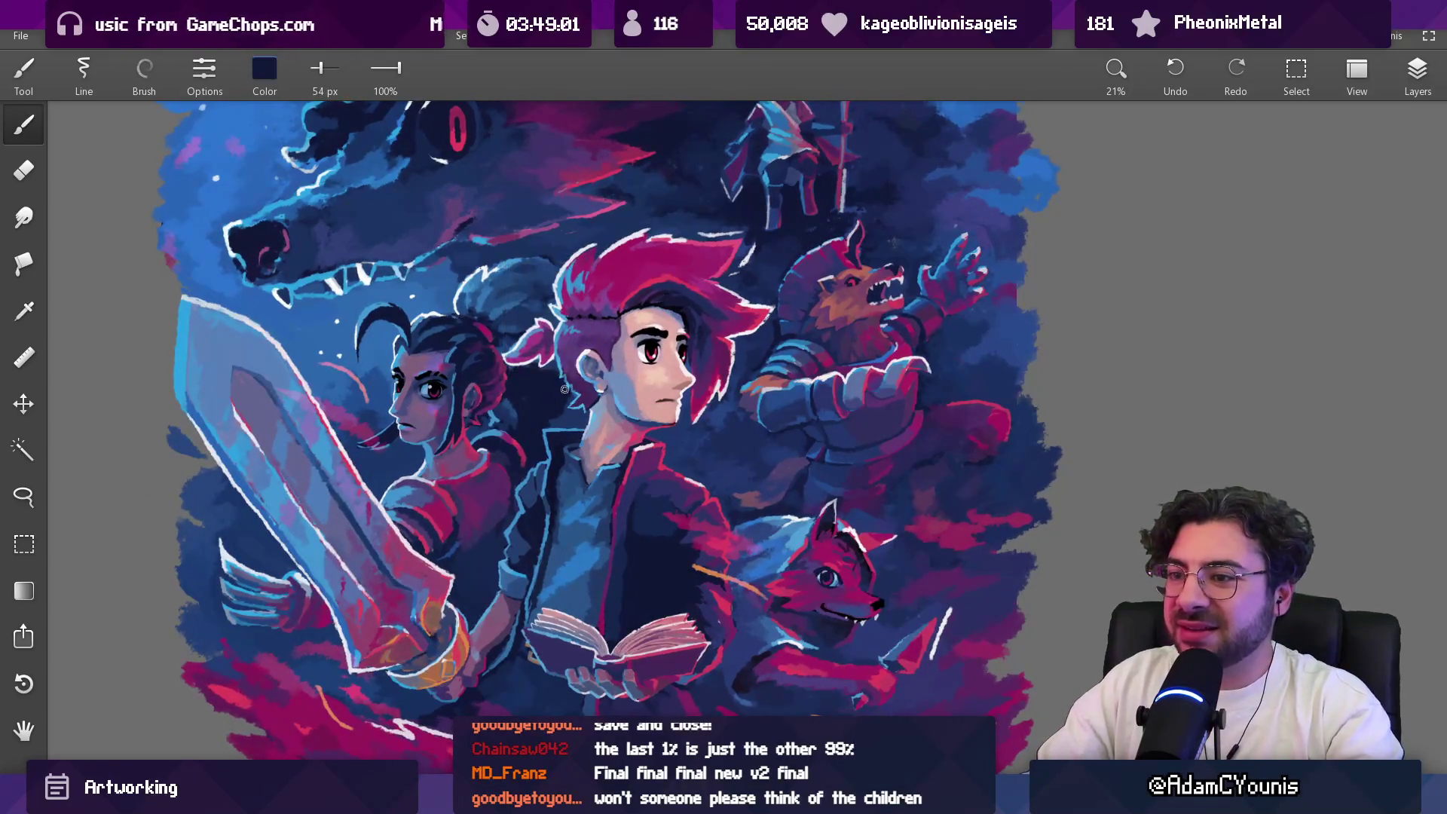
{"action": "scroll", "coordinate": [561, 393], "scroll_direction": "up", "scroll_amount": 5}
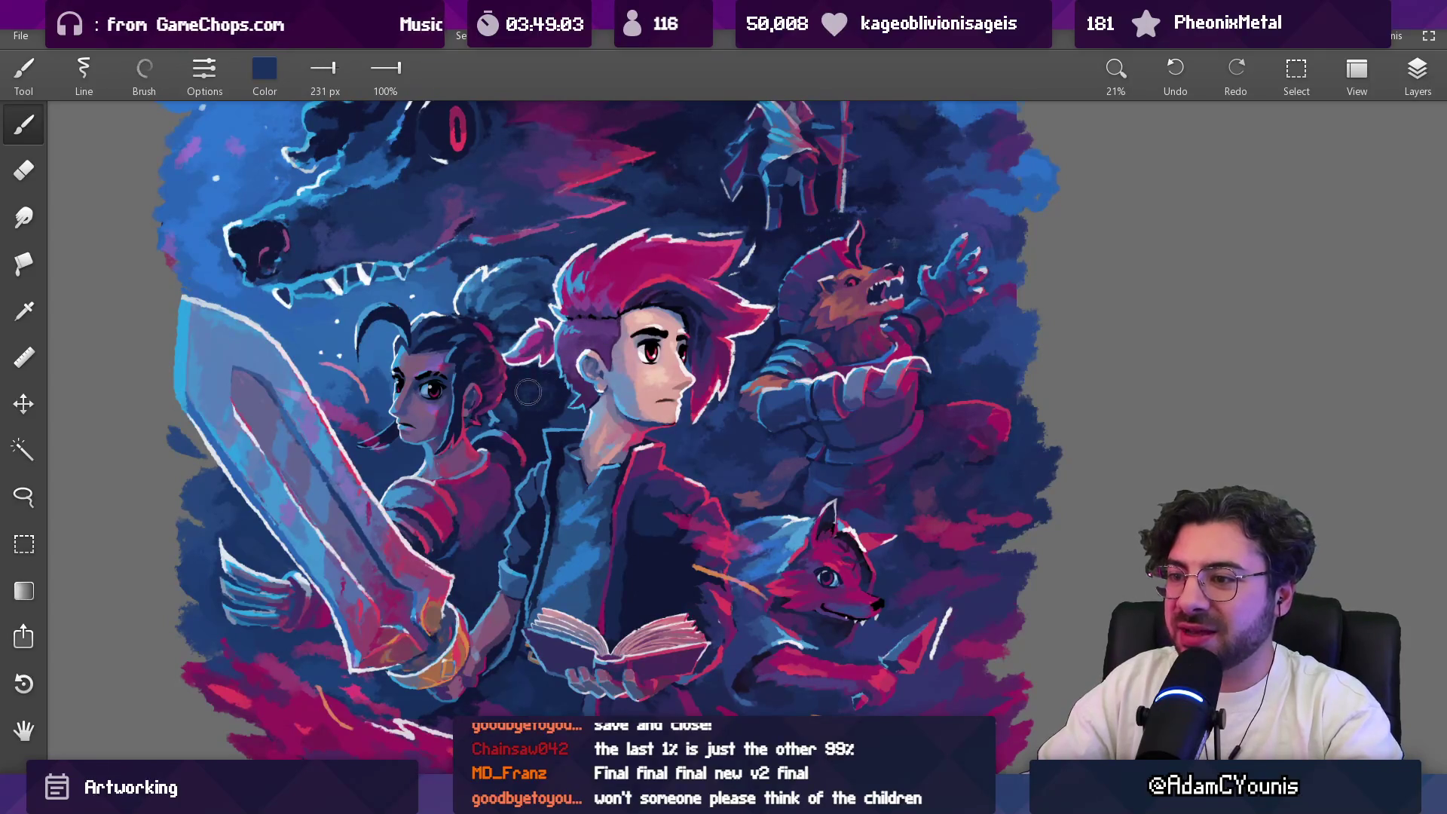
{"action": "scroll", "coordinate": [563, 490], "scroll_direction": "down", "scroll_amount": 5}
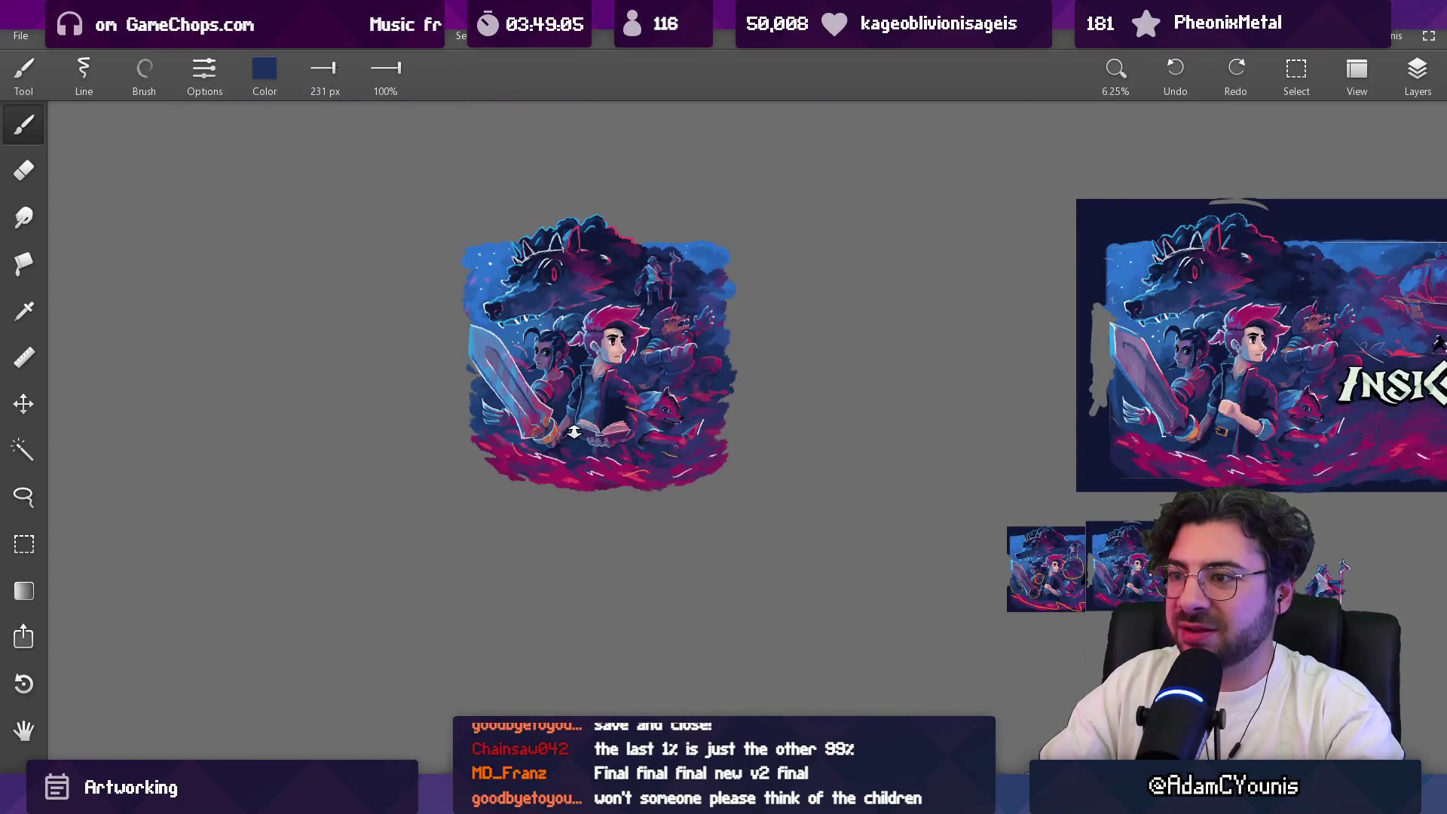
{"action": "scroll", "coordinate": [658, 351], "scroll_direction": "up", "scroll_amount": 4}
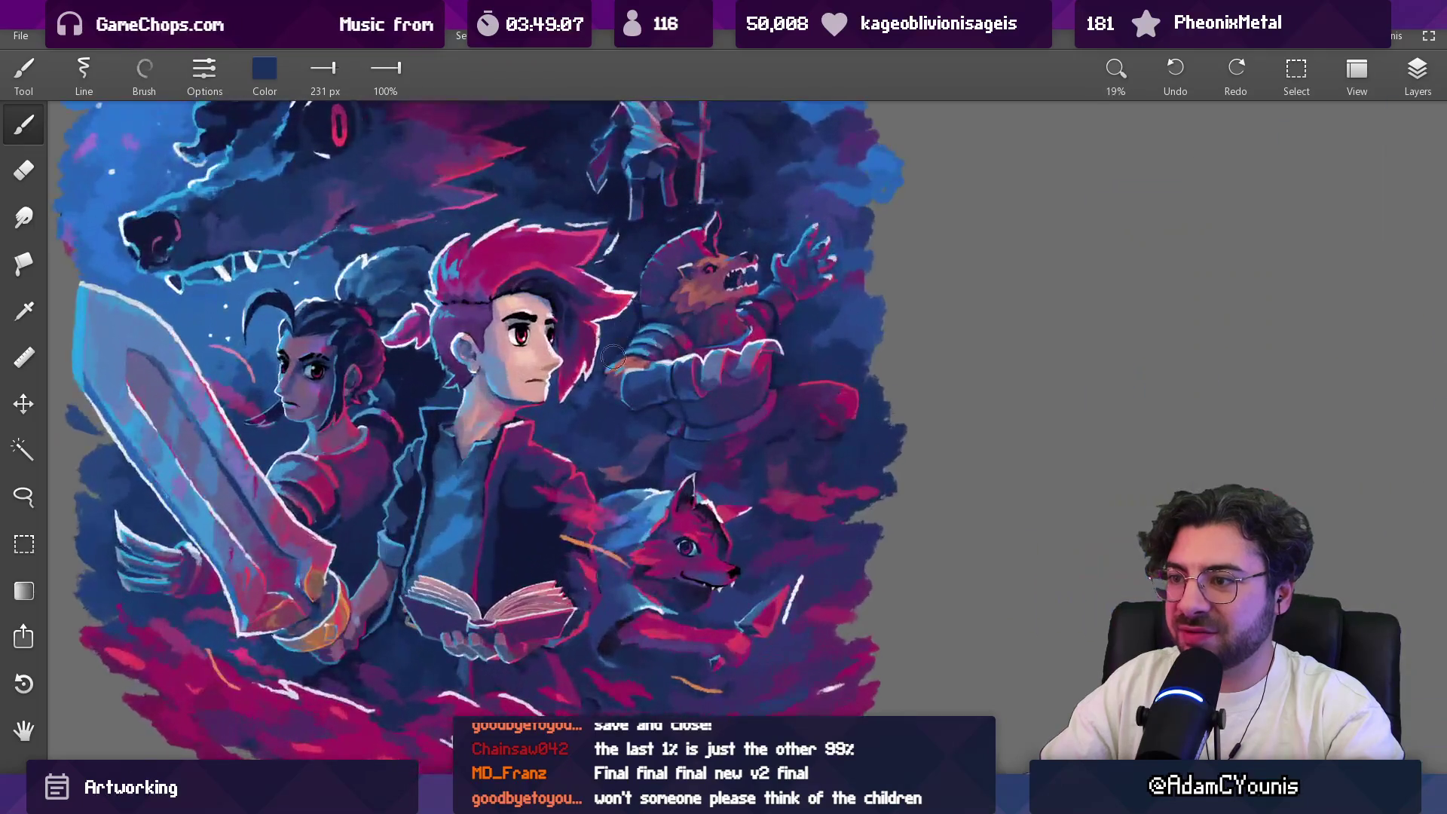
{"action": "left_click", "coordinate": [581, 382], "text": "alt"}
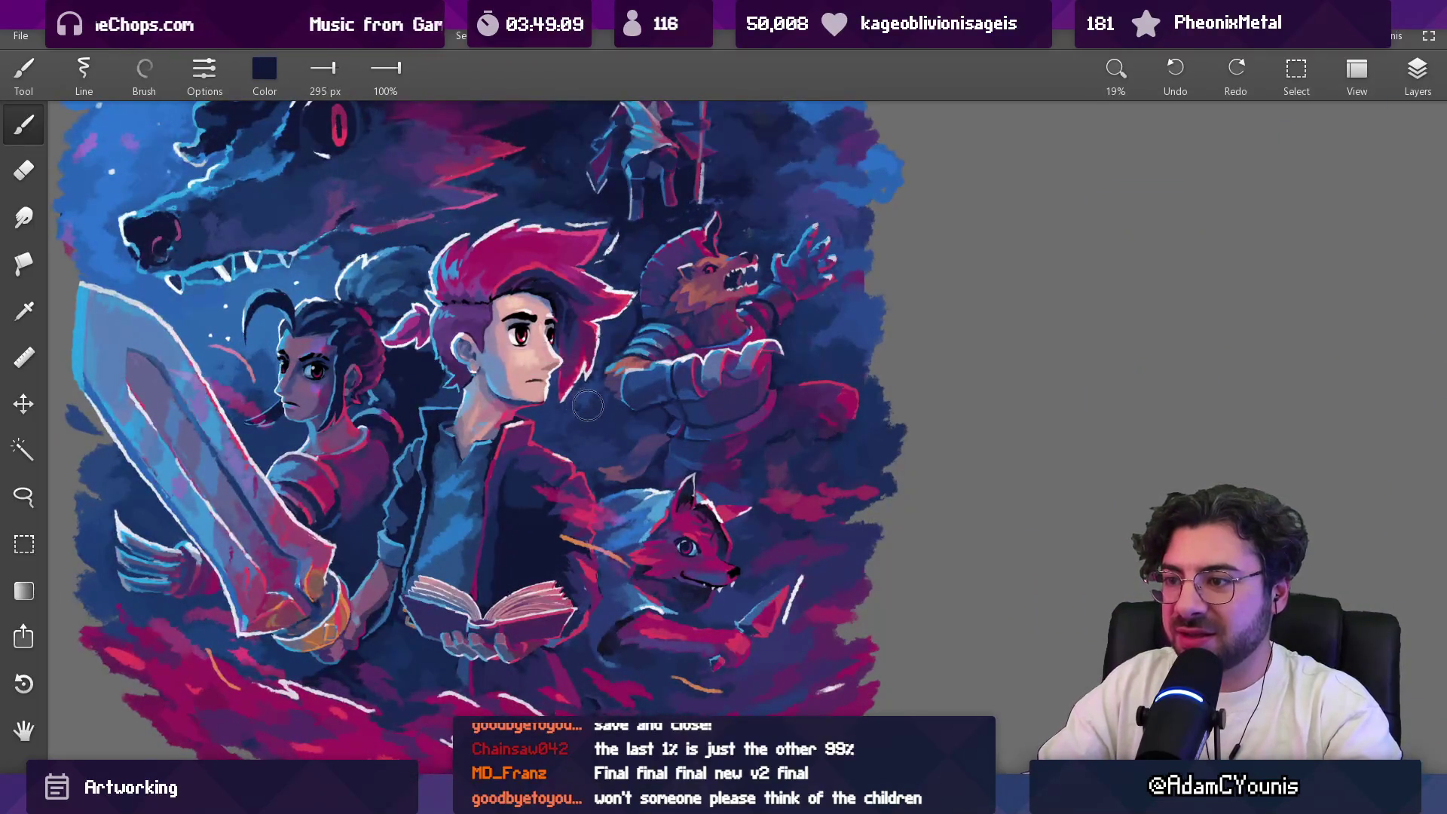
{"action": "key", "text": "bracketright"}
{"action": "key", "text": "bracketright"}
{"action": "key", "text": "bracketright"}
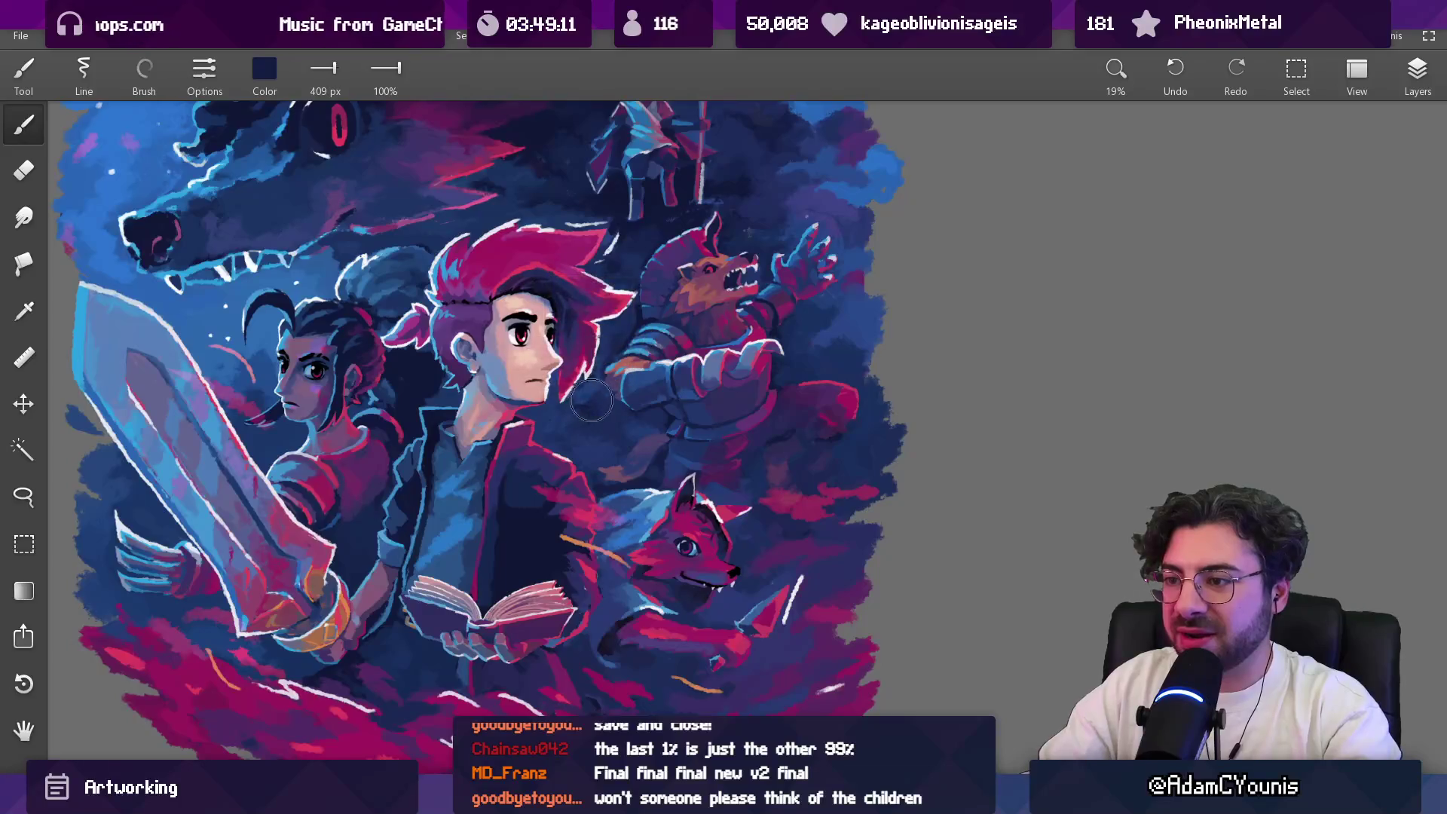
{"action": "key", "text": "bracketleft"}
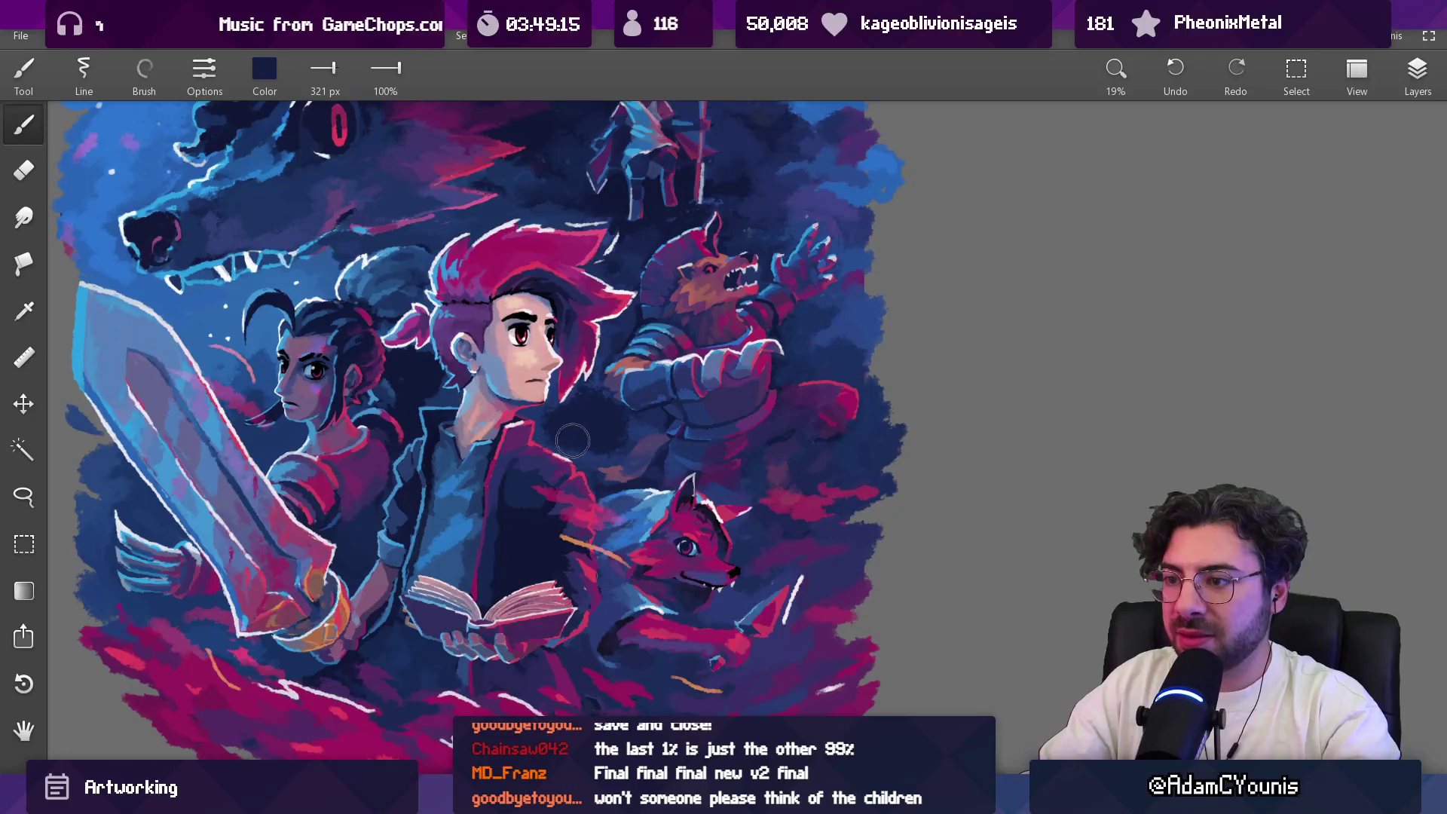
{"action": "scroll", "coordinate": [595, 401], "scroll_direction": "down", "scroll_amount": 4}
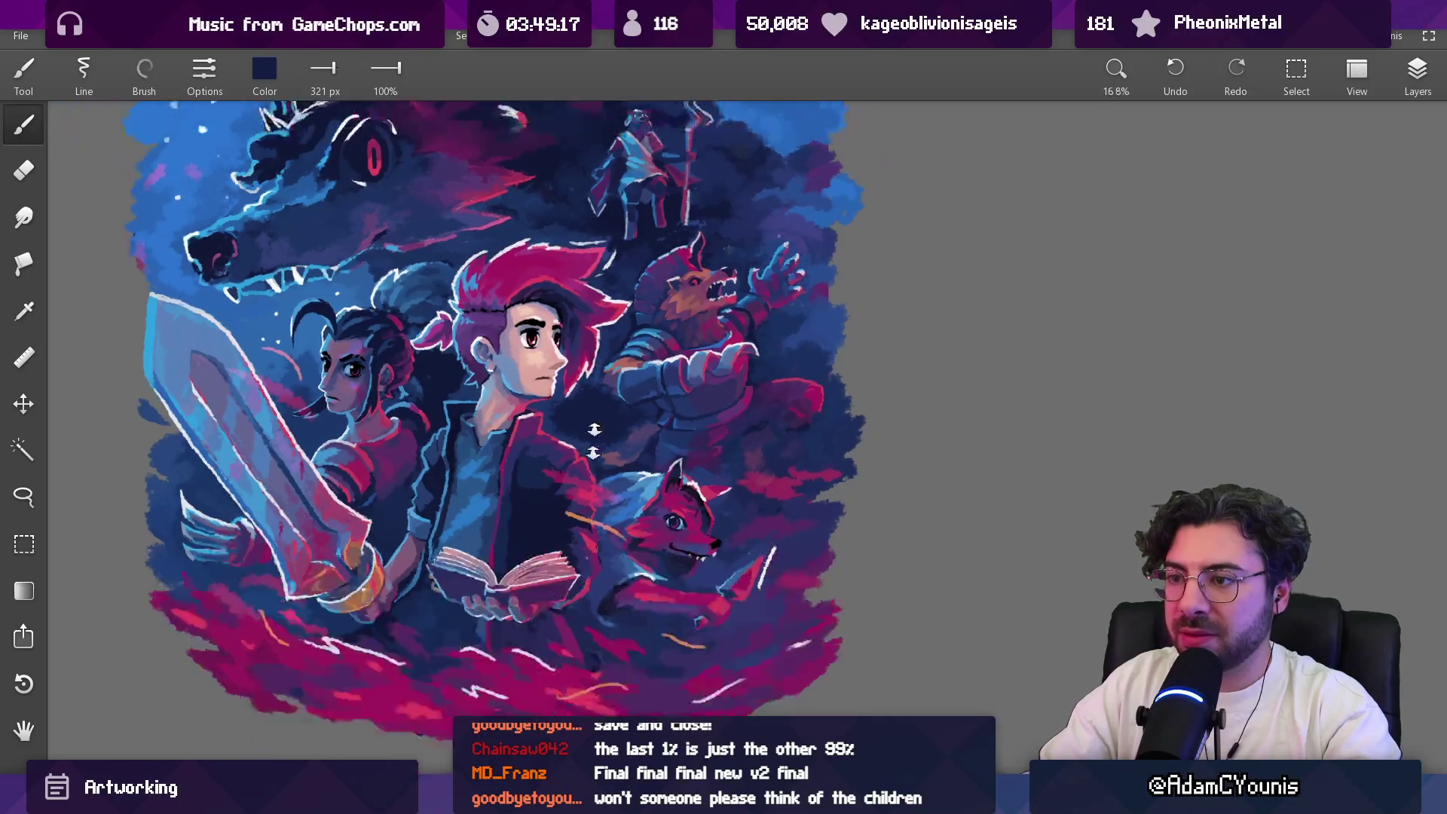
{"action": "scroll", "coordinate": [584, 390], "scroll_direction": "up", "scroll_amount": 6}
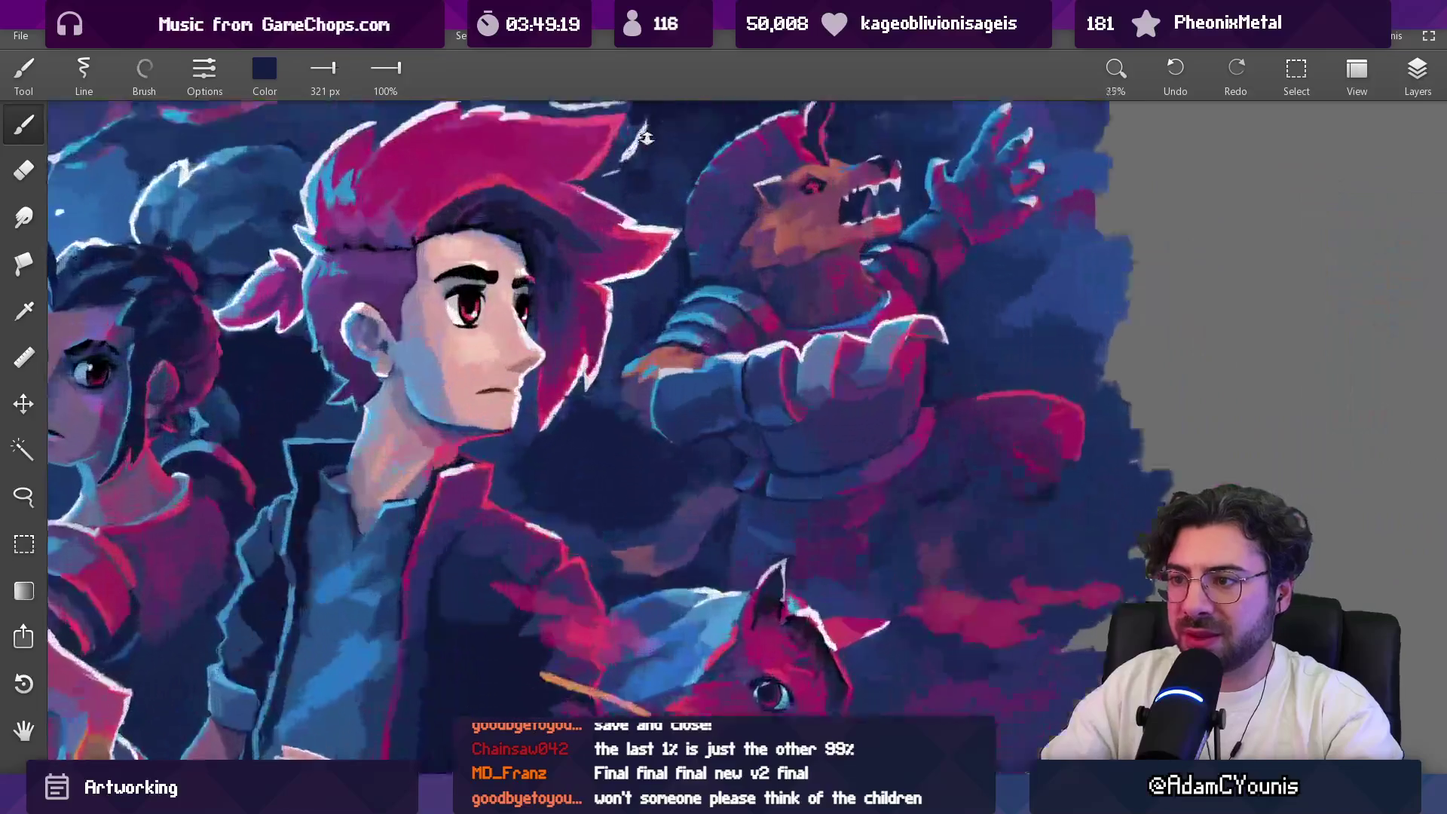
{"action": "left_click_drag", "start_coordinate": [510, 445], "coordinate": [500, 474]}
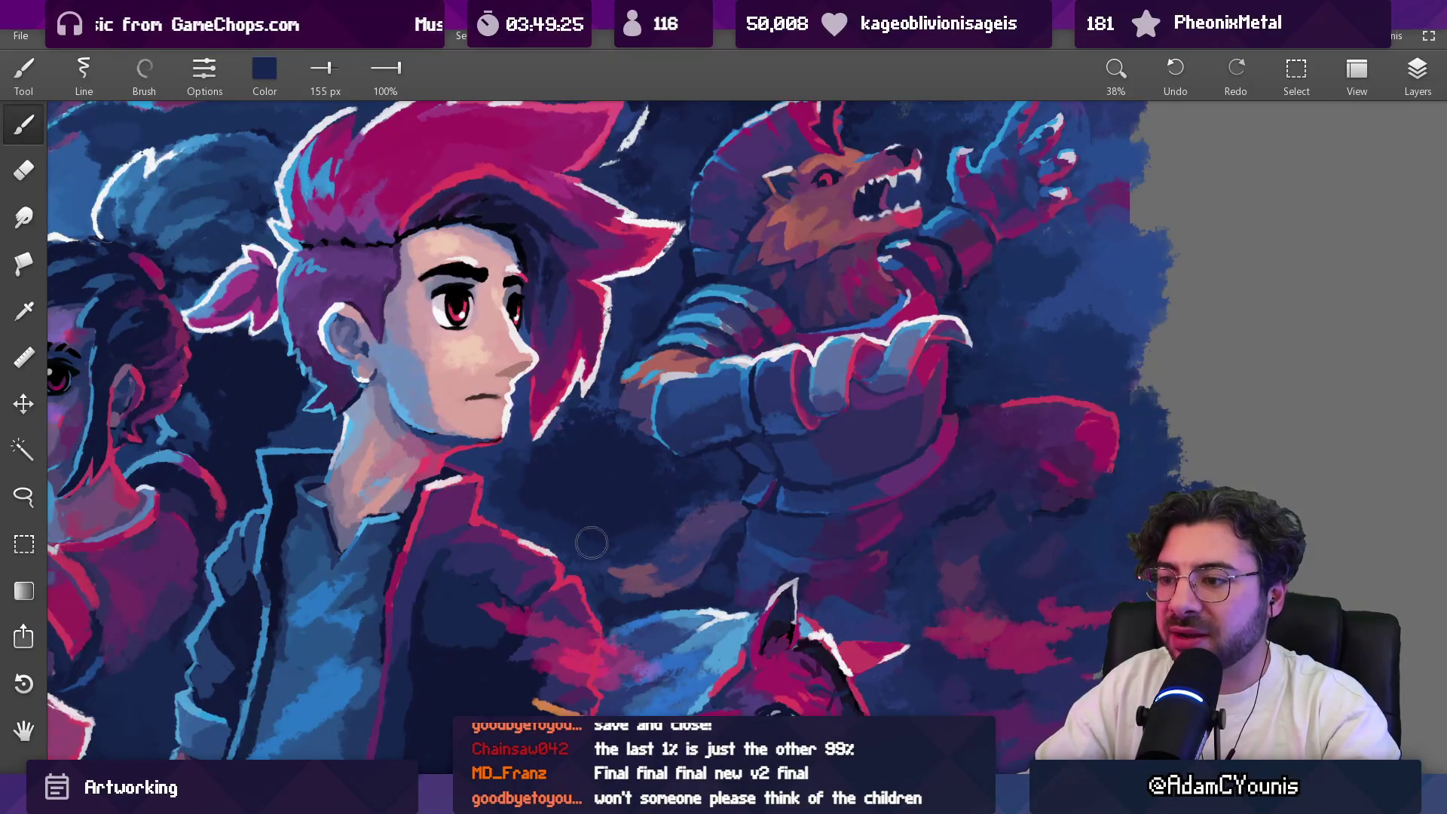
{"action": "mouse_move", "coordinate": [627, 532]}
{"action": "left_mouse_down"}
{"action": "mouse_move", "coordinate": [548, 509]}
{"action": "mouse_move", "coordinate": [624, 528]}
{"action": "mouse_move", "coordinate": [738, 471]}
{"action": "mouse_move", "coordinate": [575, 414]}
{"action": "mouse_move", "coordinate": [519, 436]}
{"action": "left_mouse_up"}
{"action": "scroll", "coordinate": [537, 262], "scroll_direction": "up", "scroll_amount": 5}
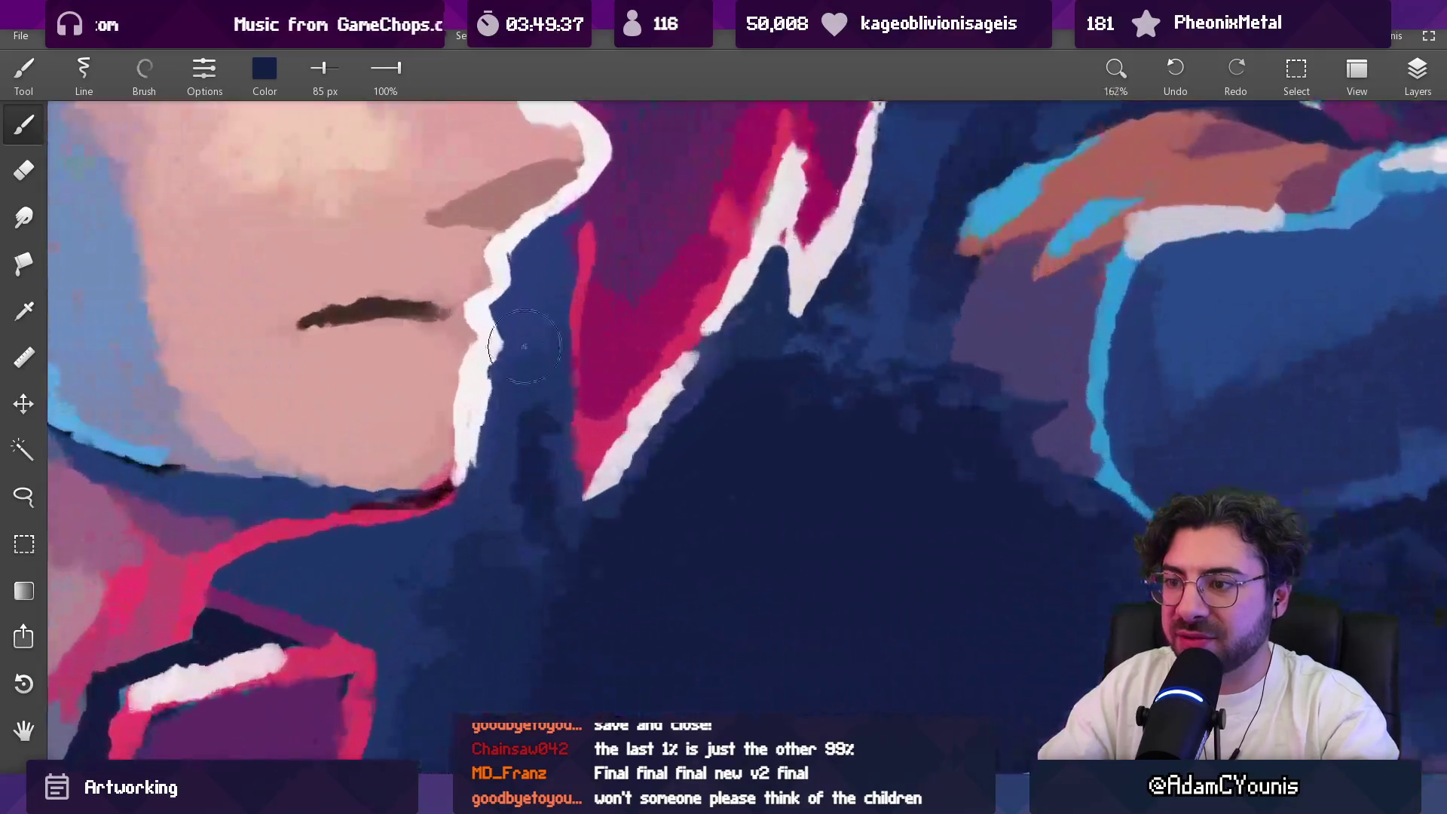
Step: Paint navy shadow beneath the hero's chin, then resample white and navy at about 69 px
{"action": "mouse_move", "coordinate": [536, 262]}
{"action": "left_mouse_down"}
{"action": "mouse_move", "coordinate": [558, 517]}
{"action": "mouse_move", "coordinate": [507, 380]}
{"action": "mouse_move", "coordinate": [532, 283]}
{"action": "mouse_move", "coordinate": [515, 389]}
{"action": "left_mouse_up"}
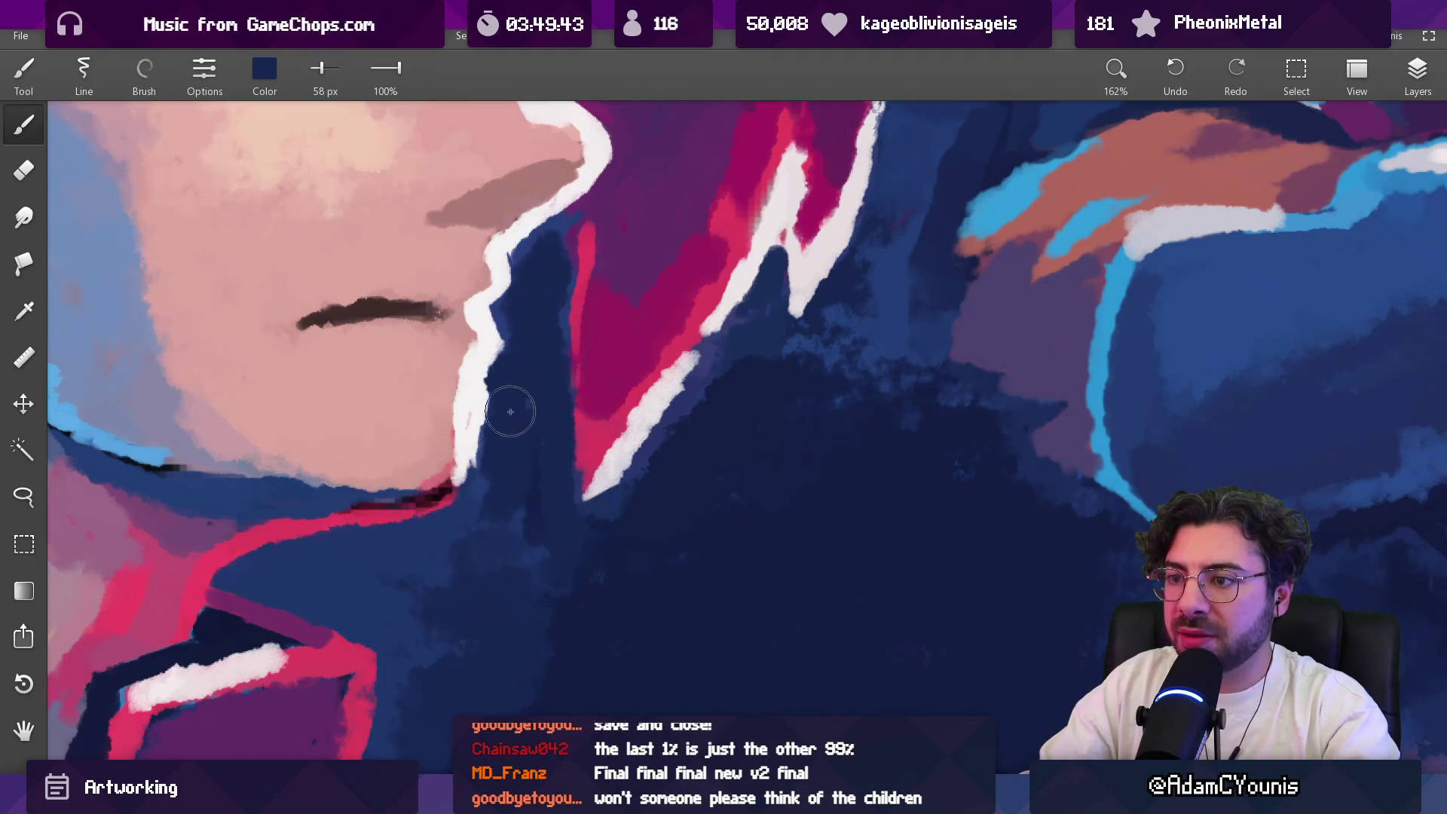
{"action": "left_click", "coordinate": [485, 372], "text": "alt"}
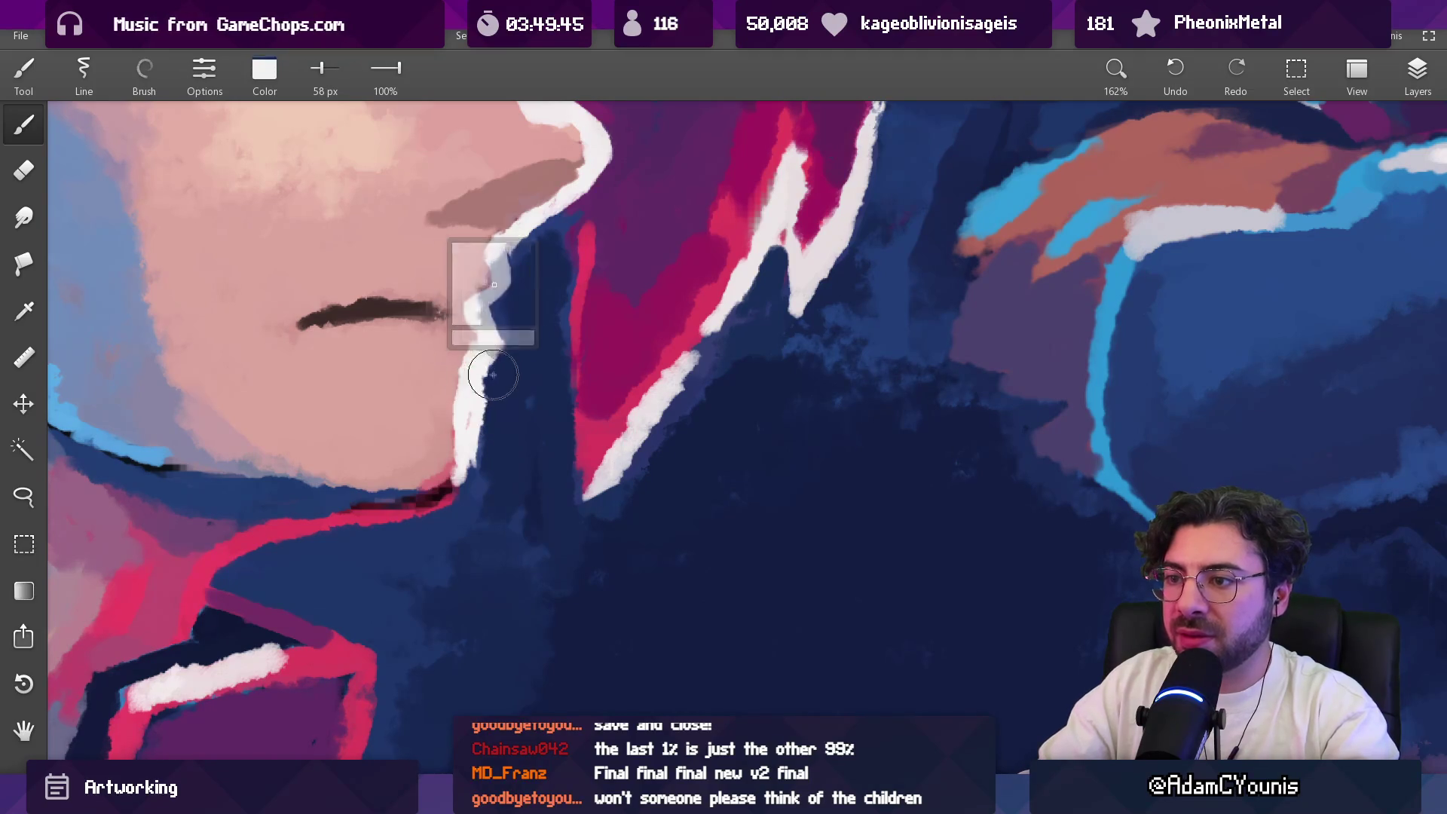
{"action": "key", "text": "bracketleft"}
{"action": "key", "text": "bracketleft"}
{"action": "key", "text": "bracketleft"}
{"action": "scroll", "coordinate": [542, 359], "scroll_direction": "down", "scroll_amount": 5}
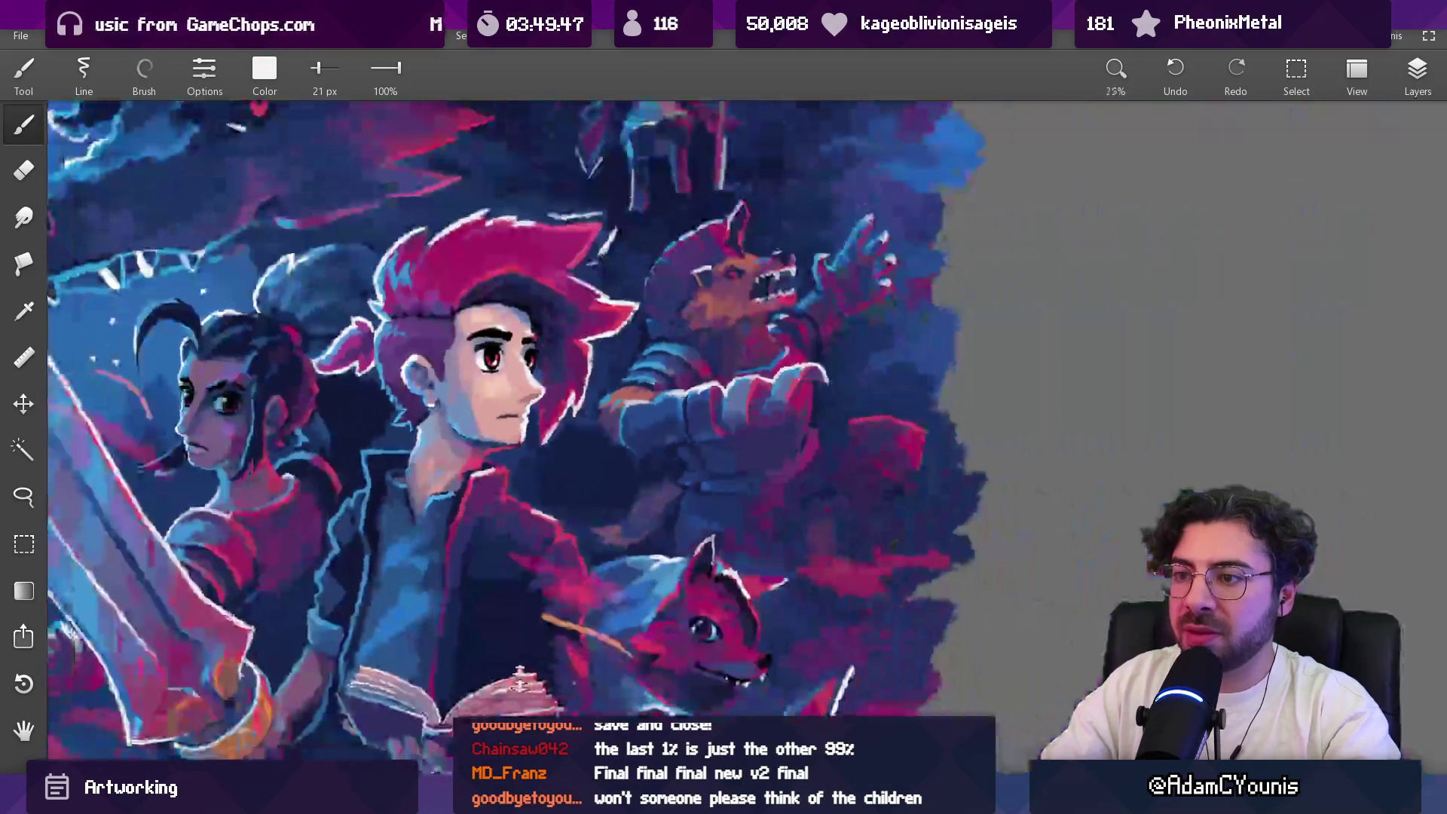
{"action": "scroll", "coordinate": [591, 388], "scroll_direction": "up", "scroll_amount": 5}
{"action": "left_click", "coordinate": [591, 387], "text": "alt"}
{"action": "key", "text": "bracketleft"}
{"action": "key", "text": "bracketleft"}
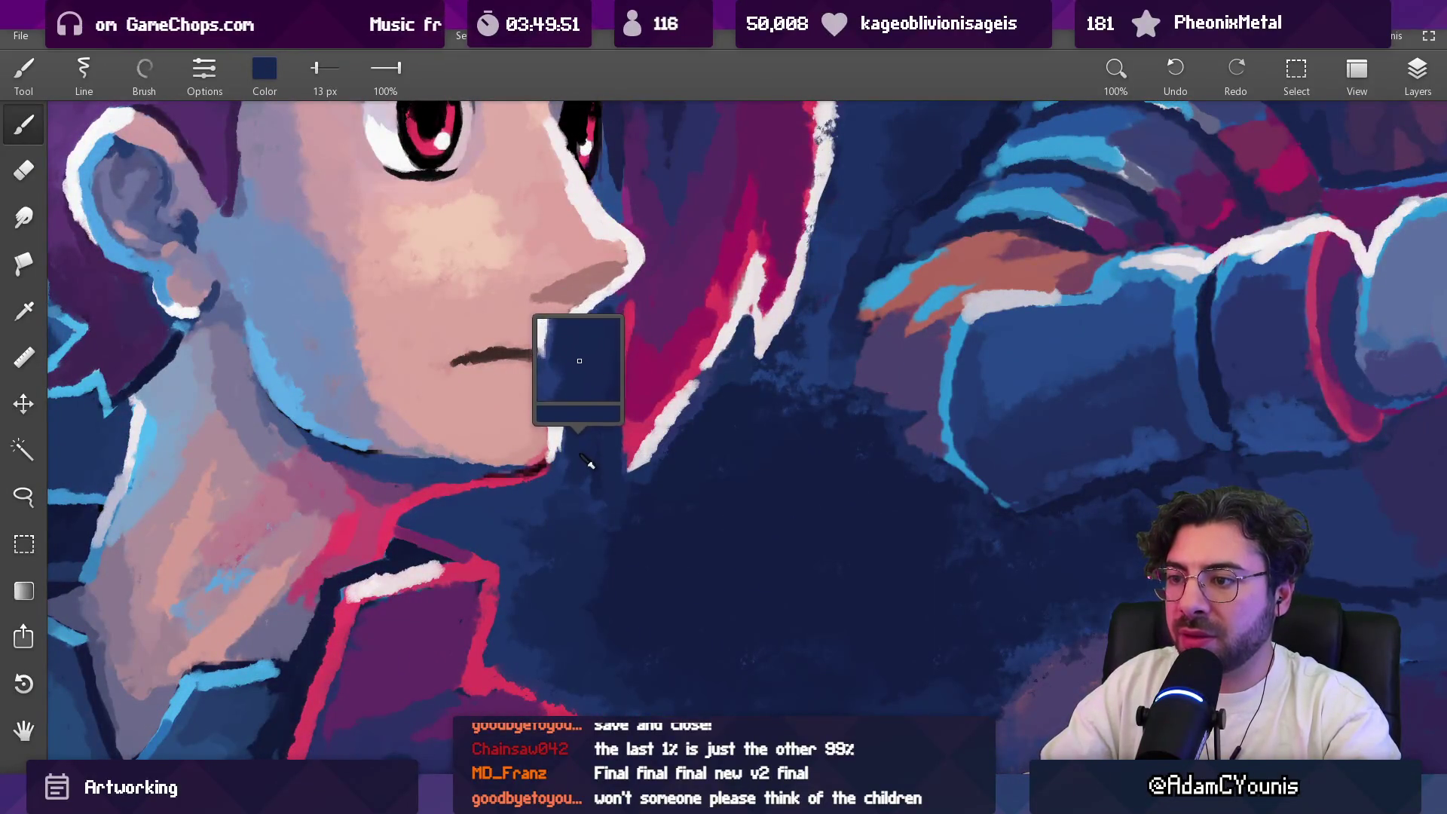
{"action": "key", "text": "bracketright"}
{"action": "key", "text": "bracketright"}
{"action": "key", "text": "bracketright"}
{"action": "key", "text": "bracketright"}
{"action": "key", "text": "bracketright"}
{"action": "key", "text": "bracketright"}
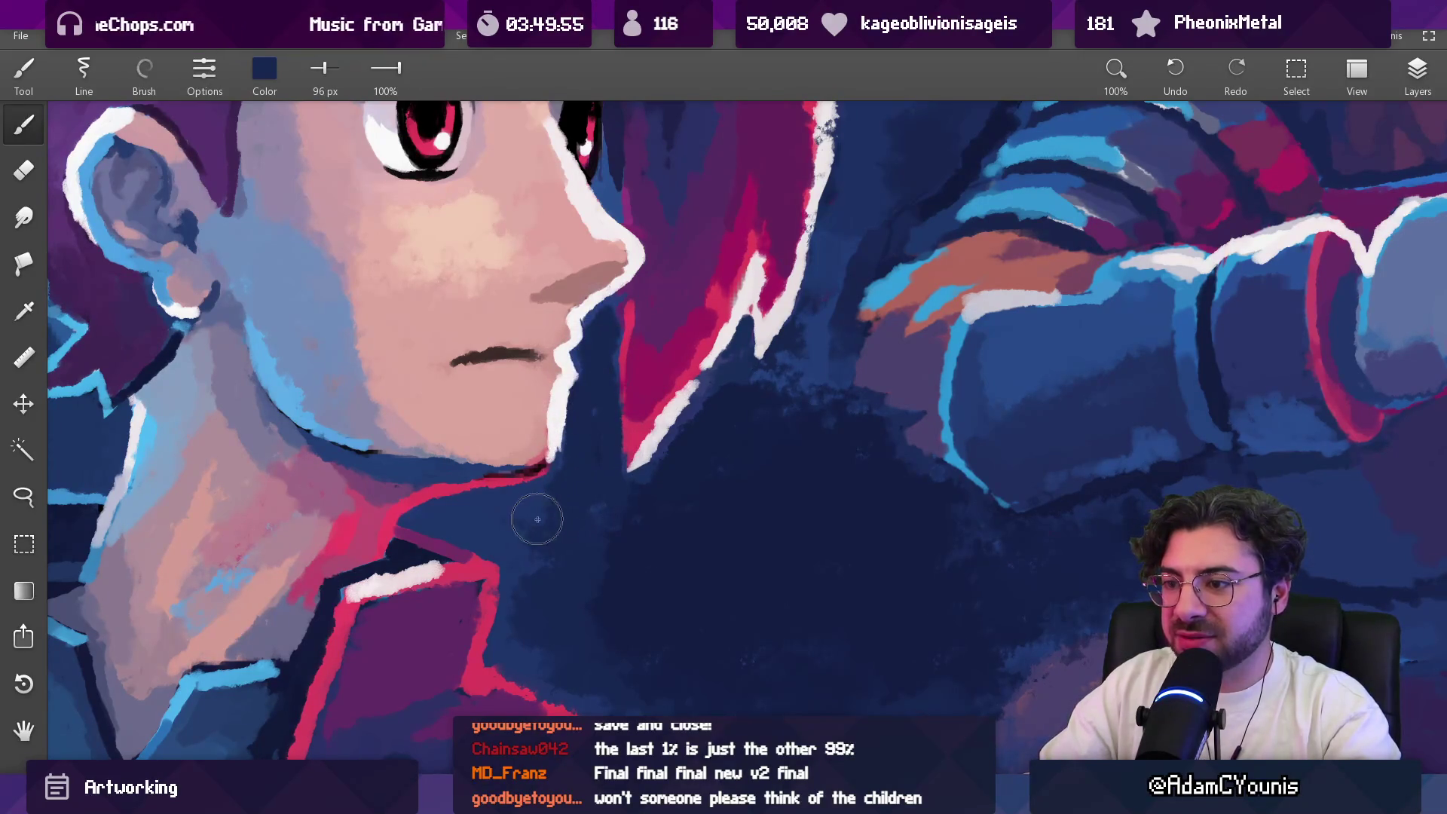
Step: Sample the collar's red and the shadow navy, ending with an 83 px brush
{"action": "left_click", "coordinate": [501, 587], "text": "alt"}
{"action": "key", "text": "bracketleft"}
{"action": "key", "text": "bracketleft"}
{"action": "key", "text": "bracketleft"}
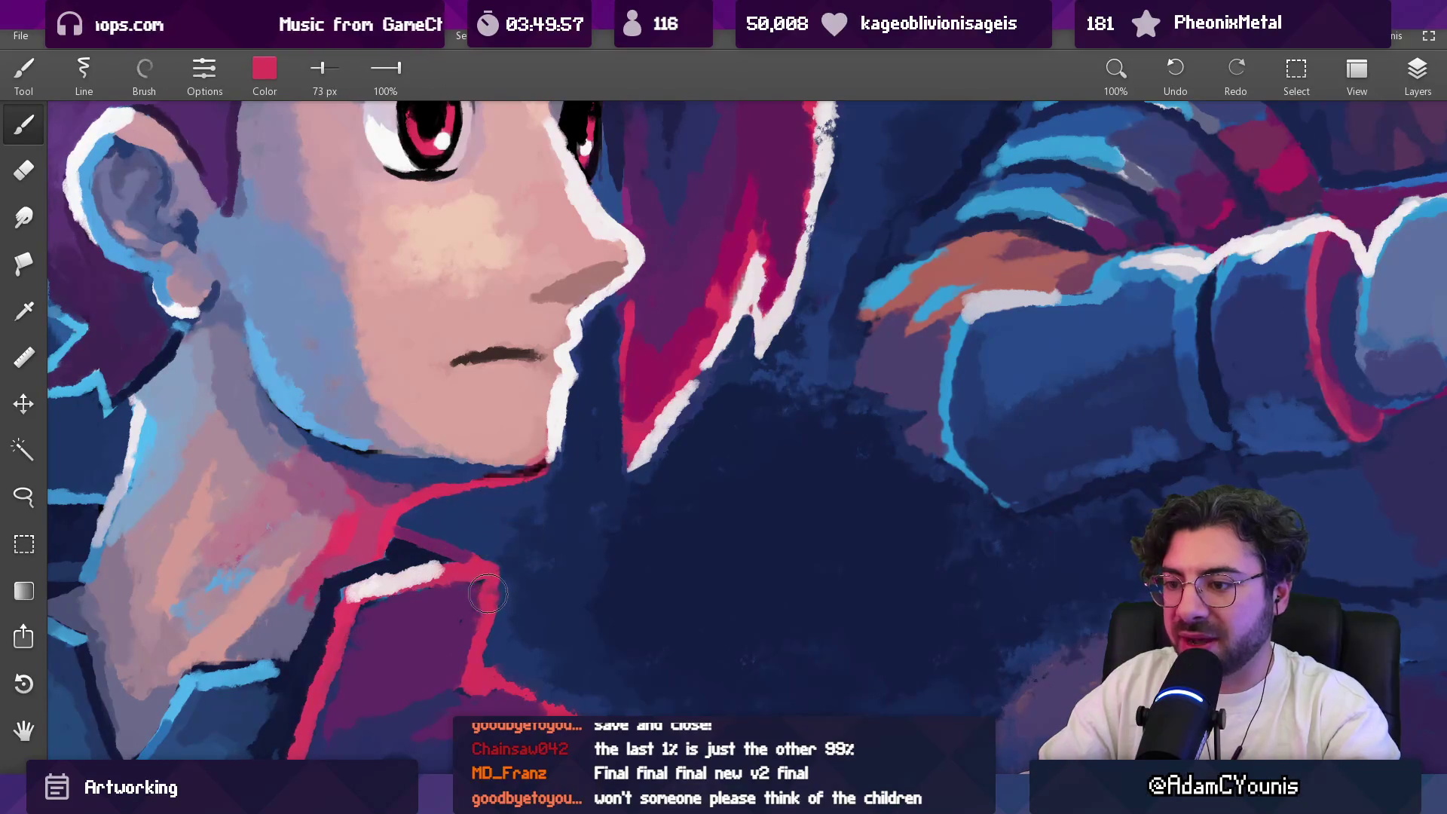
{"action": "key", "text": "bracketleft"}
{"action": "key", "text": "bracketleft"}
{"action": "key", "text": "bracketleft"}
{"action": "left_click", "coordinate": [506, 587], "text": "alt"}
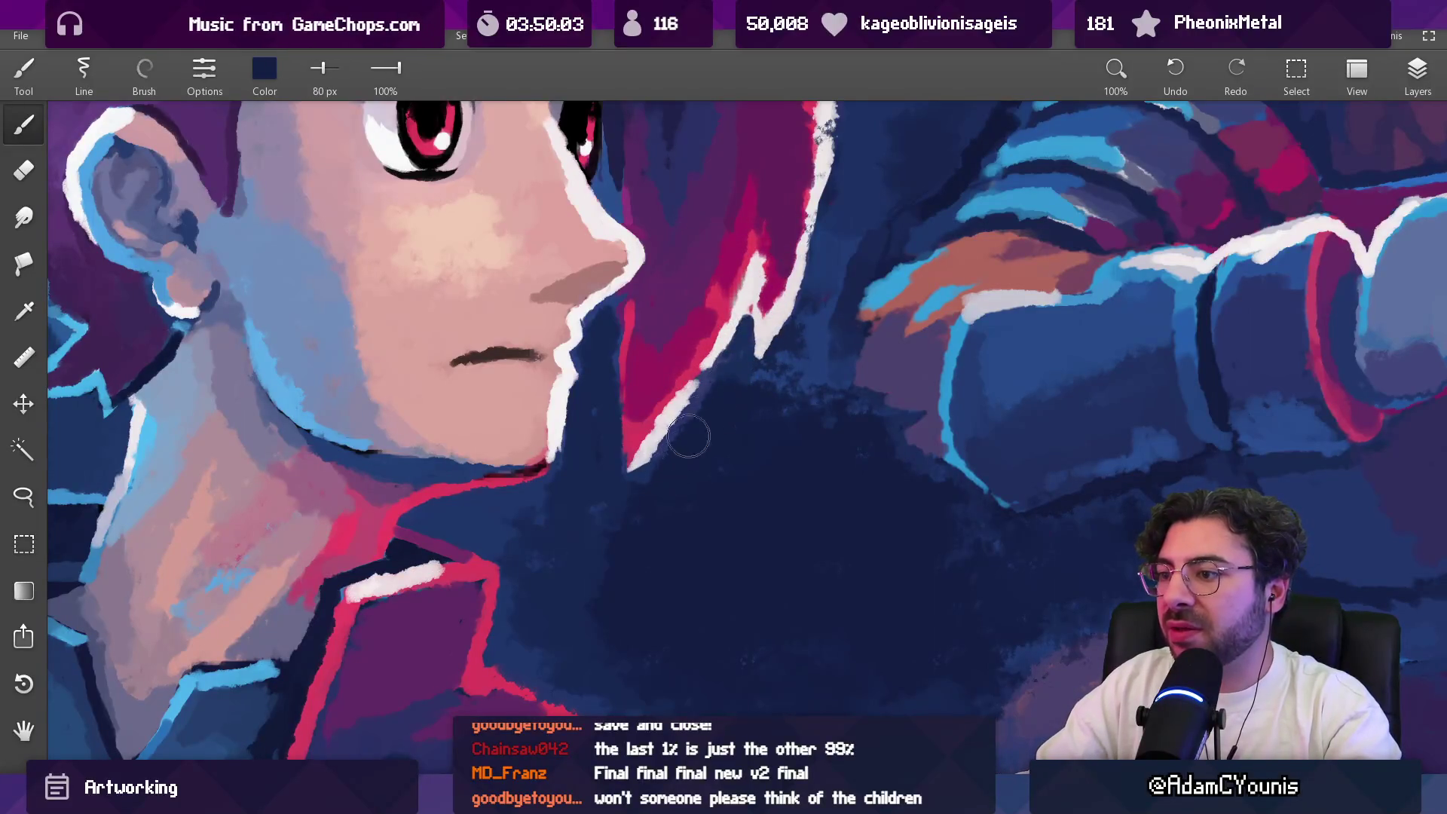
{"action": "key", "text": "bracketleft"}
{"action": "key", "text": "bracketleft"}
{"action": "key", "text": "bracketleft"}
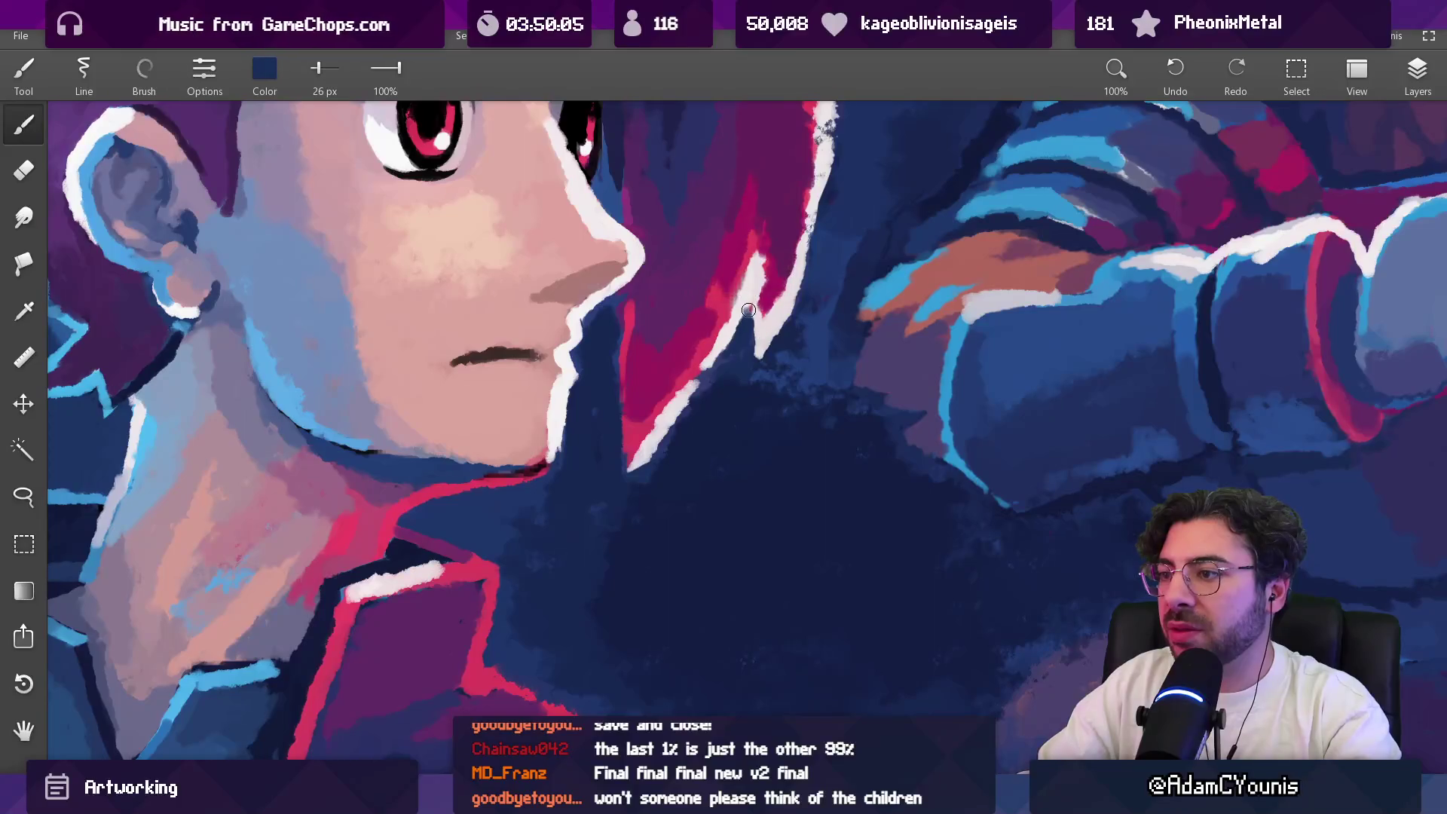
{"action": "key", "text": "bracketright"}
{"action": "key", "text": "bracketright"}
{"action": "key", "text": "bracketright"}
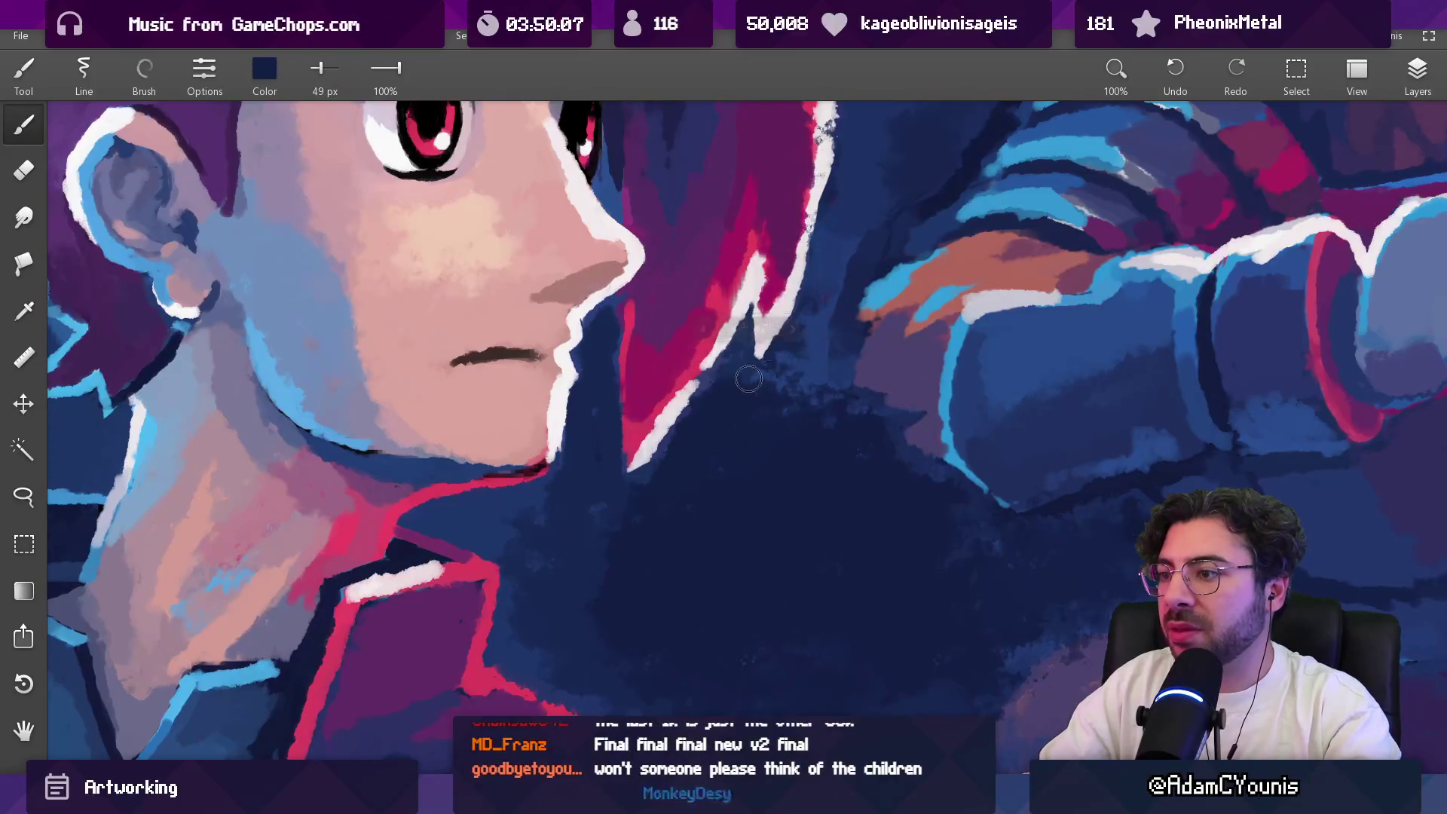
{"action": "scroll", "coordinate": [754, 414], "scroll_direction": "down", "scroll_amount": 5}
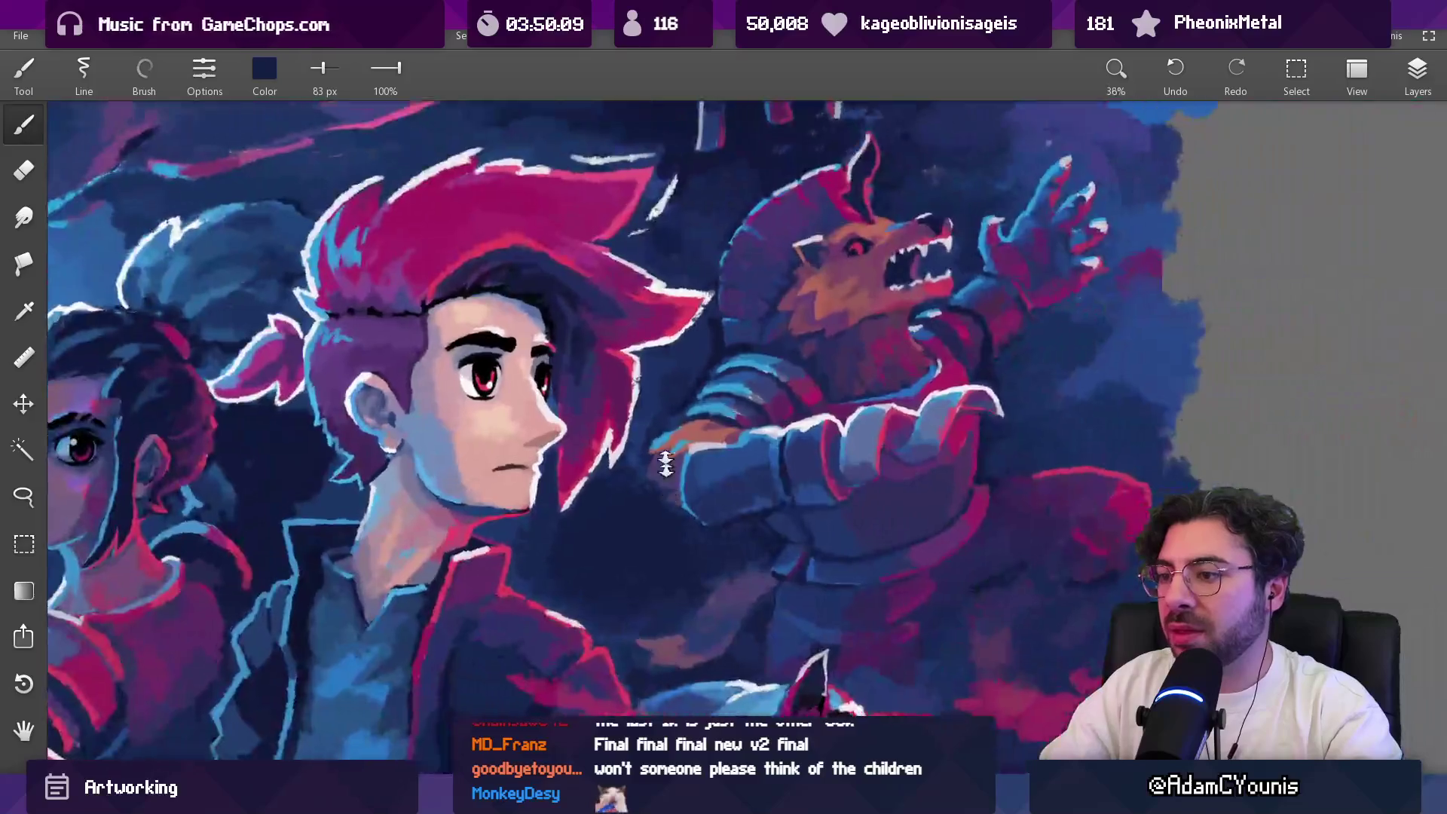
Step: Enlarge the brush for broad shading and sample dark navy from the shadows
{"action": "scroll", "coordinate": [648, 441], "scroll_direction": "up", "scroll_amount": 3}
{"action": "key", "text": "bracketright"}
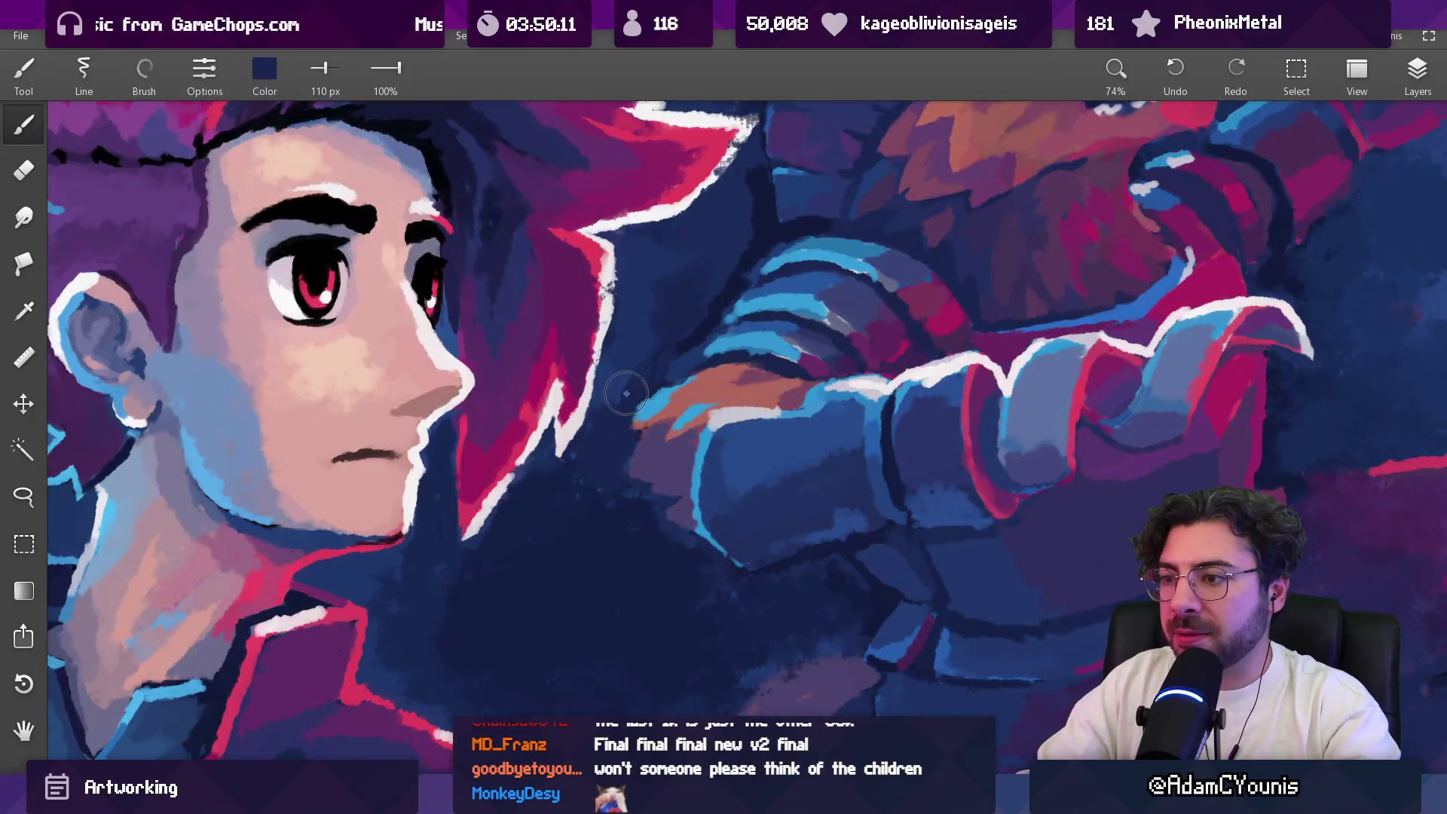
{"action": "key", "text": "bracketleft"}
{"action": "key", "text": "bracketleft"}
{"action": "scroll", "coordinate": [675, 364], "scroll_direction": "down", "scroll_amount": 5}
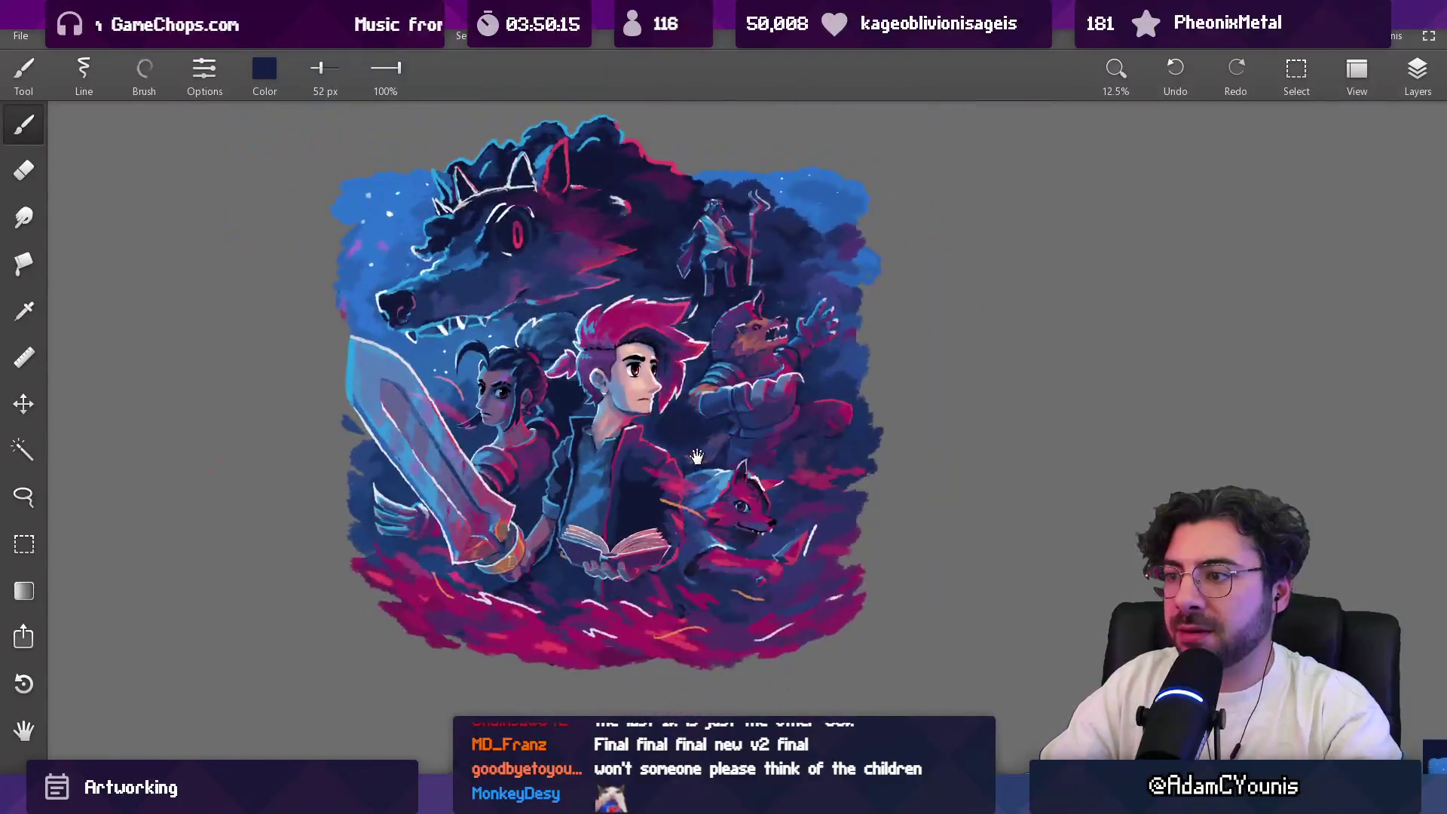
{"action": "scroll", "coordinate": [593, 317], "scroll_direction": "up", "scroll_amount": 3}
{"action": "key", "text": "bracketright"}
{"action": "key", "text": "bracketright"}
{"action": "key", "text": "bracketright"}
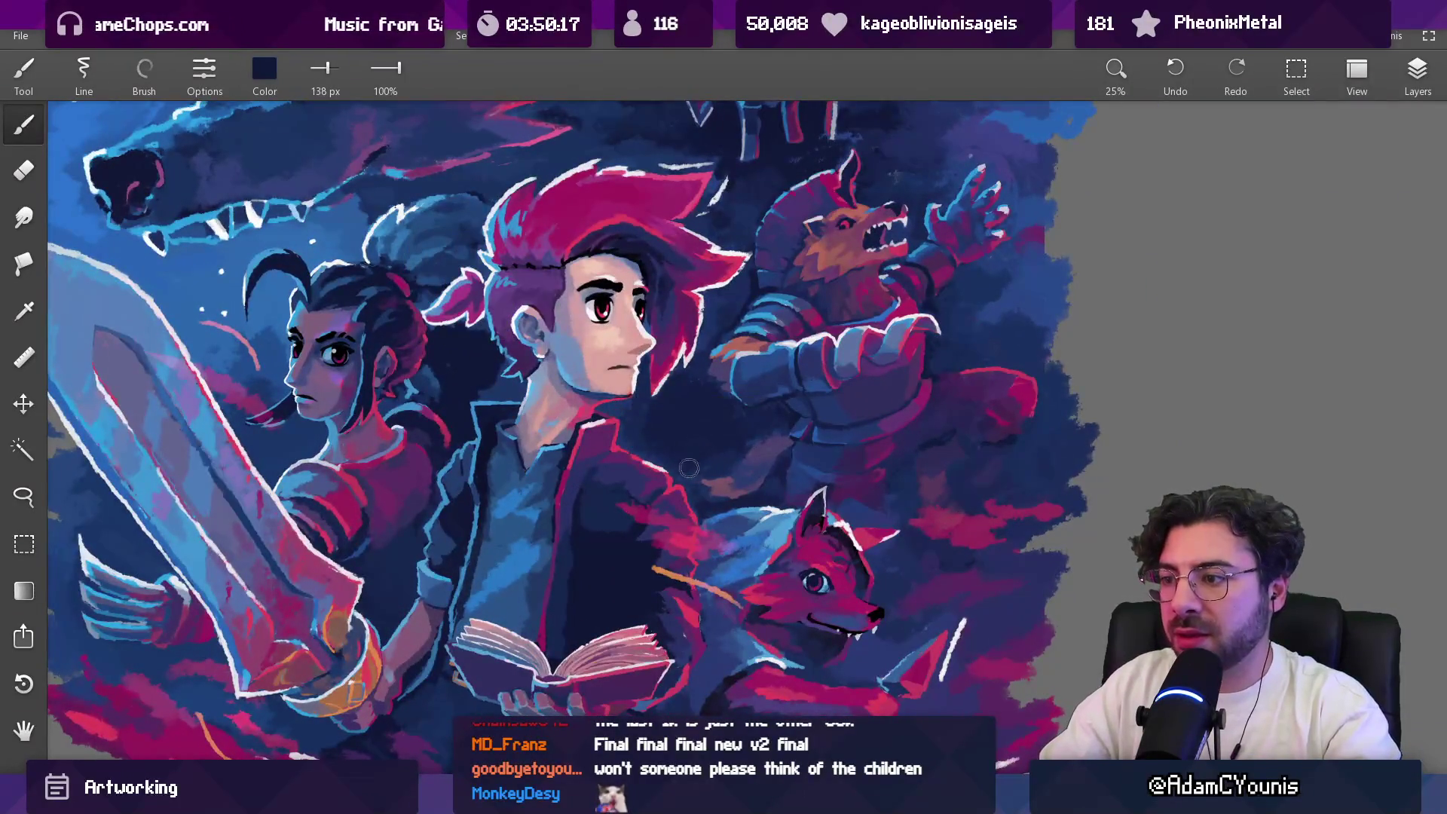
{"action": "left_click", "coordinate": [652, 448], "text": "alt"}
{"action": "left_click", "coordinate": [645, 433], "text": "alt"}
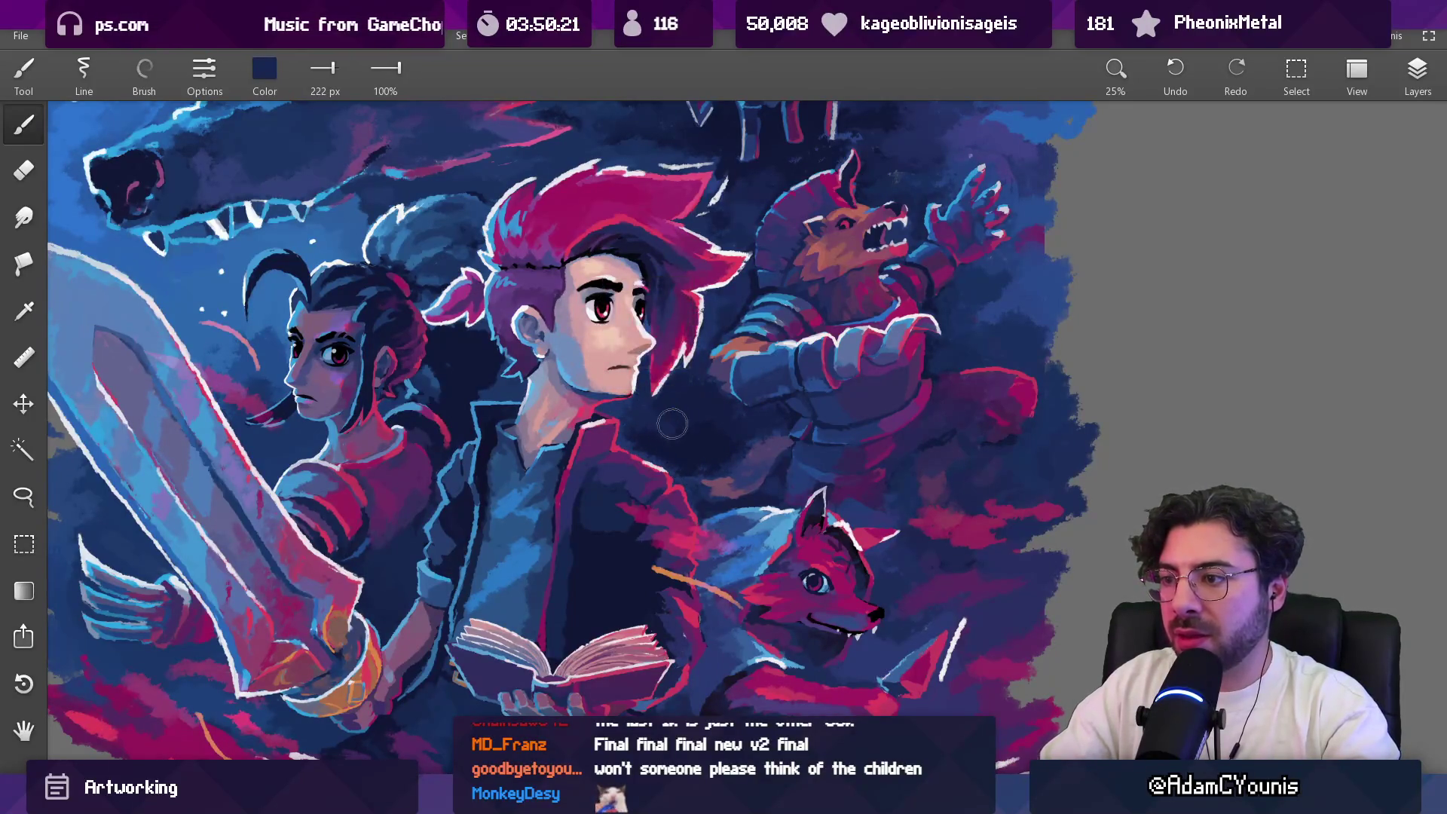
{"action": "left_click", "coordinate": [694, 442], "text": "alt"}
{"action": "mouse_move", "coordinate": [630, 407]}
{"action": "left_mouse_down"}
{"action": "mouse_move", "coordinate": [457, 351]}
{"action": "mouse_move", "coordinate": [458, 238]}
{"action": "mouse_move", "coordinate": [435, 260]}
{"action": "mouse_move", "coordinate": [419, 287]}
{"action": "mouse_move", "coordinate": [663, 429]}
{"action": "left_mouse_up"}
Step: Paint dark navy into the shadows beside the hero with a larger brush
{"action": "key", "text": "bracketright"}
{"action": "left_click_drag", "start_coordinate": [509, 363], "coordinate": [453, 367]}
{"action": "key", "text": "bracketleft"}
{"action": "key", "text": "bracketleft"}
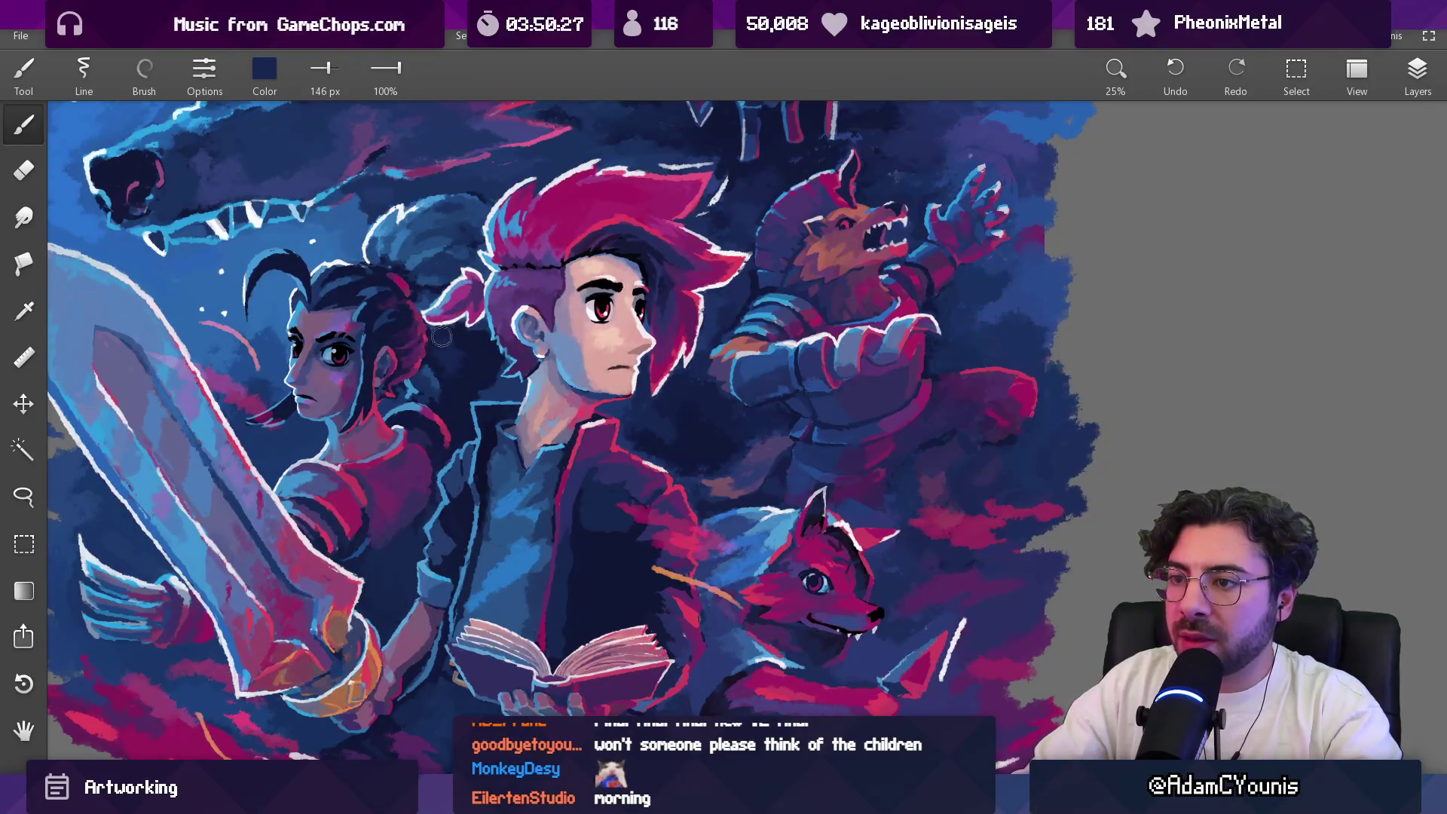
{"action": "key", "text": "bracketleft"}
{"action": "key", "text": "bracketleft"}
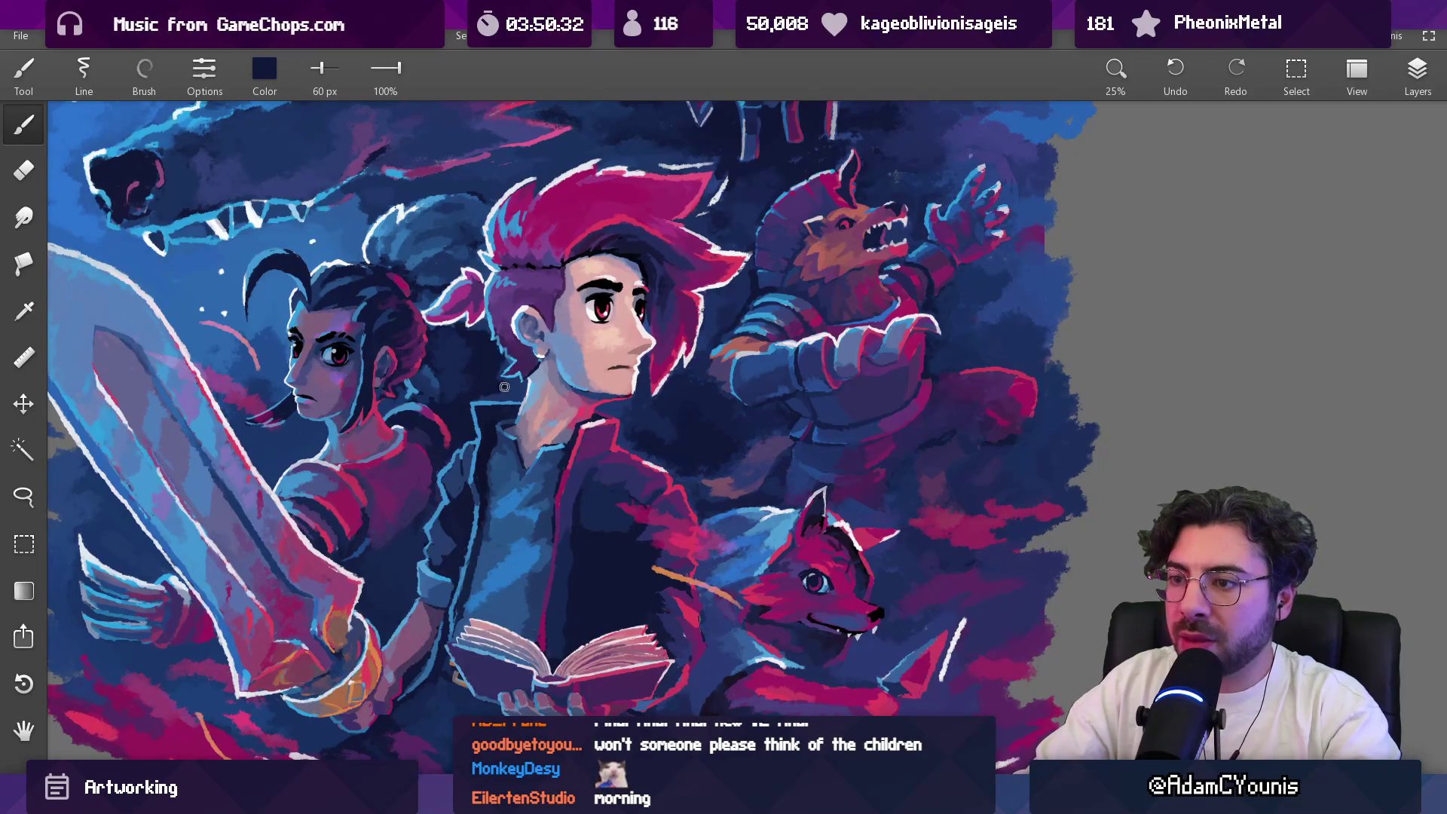
Step: Sample magenta from the hero's hair and shrink the brush to 42 px
{"action": "scroll", "coordinate": [502, 381], "scroll_direction": "up", "scroll_amount": 2}
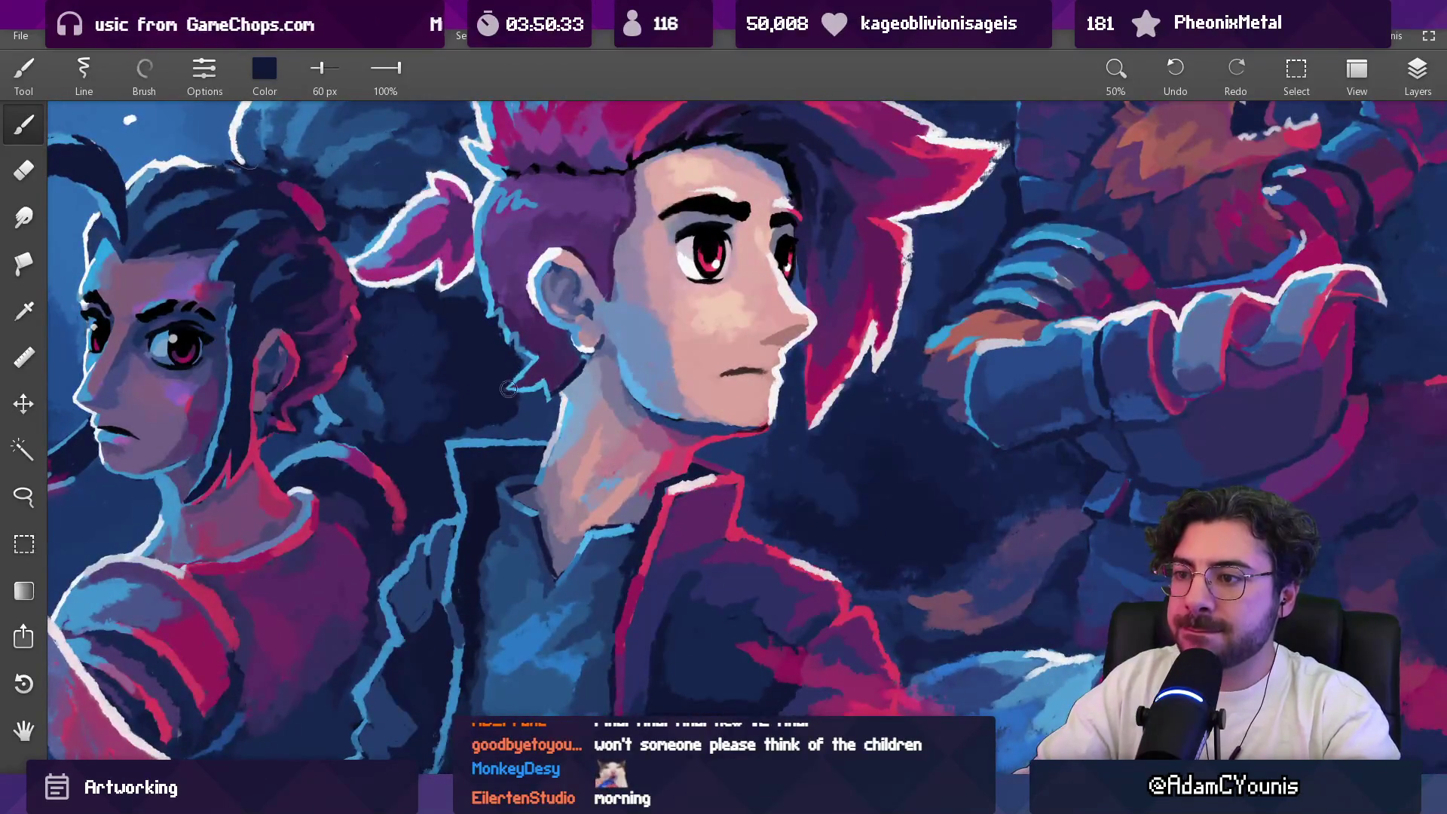
{"action": "mouse_move", "coordinate": [506, 426]}
{"action": "left_mouse_down"}
{"action": "mouse_move", "coordinate": [512, 324]}
{"action": "mouse_move", "coordinate": [346, 317]}
{"action": "mouse_move", "coordinate": [373, 386]}
{"action": "left_mouse_up"}
{"action": "key", "text": "bracketleft"}
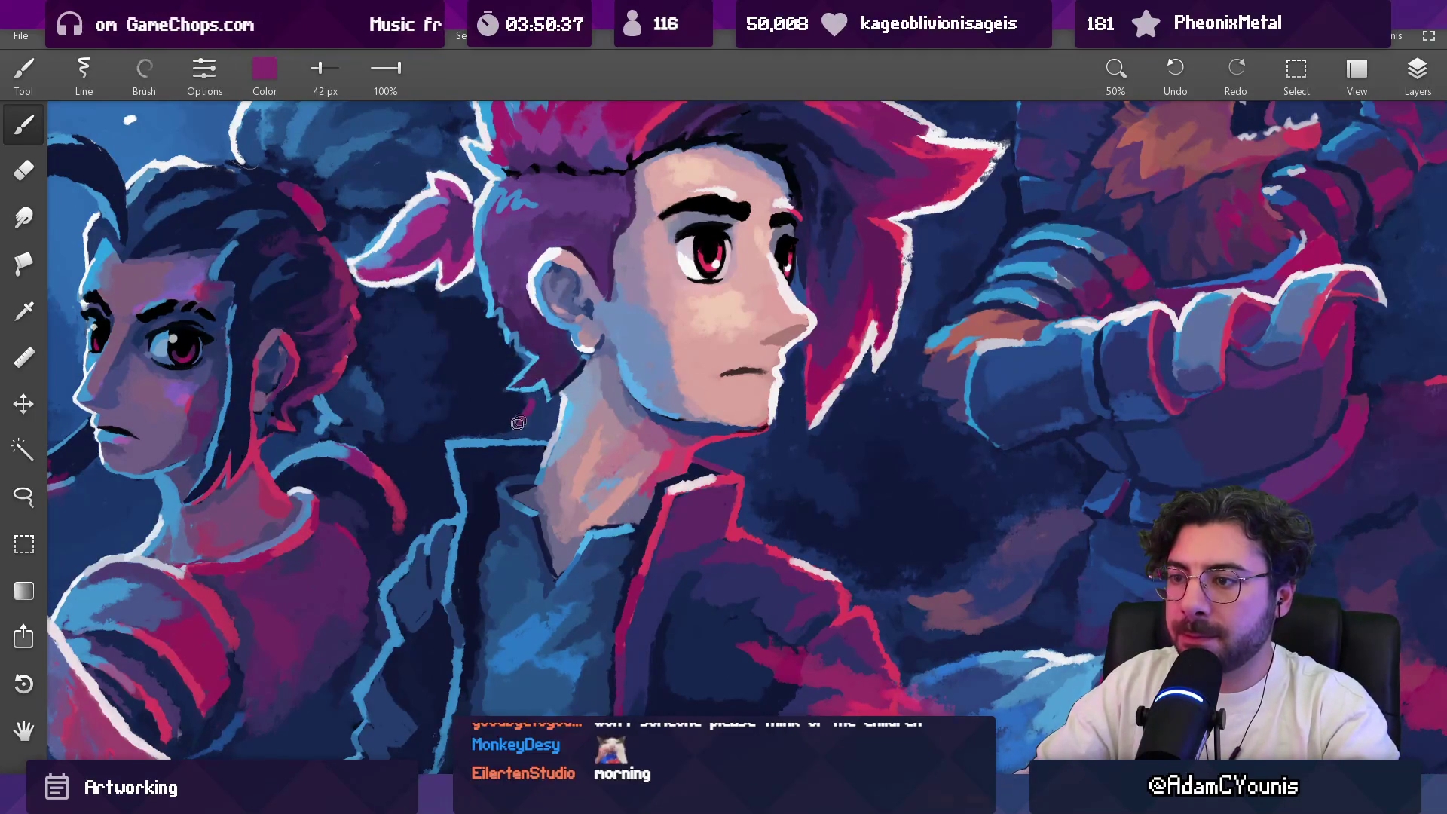
{"action": "scroll", "coordinate": [534, 413], "scroll_direction": "down", "scroll_amount": 8}
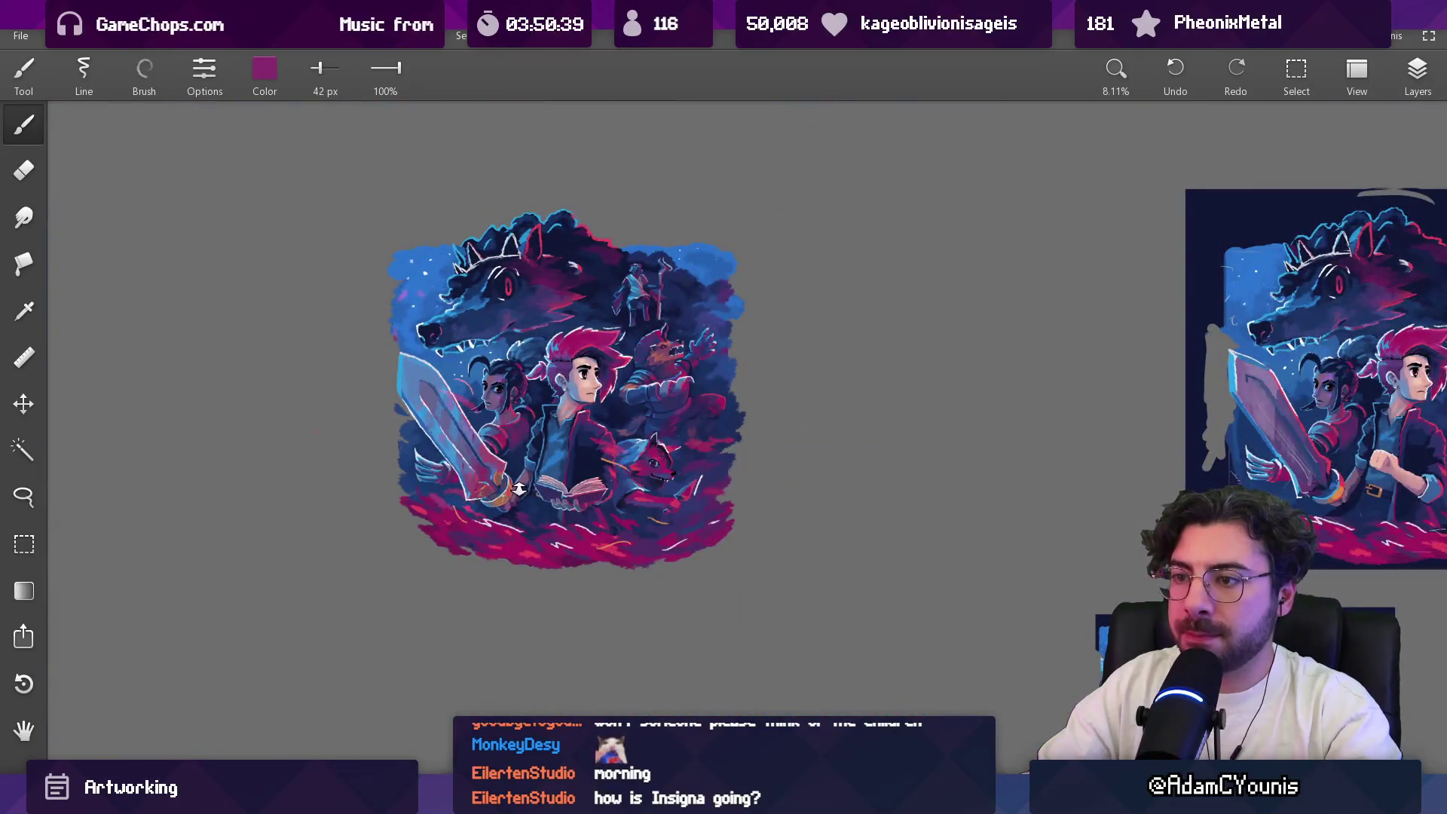
Step: Sample blues and dark navy from the armoured wolf's arm and the shadows
{"action": "left_click_drag", "start_coordinate": [557, 432], "coordinate": [551, 434]}
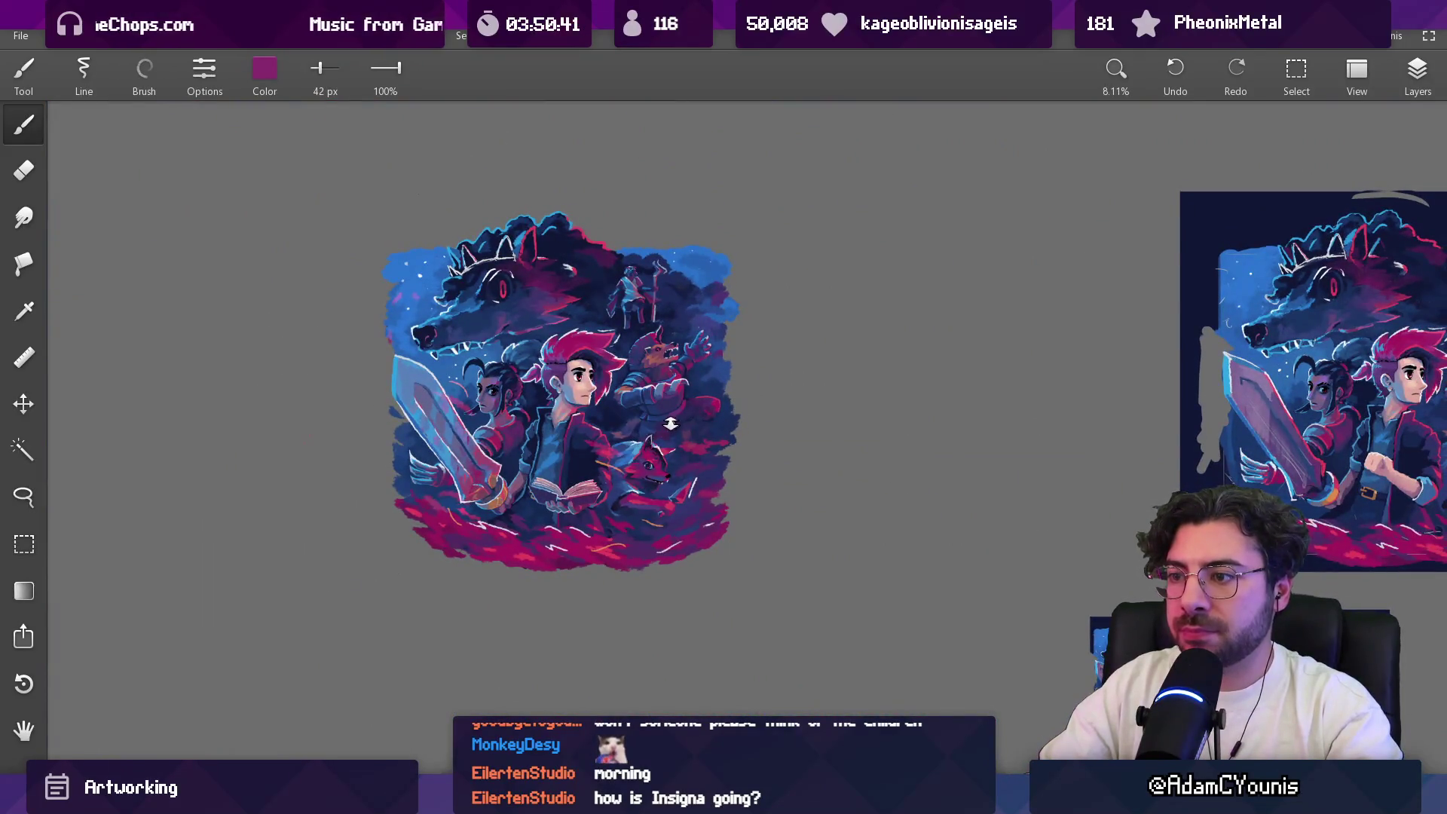
{"action": "scroll", "coordinate": [672, 423], "scroll_direction": "up", "scroll_amount": 8}
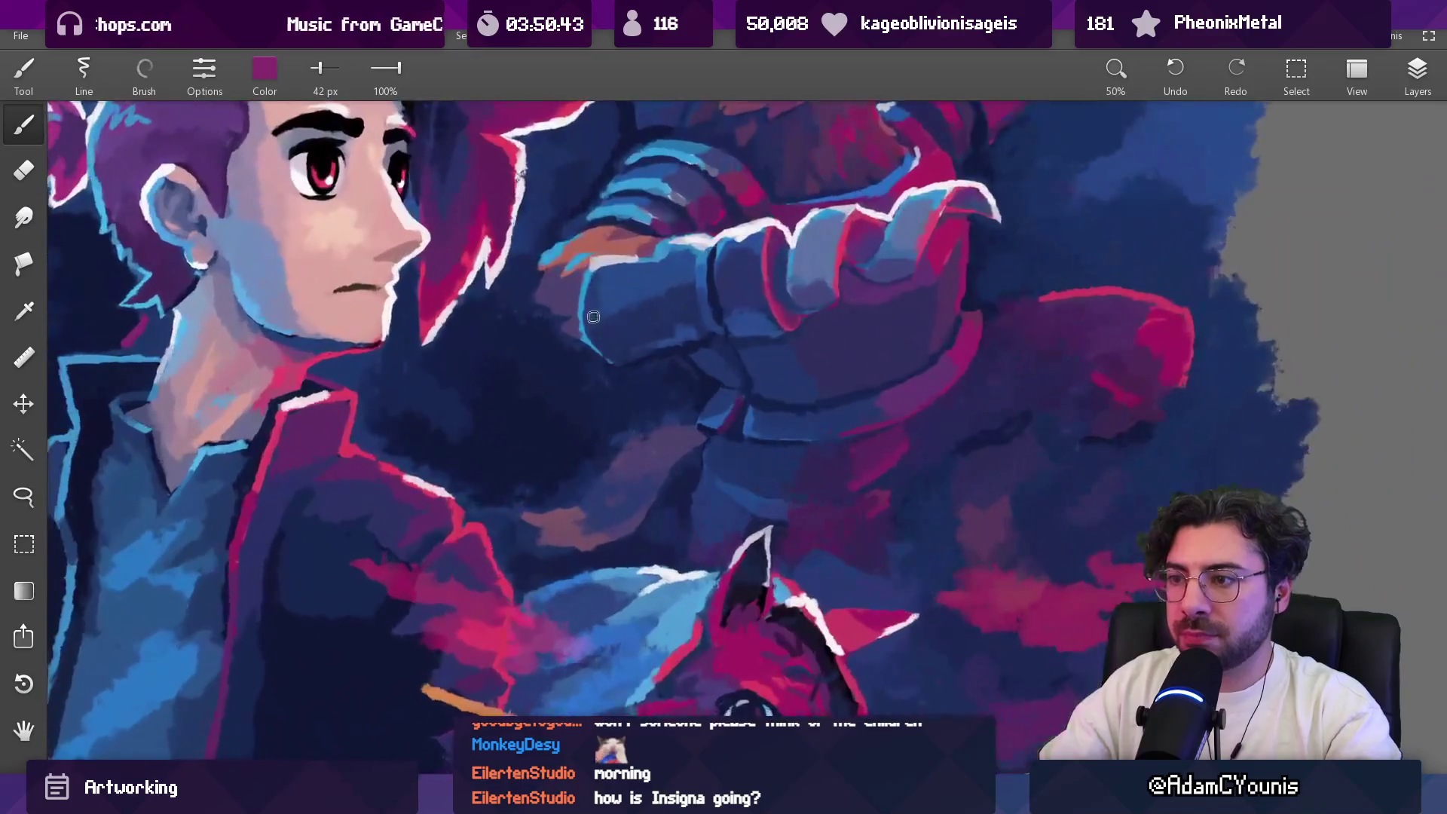
{"action": "left_click", "coordinate": [591, 320]}
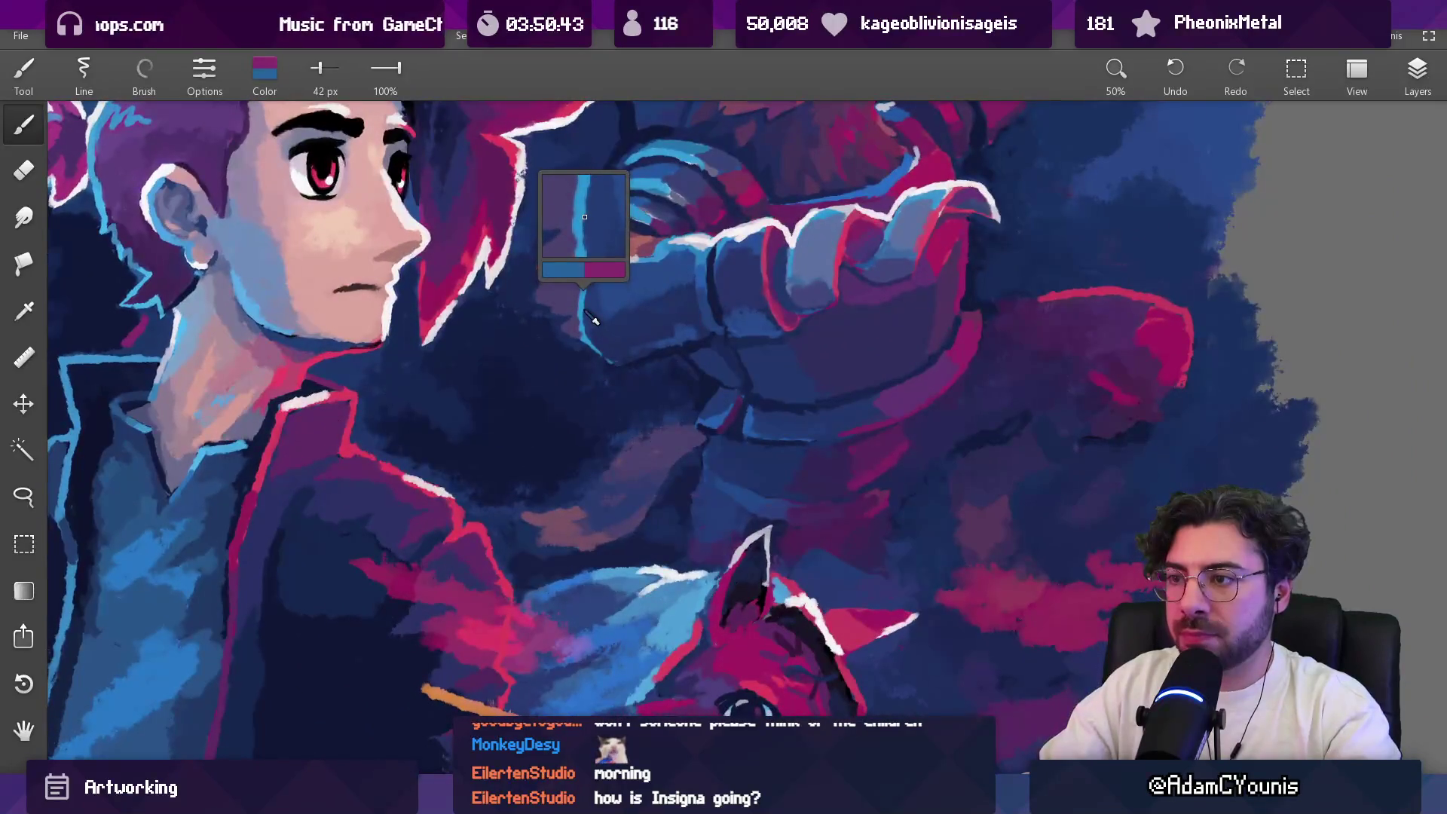
{"action": "left_click", "coordinate": [576, 464]}
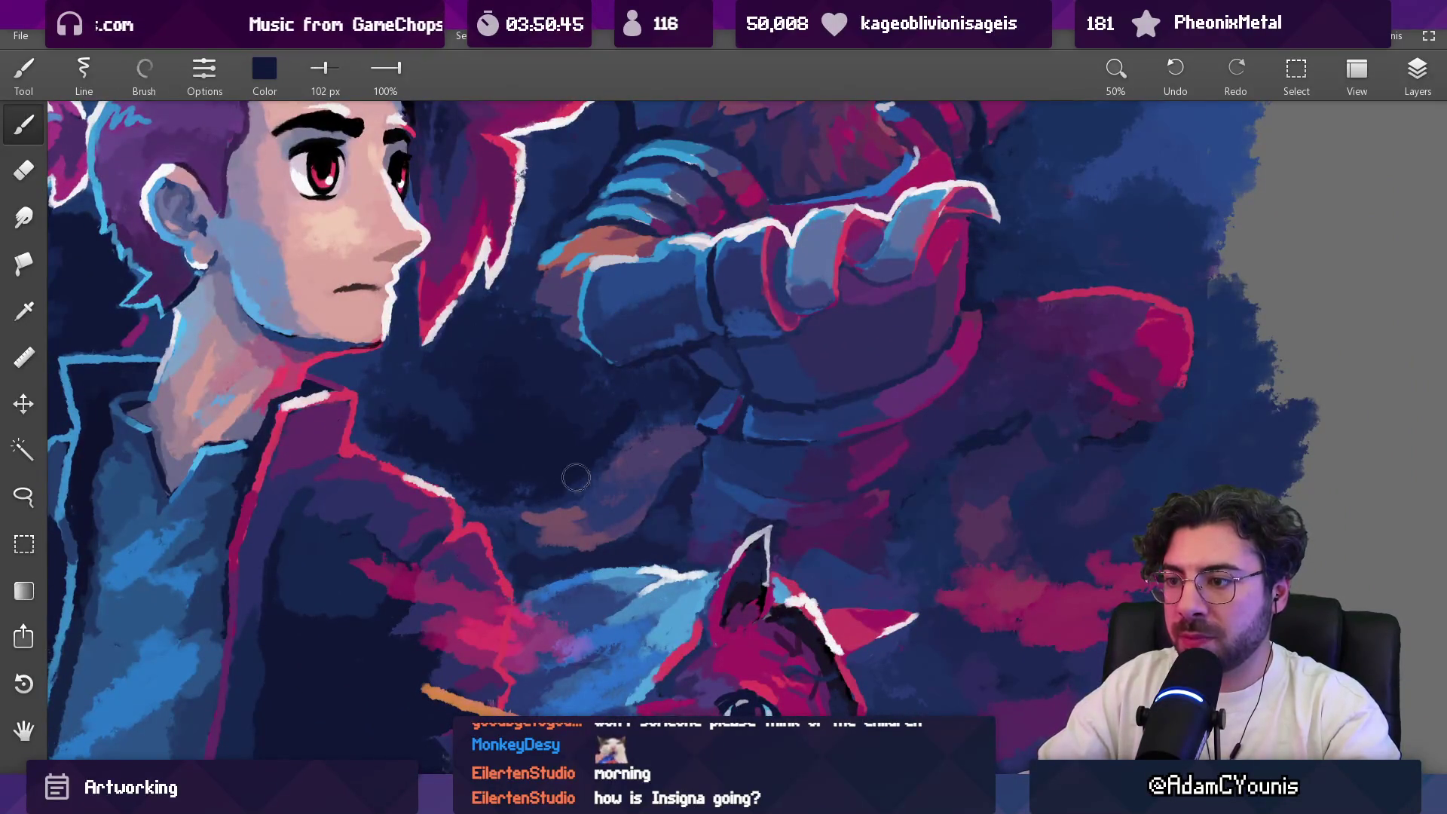
{"action": "scroll", "coordinate": [661, 395], "scroll_direction": "down", "scroll_amount": 4}
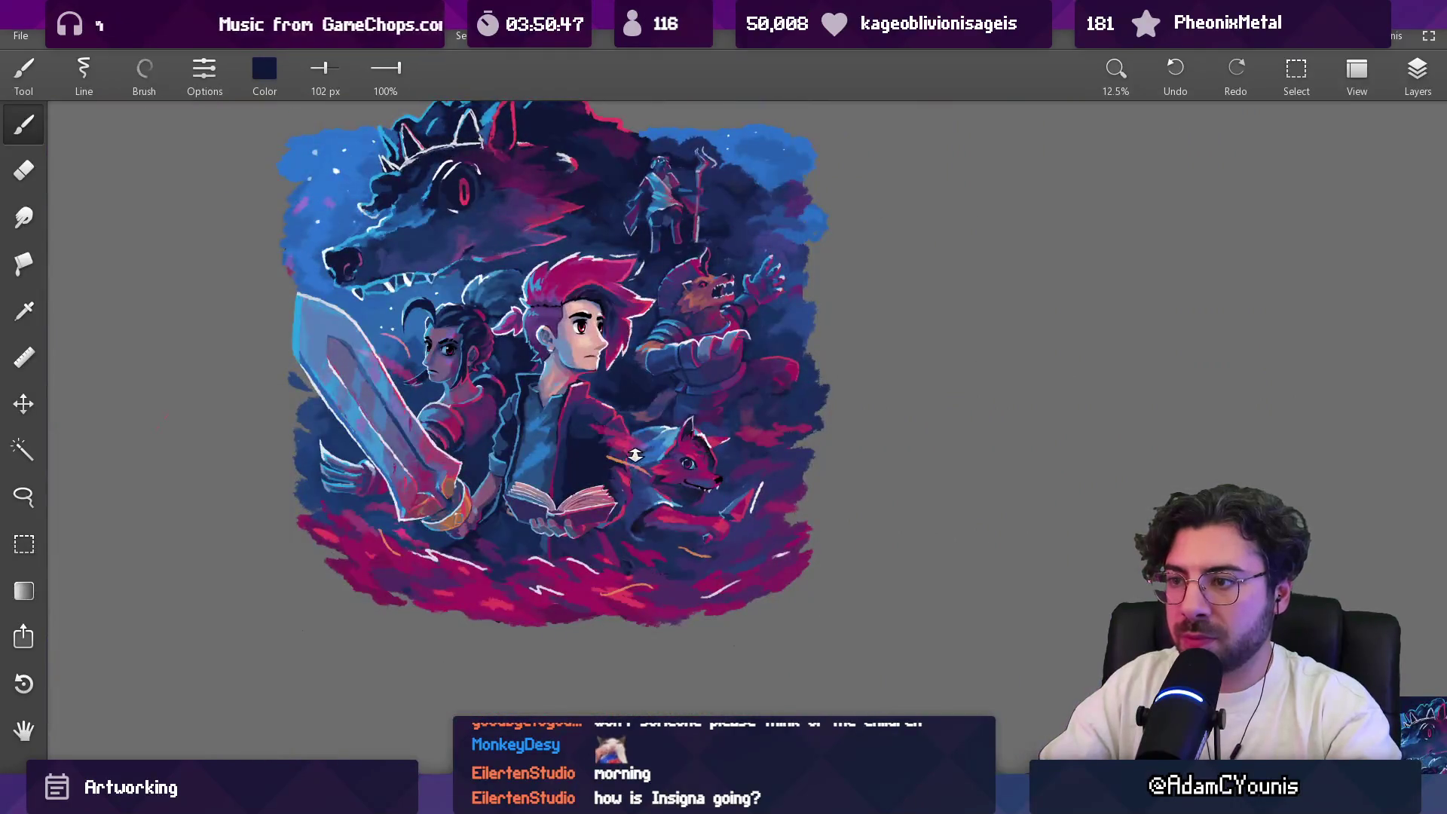
{"action": "scroll", "coordinate": [636, 455], "scroll_direction": "up", "scroll_amount": 3}
{"action": "left_click", "coordinate": [564, 335]}
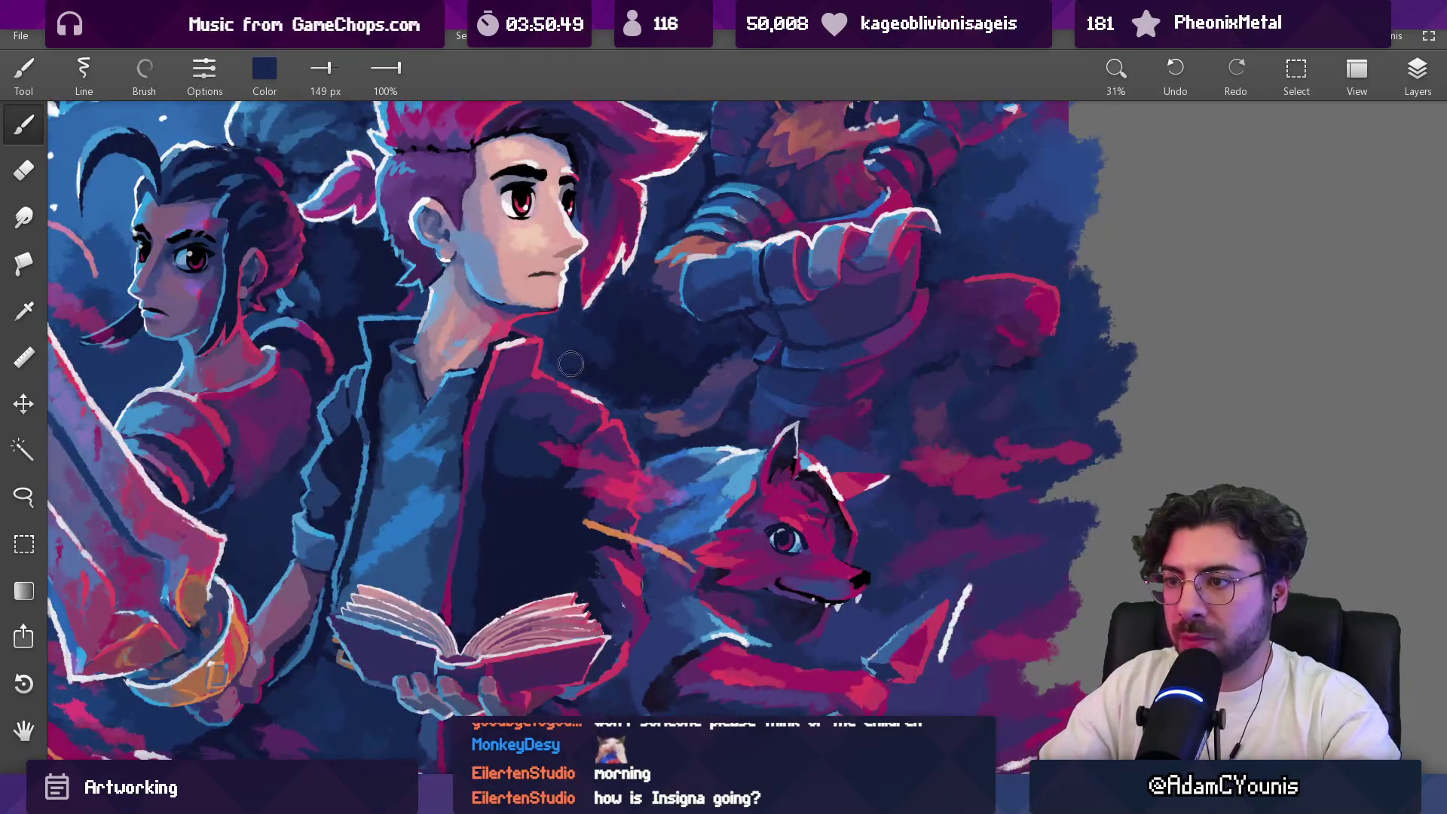
Step: Pan up to the night sky, pick a lighter navy and set the brush to 132 px
{"action": "left_click_drag", "start_coordinate": [593, 356], "coordinate": [625, 397]}
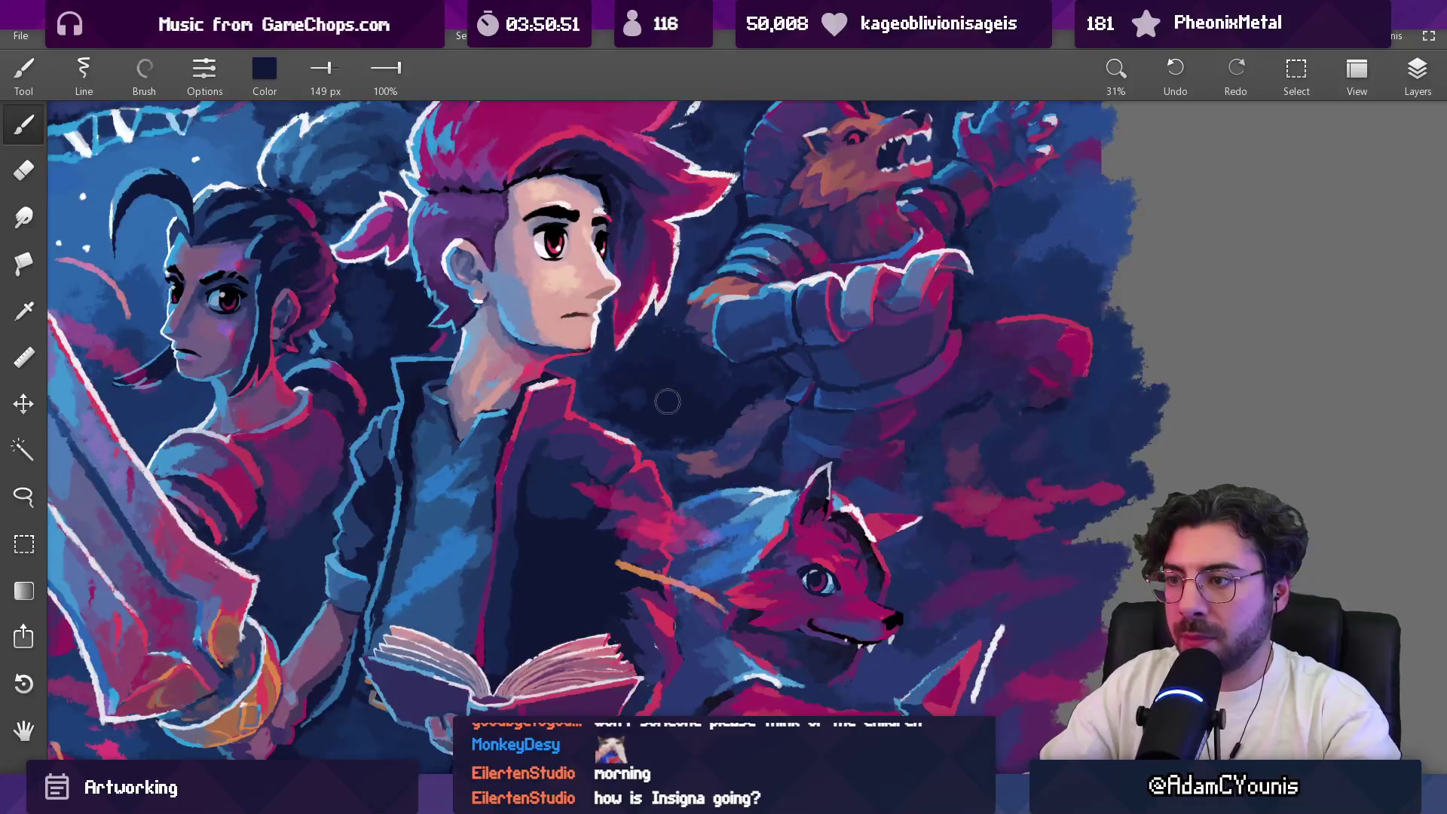
{"action": "left_click_drag", "start_coordinate": [668, 191], "coordinate": [676, 379]}
{"action": "left_click", "coordinate": [691, 452], "text": "alt"}
{"action": "key", "text": "bracketright"}
{"action": "key", "text": "bracketleft"}
{"action": "key", "text": "bracketleft"}
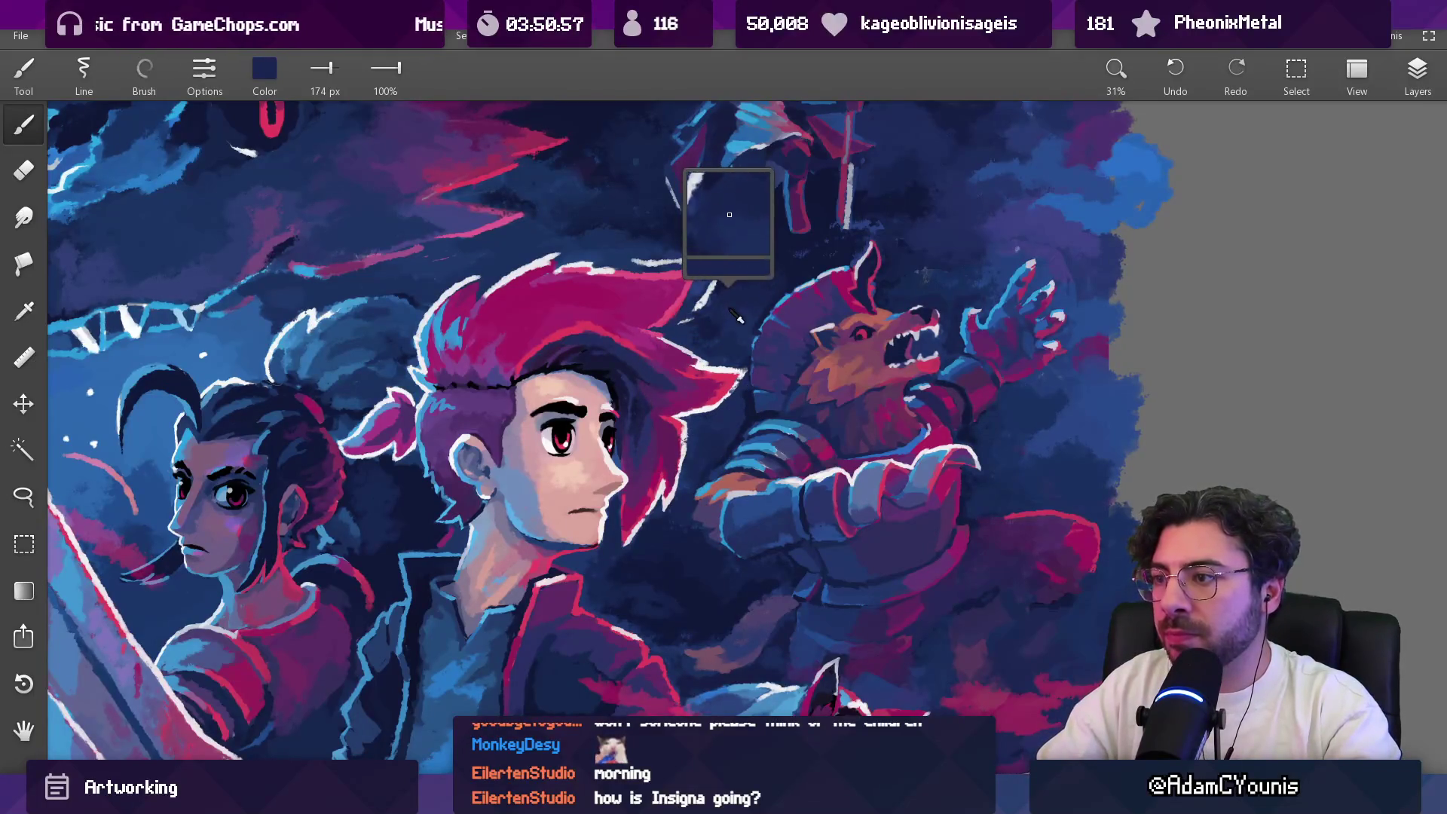
{"action": "scroll", "coordinate": [589, 324], "scroll_direction": "down", "scroll_amount": 5}
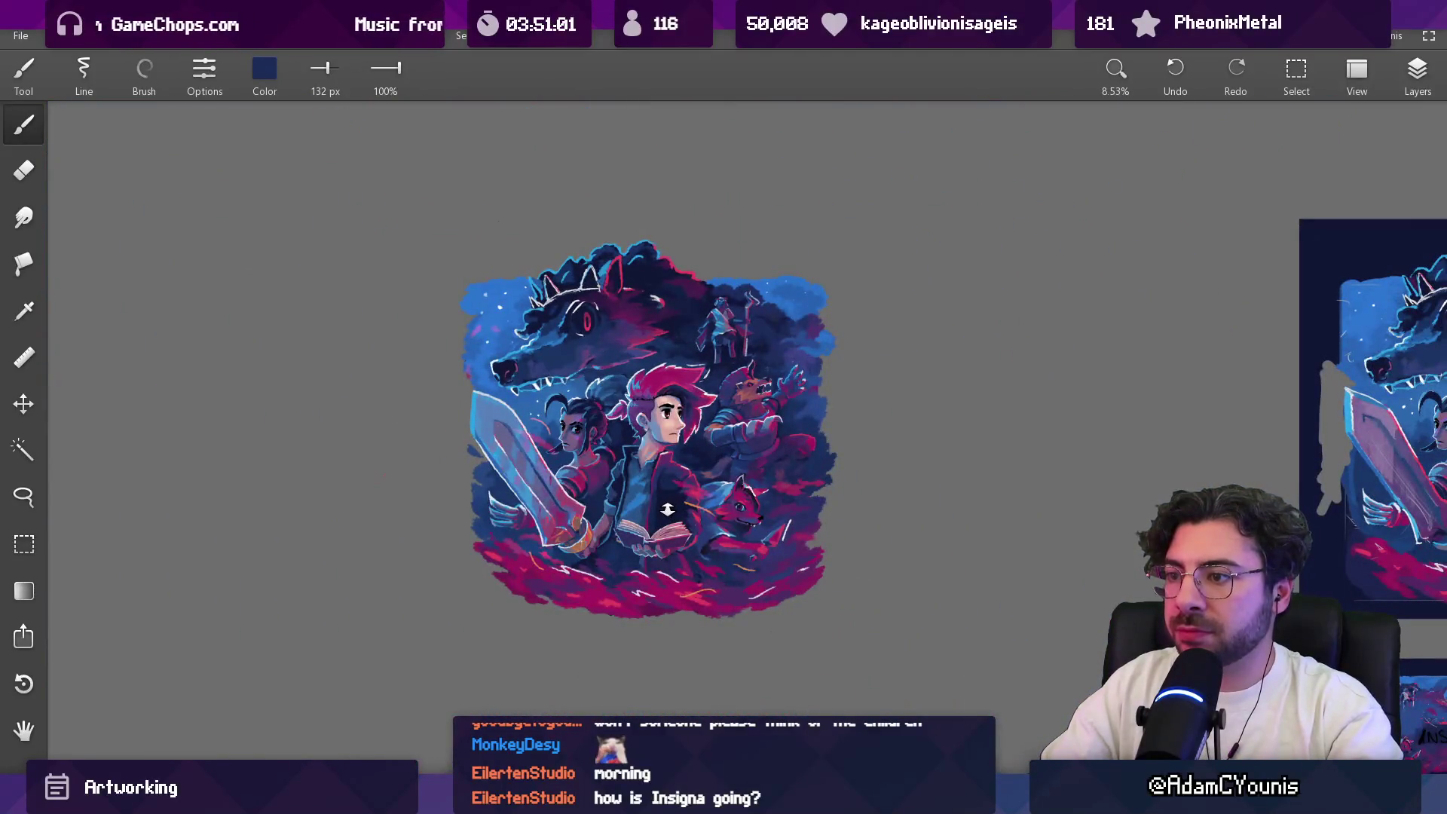
{"action": "scroll", "coordinate": [798, 238], "scroll_direction": "up", "scroll_amount": 4}
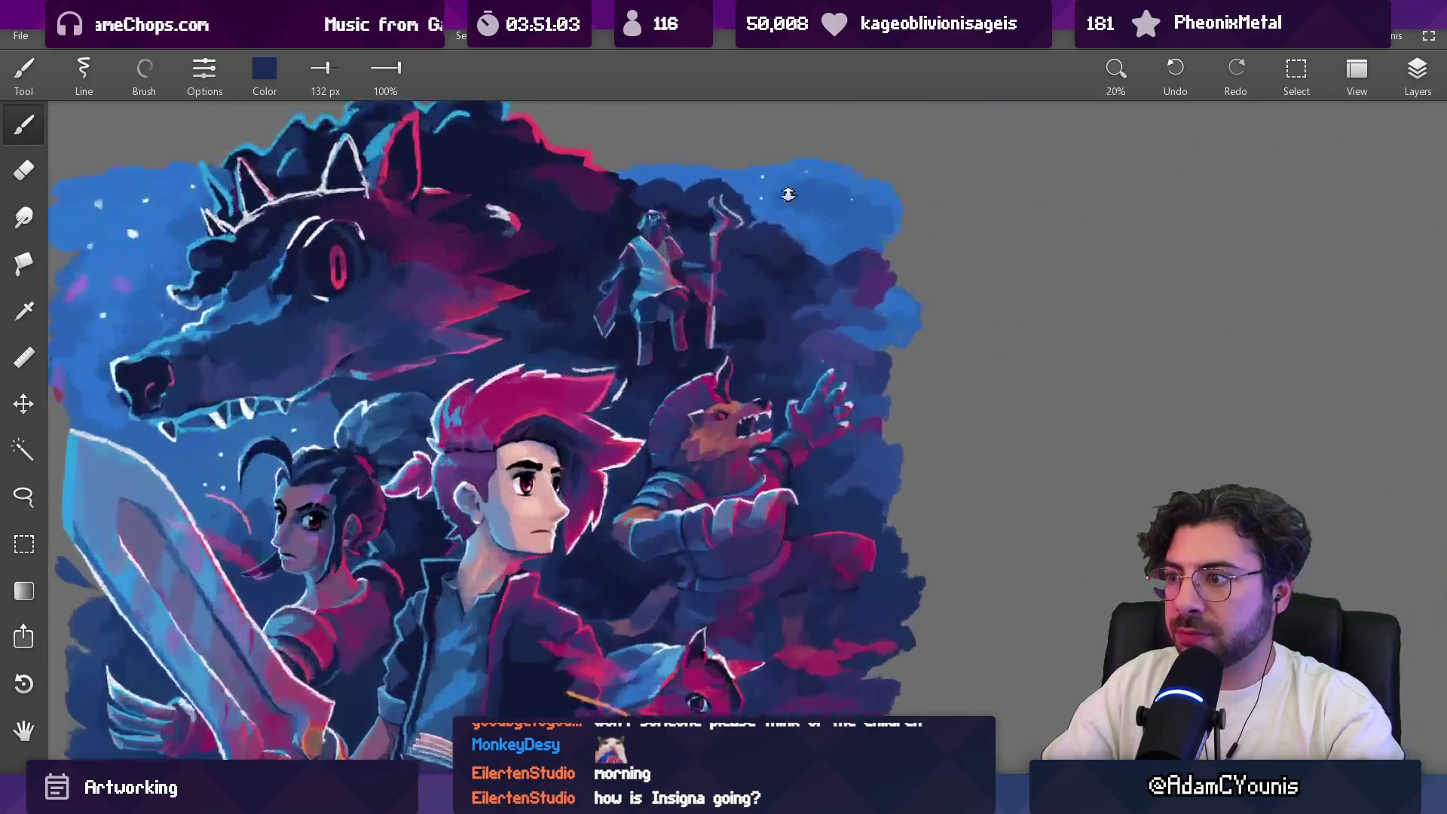
Step: Adjust the brush size and sample the navy beside the staff-bearer
{"action": "key", "text": "bracketright"}
{"action": "key", "text": "bracketright"}
{"action": "key", "text": "bracketright"}
{"action": "key", "text": "bracketright"}
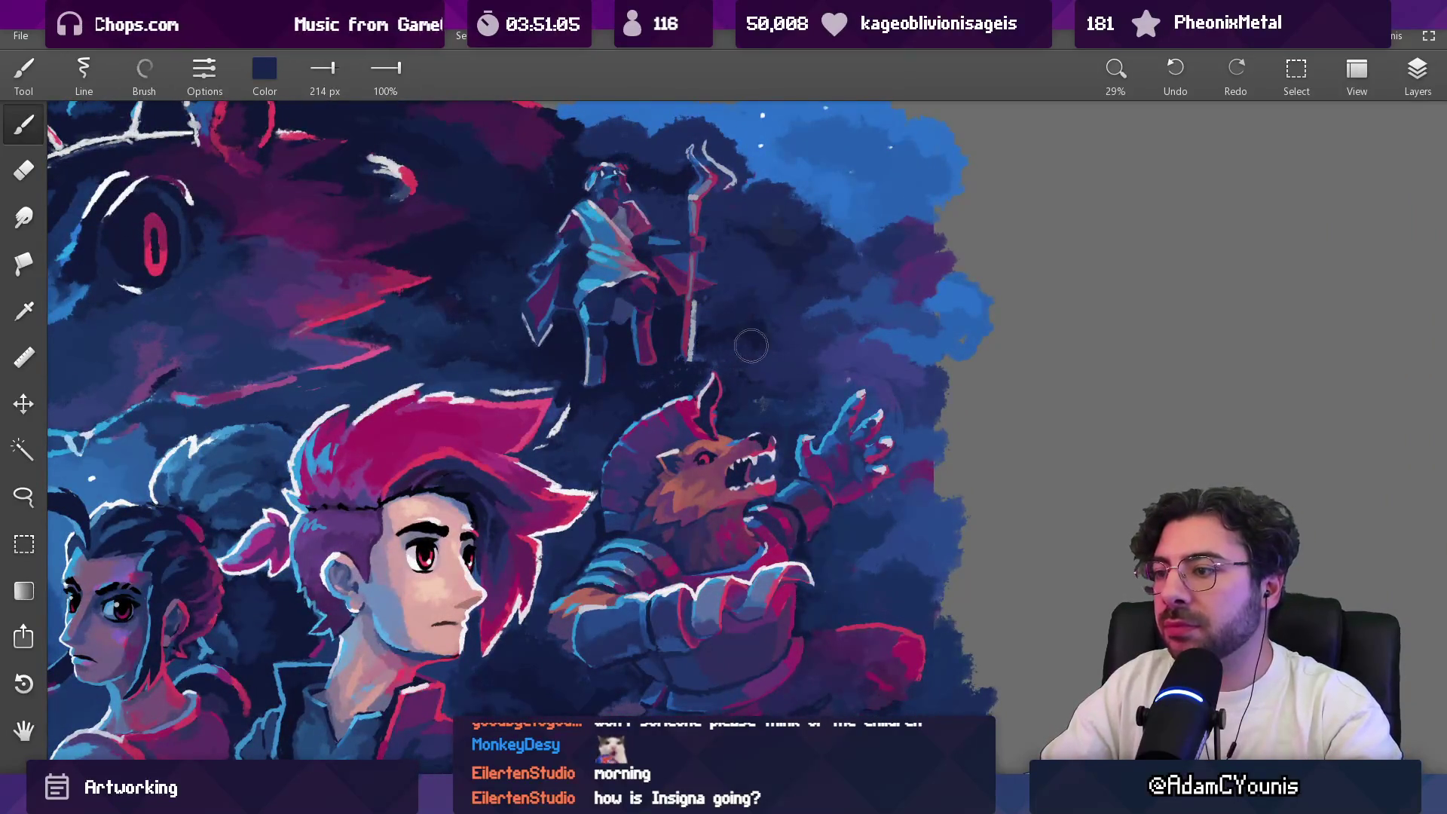
{"action": "key", "text": "bracketright"}
{"action": "key", "text": "bracketright"}
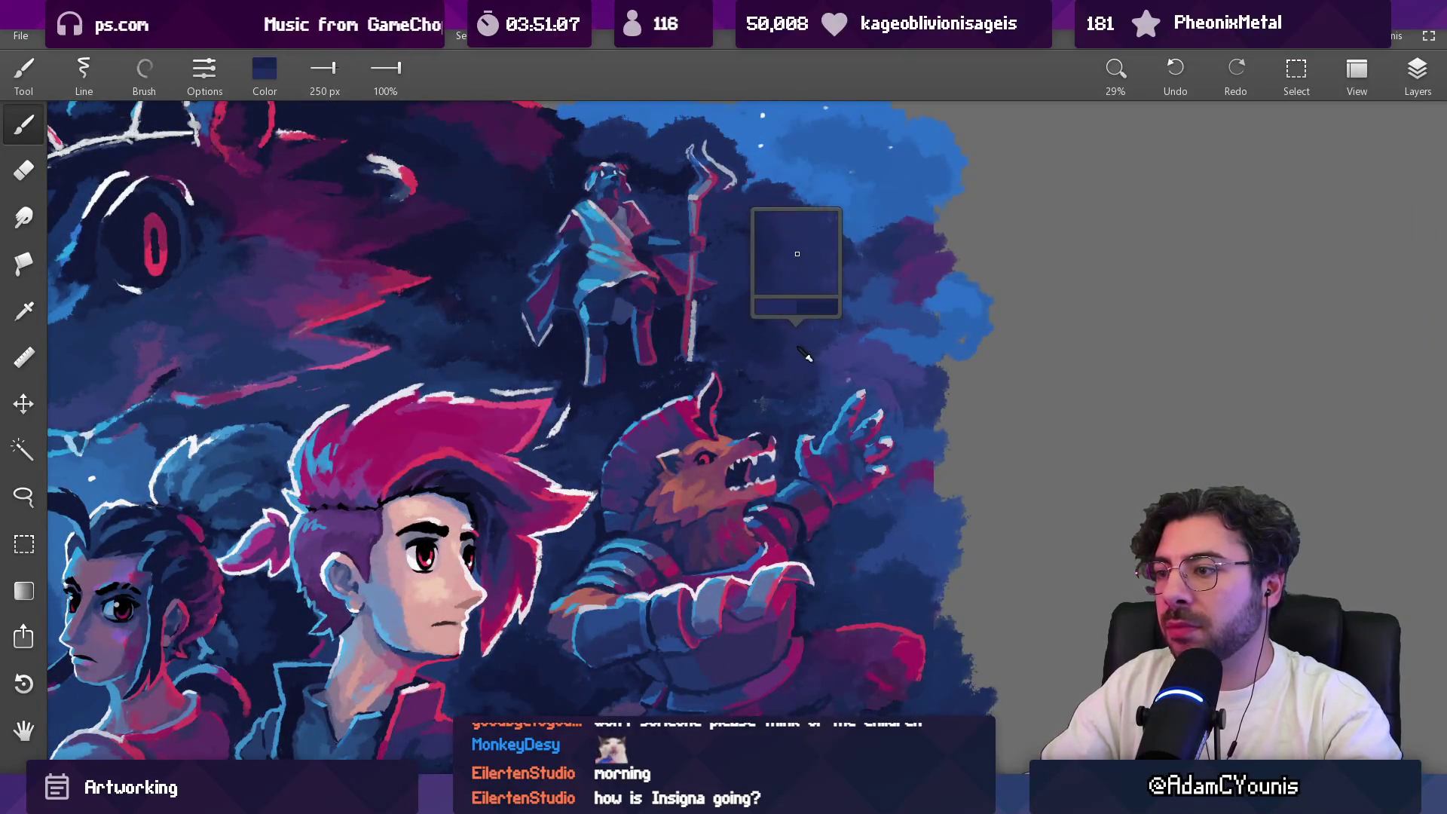
{"action": "key", "text": "bracketleft"}
{"action": "key", "text": "bracketleft"}
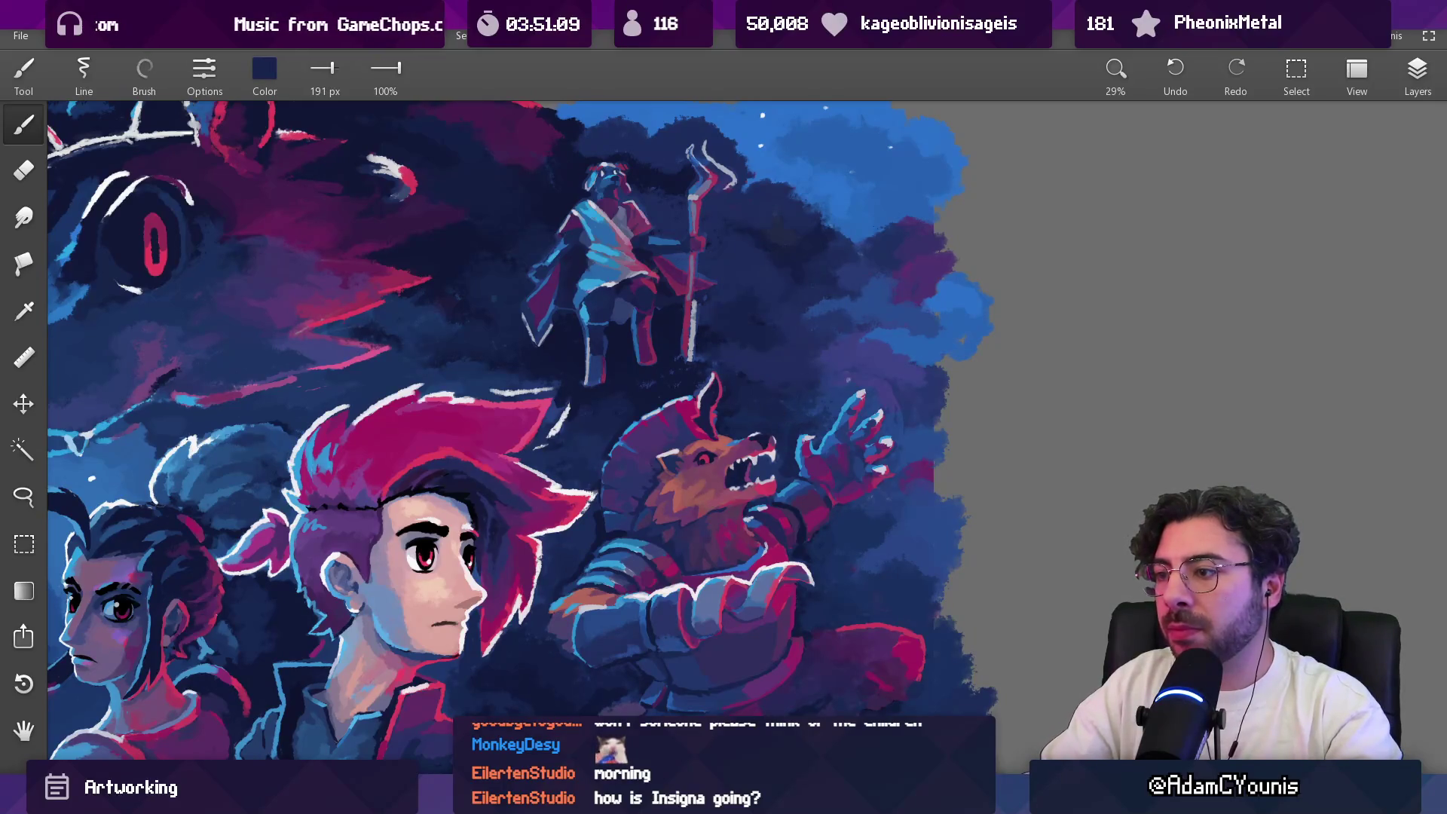
{"action": "key", "text": "bracketleft"}
{"action": "key", "text": "bracketleft"}
{"action": "key", "text": "alt"}
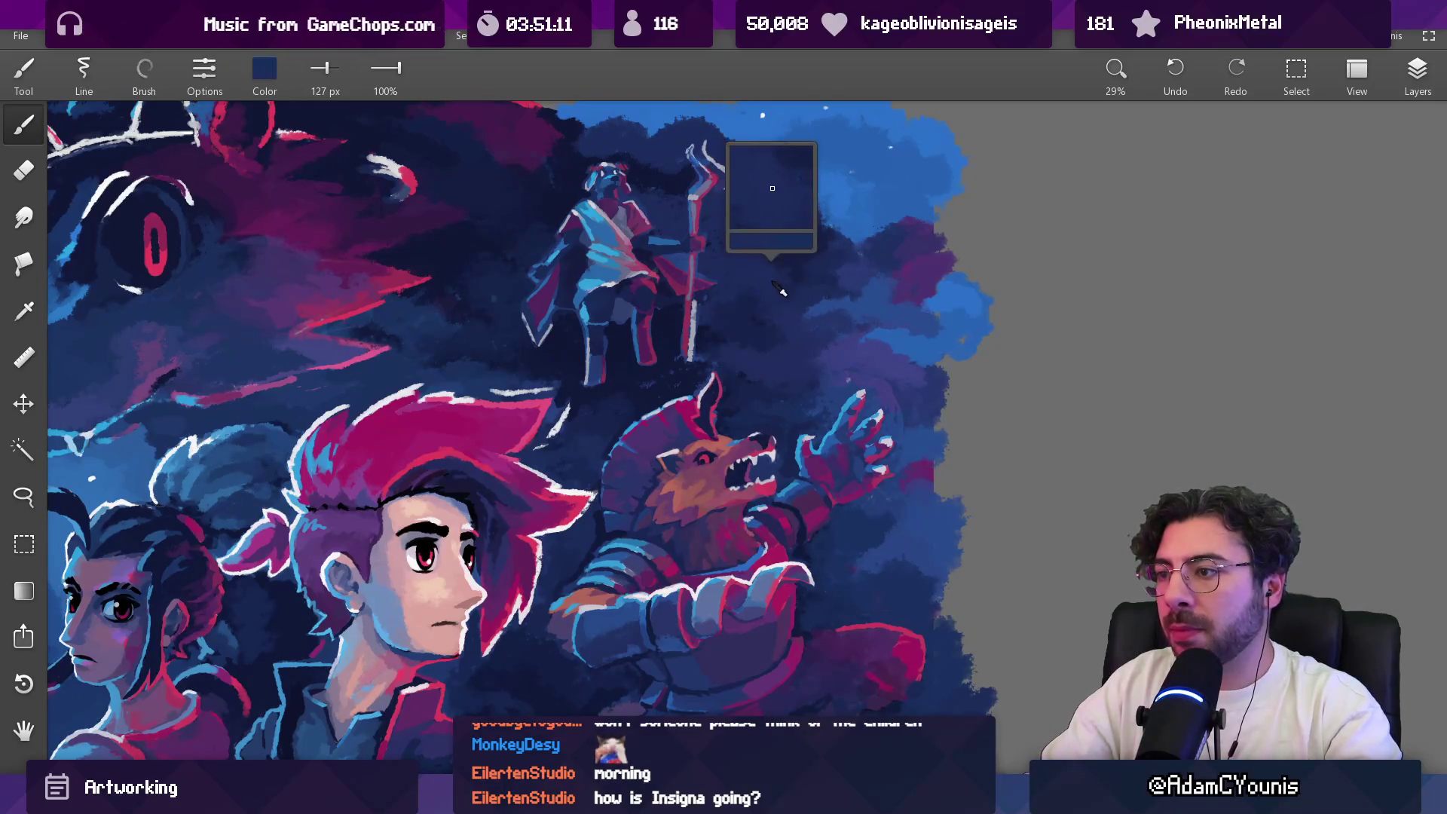
{"action": "scroll", "coordinate": [756, 309], "scroll_direction": "down", "scroll_amount": 5}
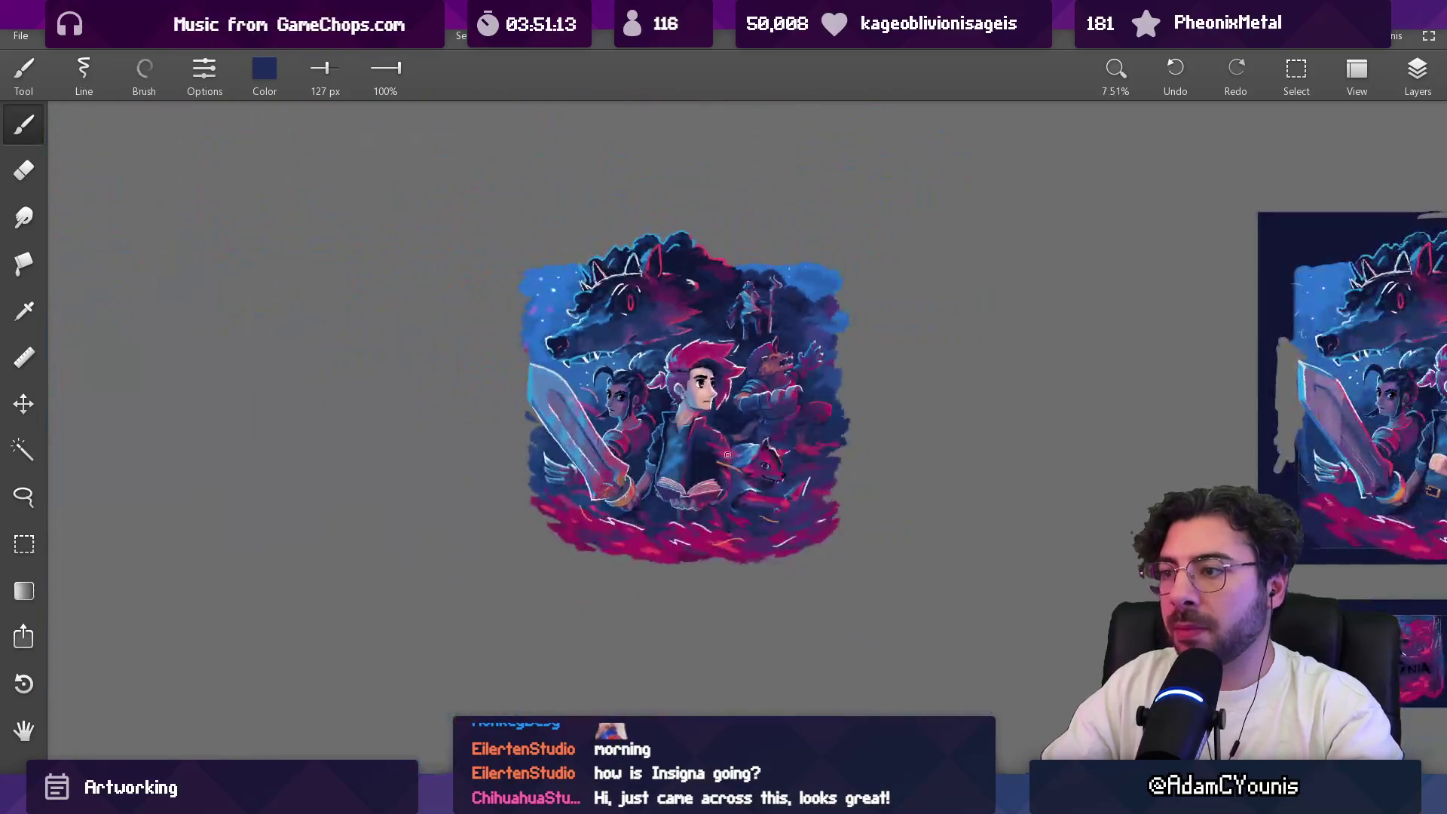
{"action": "scroll", "coordinate": [798, 232], "scroll_direction": "up", "scroll_amount": 5}
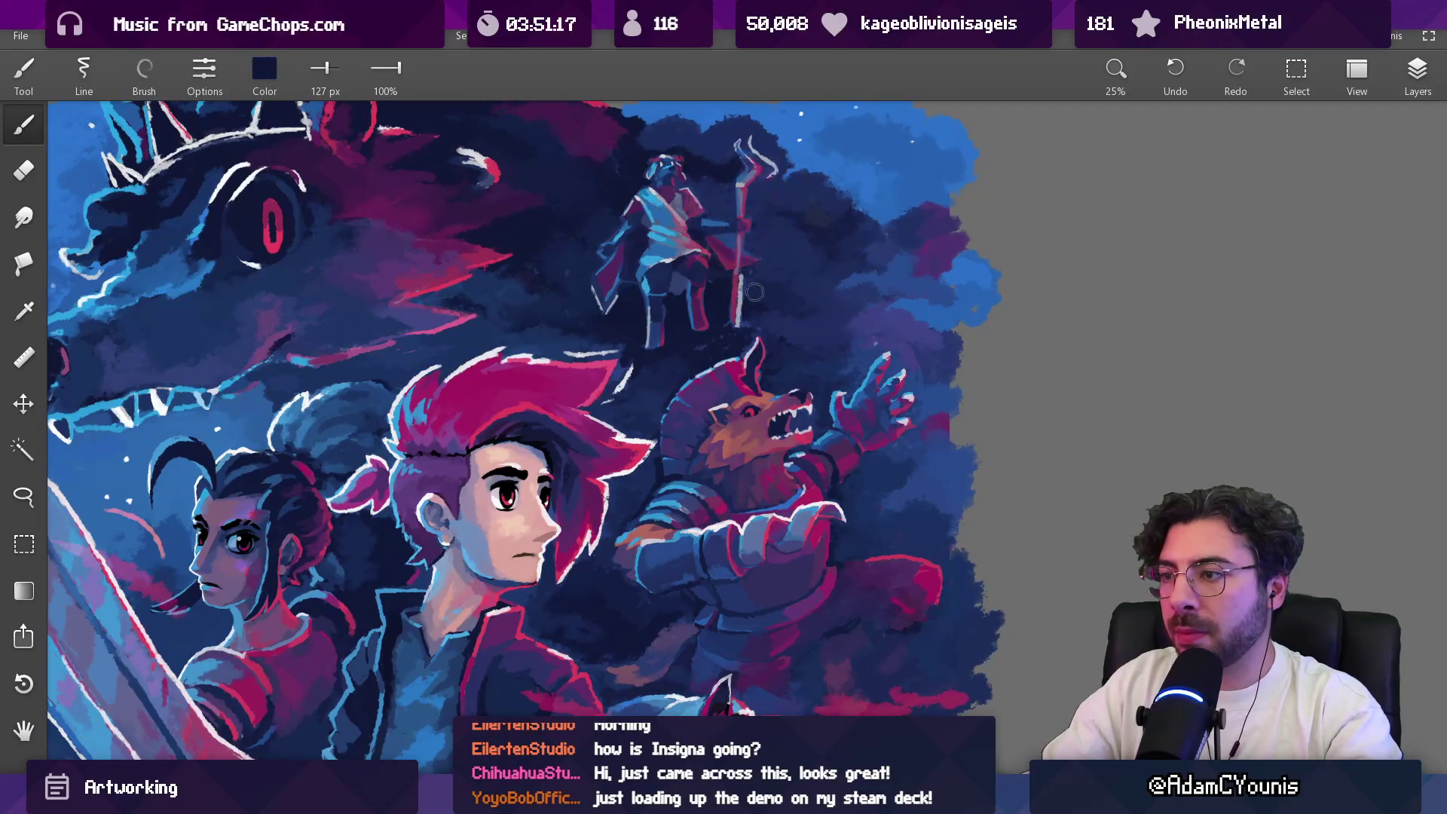
{"action": "scroll", "coordinate": [777, 268], "scroll_direction": "up", "scroll_amount": 5}
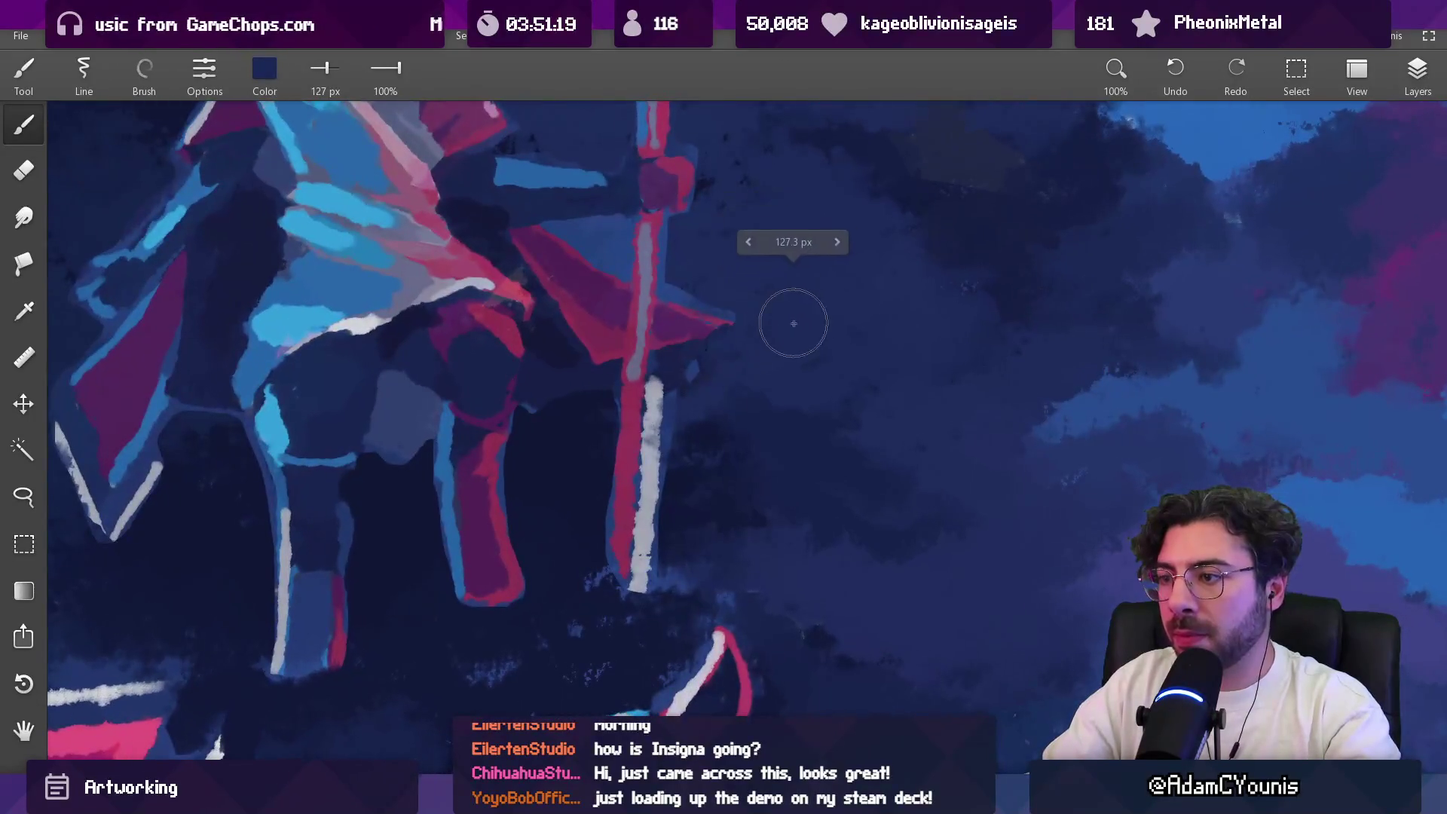
Step: Centre the staff-bearer, shrink the brush to 35 px, then sample pink and dark blue beside the staff
{"action": "key", "text": "bracketleft"}
{"action": "key", "text": "bracketleft"}
{"action": "key", "text": "bracketleft"}
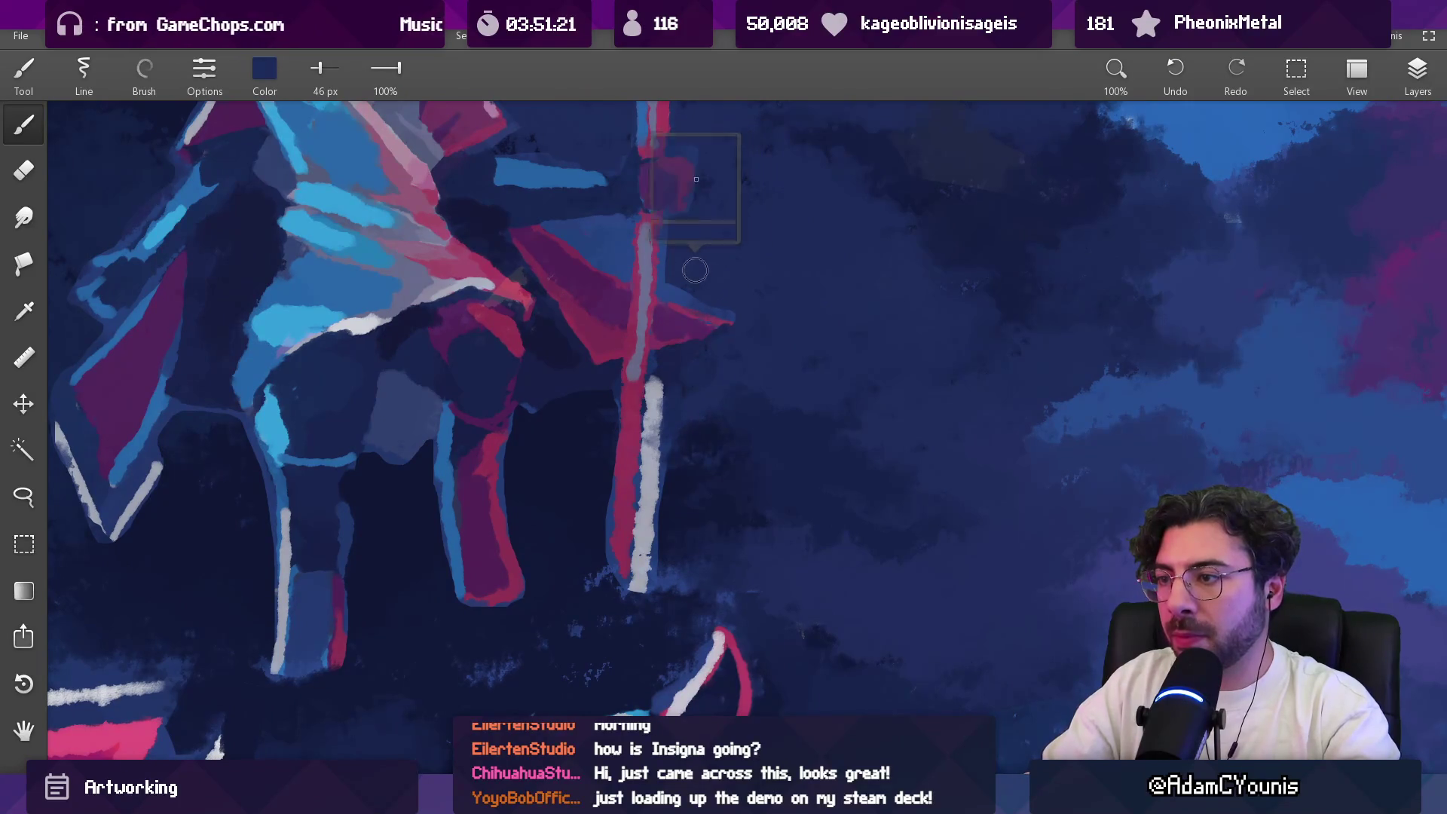
{"action": "left_click_drag", "start_coordinate": [692, 260], "coordinate": [697, 344]}
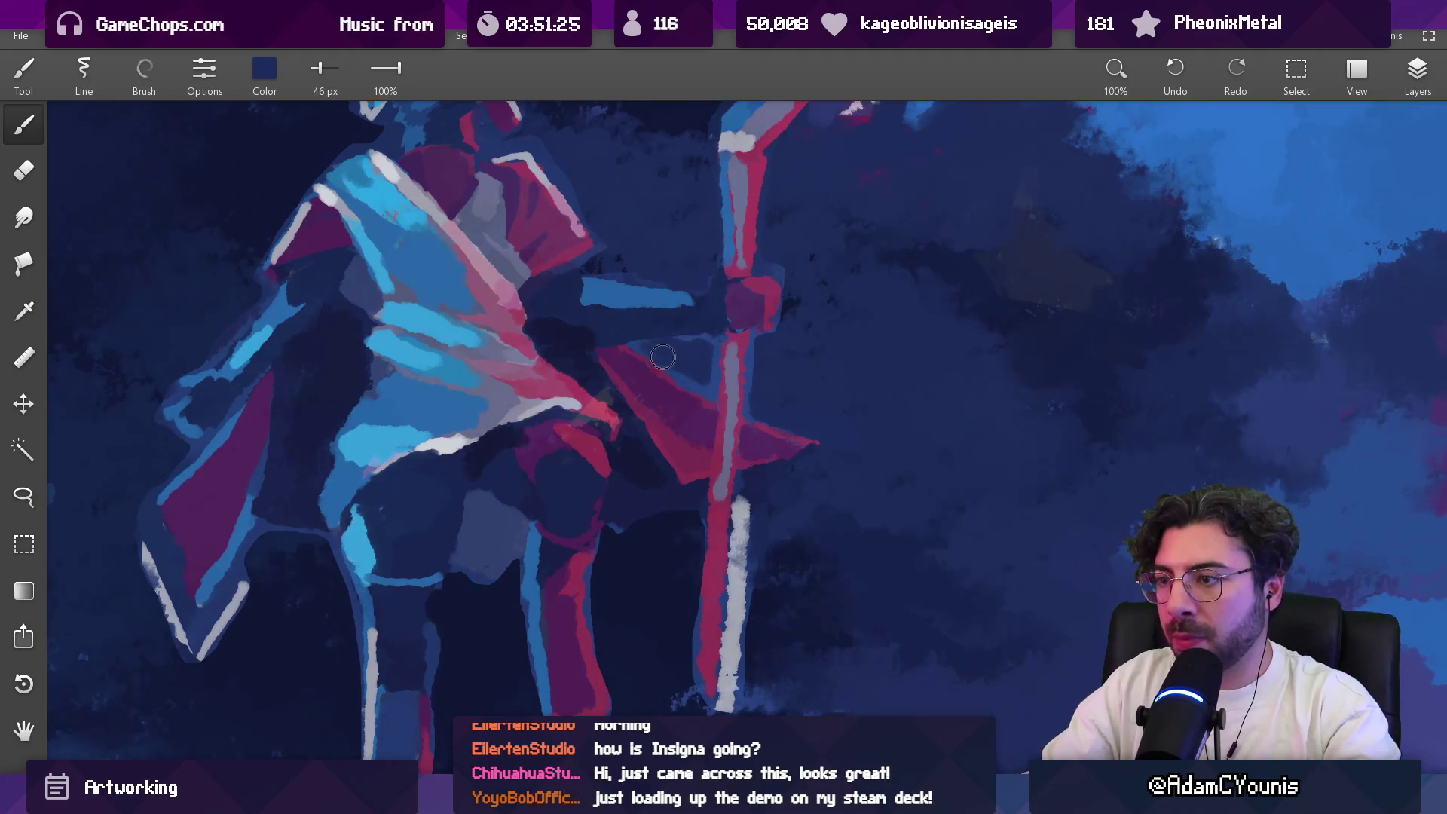
{"action": "key", "text": "bracketleft"}
{"action": "key", "text": "bracketleft"}
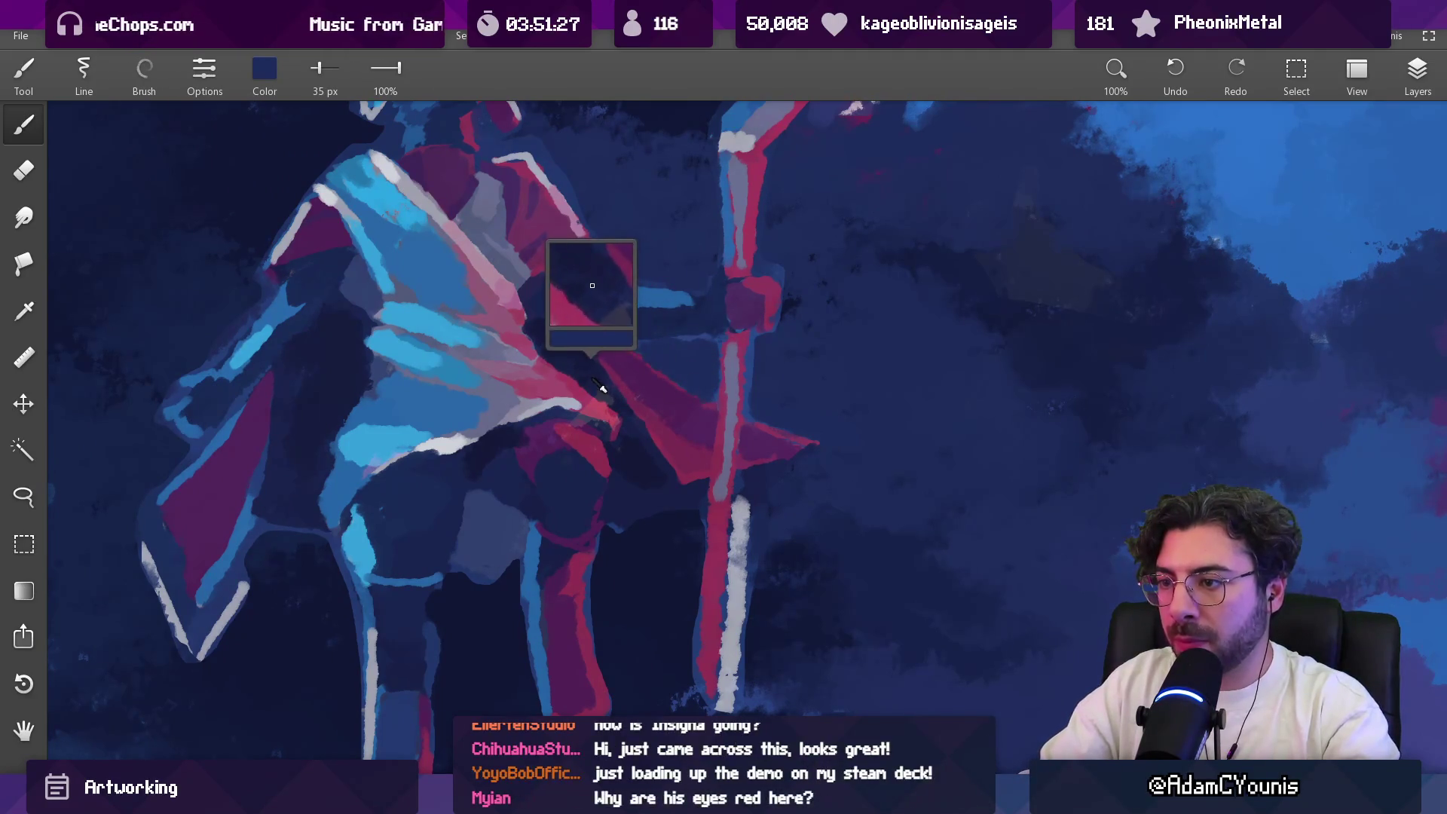
{"action": "left_click", "coordinate": [580, 393], "text": "alt"}
{"action": "left_click", "coordinate": [757, 347], "text": "alt"}
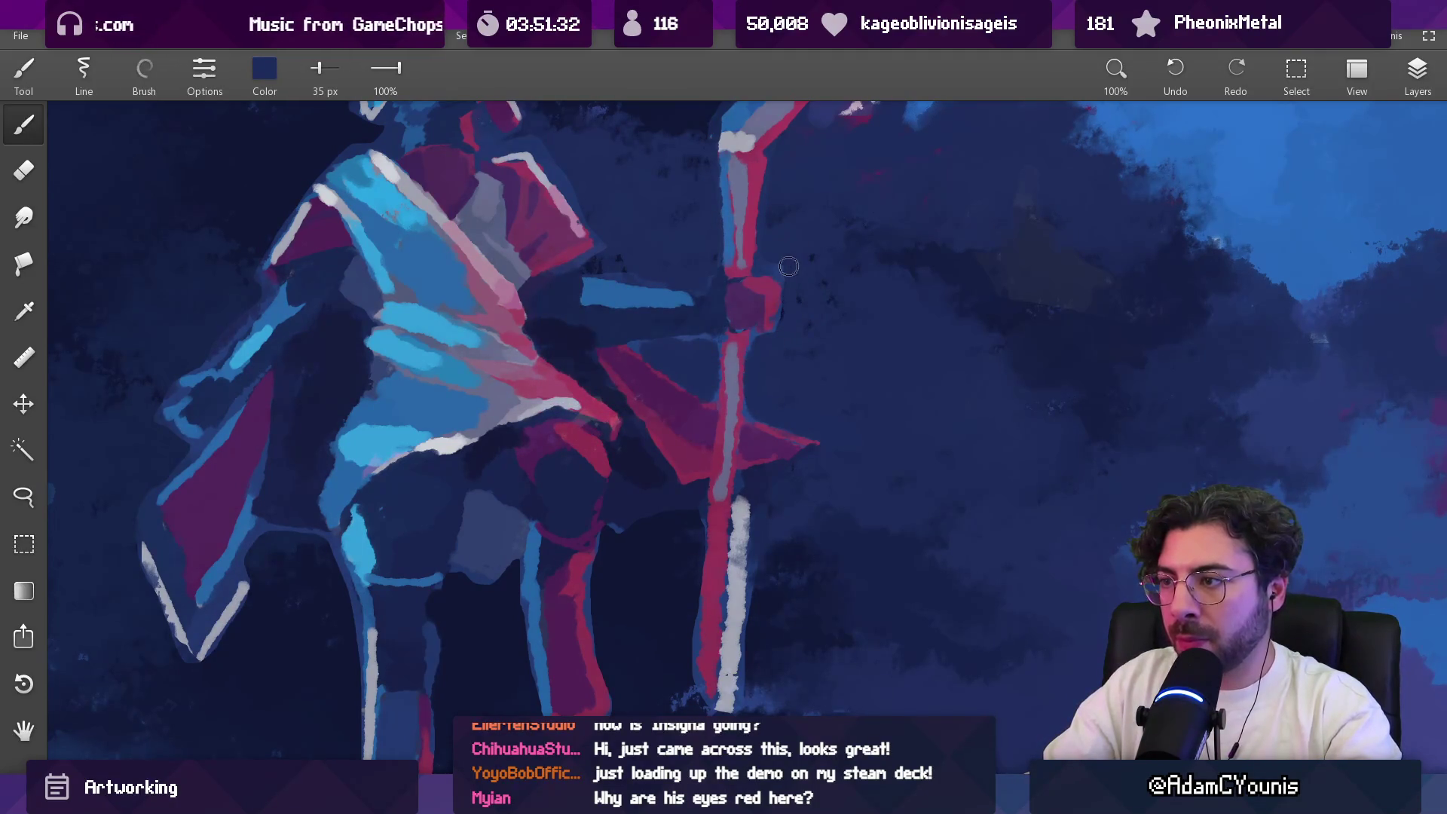
{"action": "scroll", "coordinate": [785, 206], "scroll_direction": "down", "scroll_amount": 5}
{"action": "scroll", "coordinate": [762, 151], "scroll_direction": "up", "scroll_amount": 3}
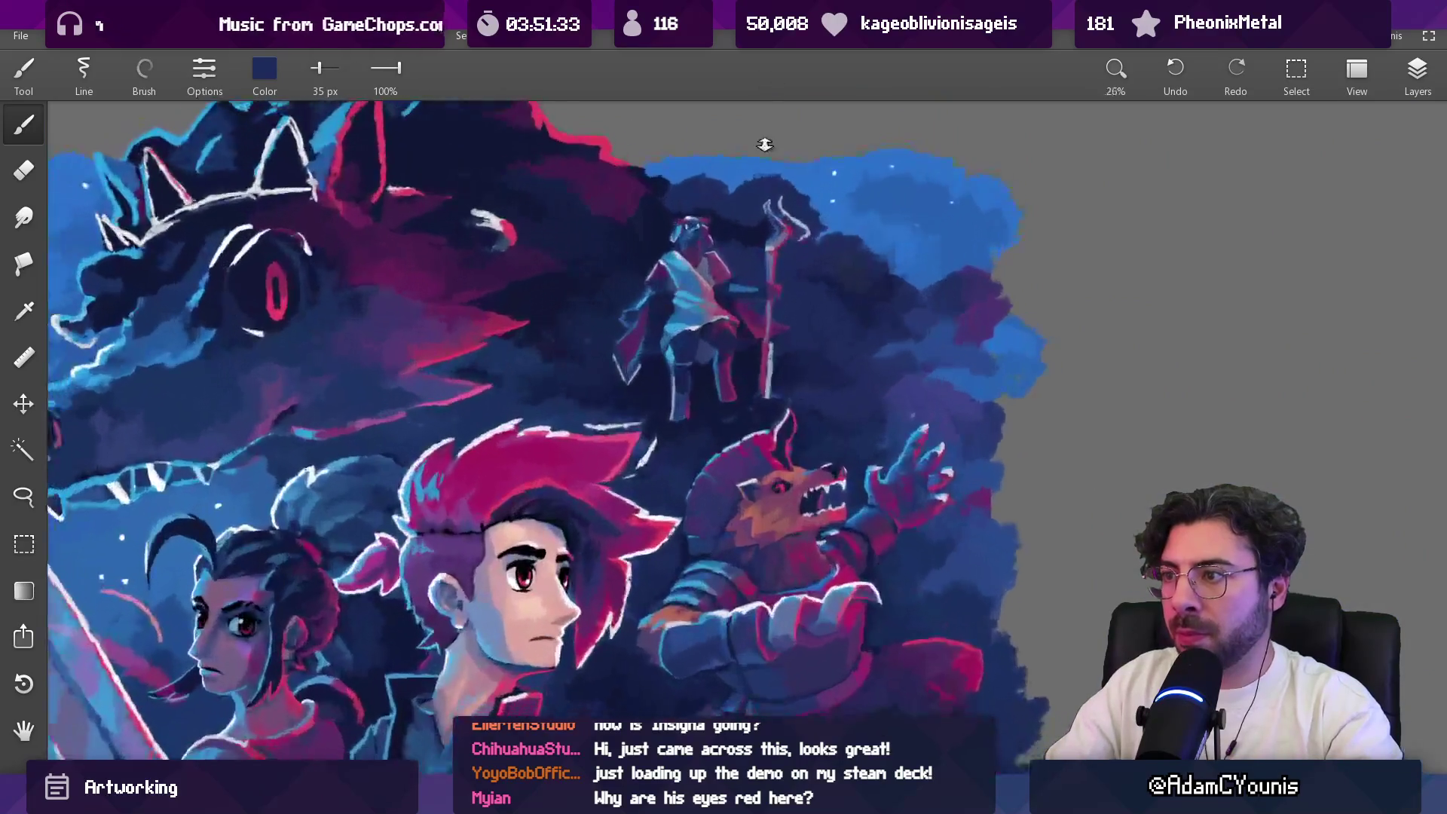
Step: Enlarge the brush and sample purple from the clouds and dark blue from the sky
{"action": "scroll", "coordinate": [750, 182], "scroll_direction": "up", "scroll_amount": 2}
{"action": "key", "text": "bracketright"}
{"action": "key", "text": "bracketright"}
{"action": "key", "text": "bracketright"}
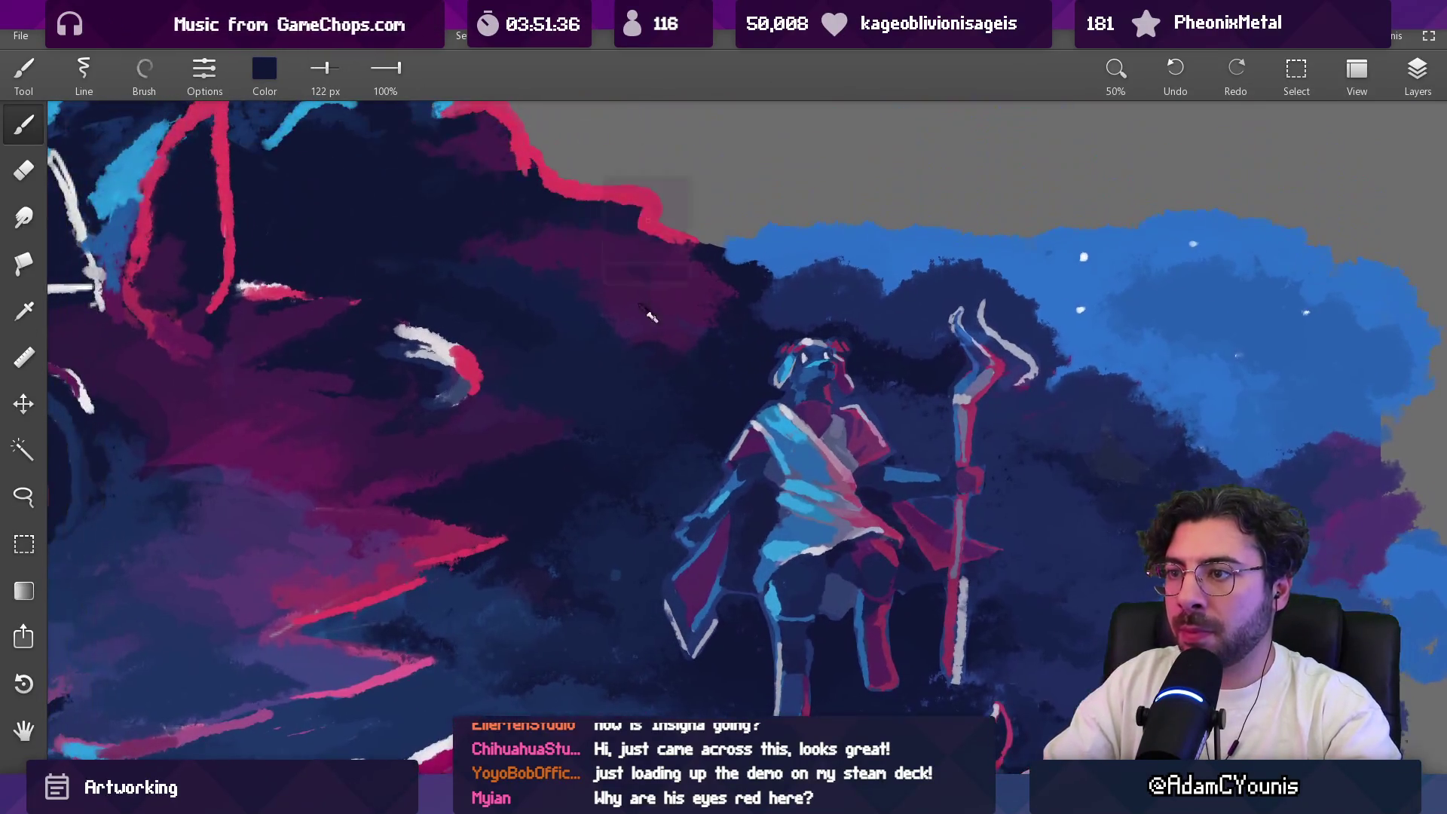
{"action": "left_click", "coordinate": [609, 254], "text": "alt"}
{"action": "key", "text": "bracketright"}
{"action": "left_click", "coordinate": [626, 351], "text": "alt"}
{"action": "scroll", "coordinate": [641, 324], "scroll_direction": "down", "scroll_amount": 4}
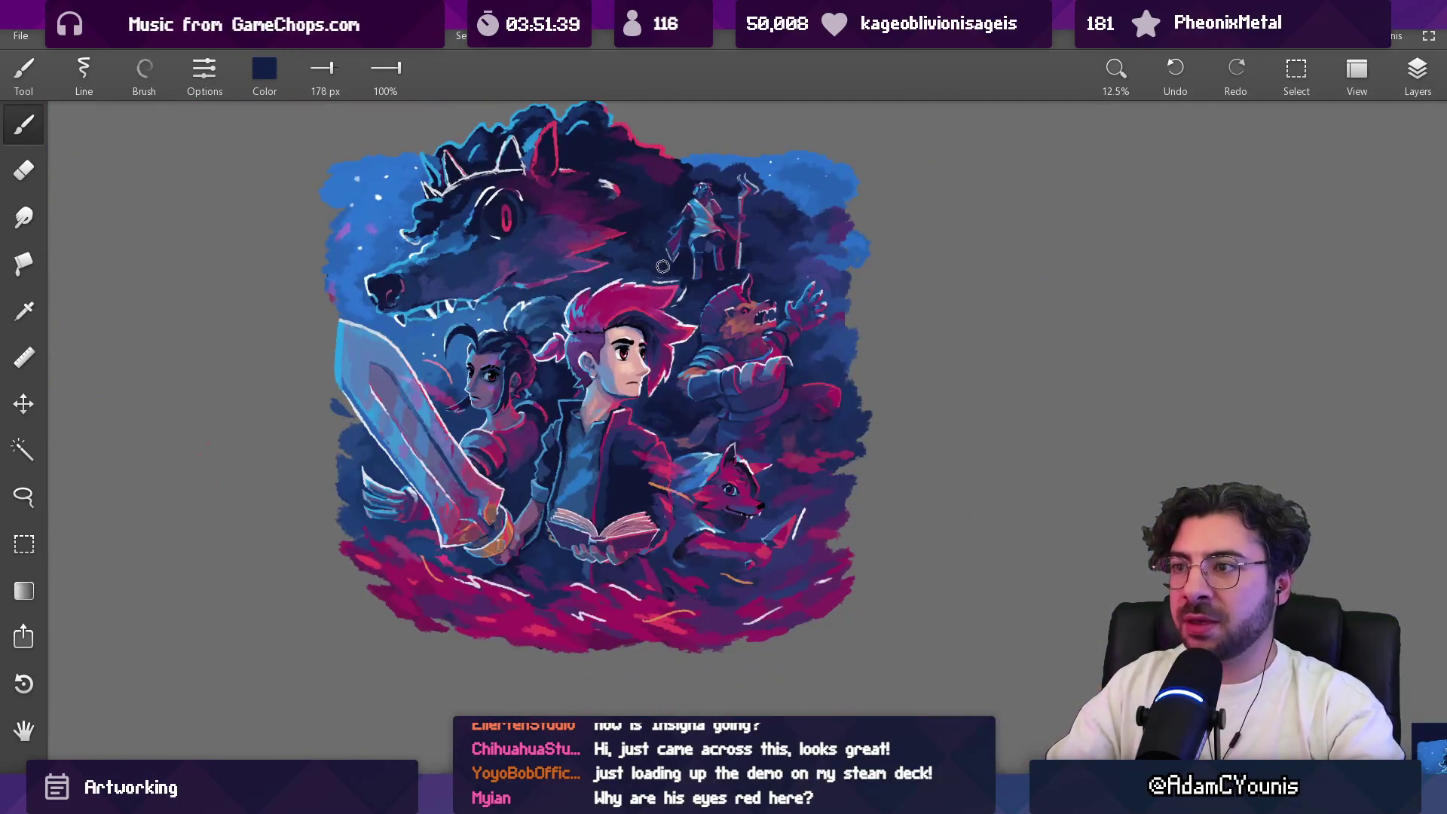
{"action": "scroll", "coordinate": [656, 302], "scroll_direction": "up", "scroll_amount": 2}
Step: Sample purple and dark navy, then shade the shadow wolf's back with a 250 px brush
{"action": "key", "text": "bracketright"}
{"action": "key", "text": "bracketright"}
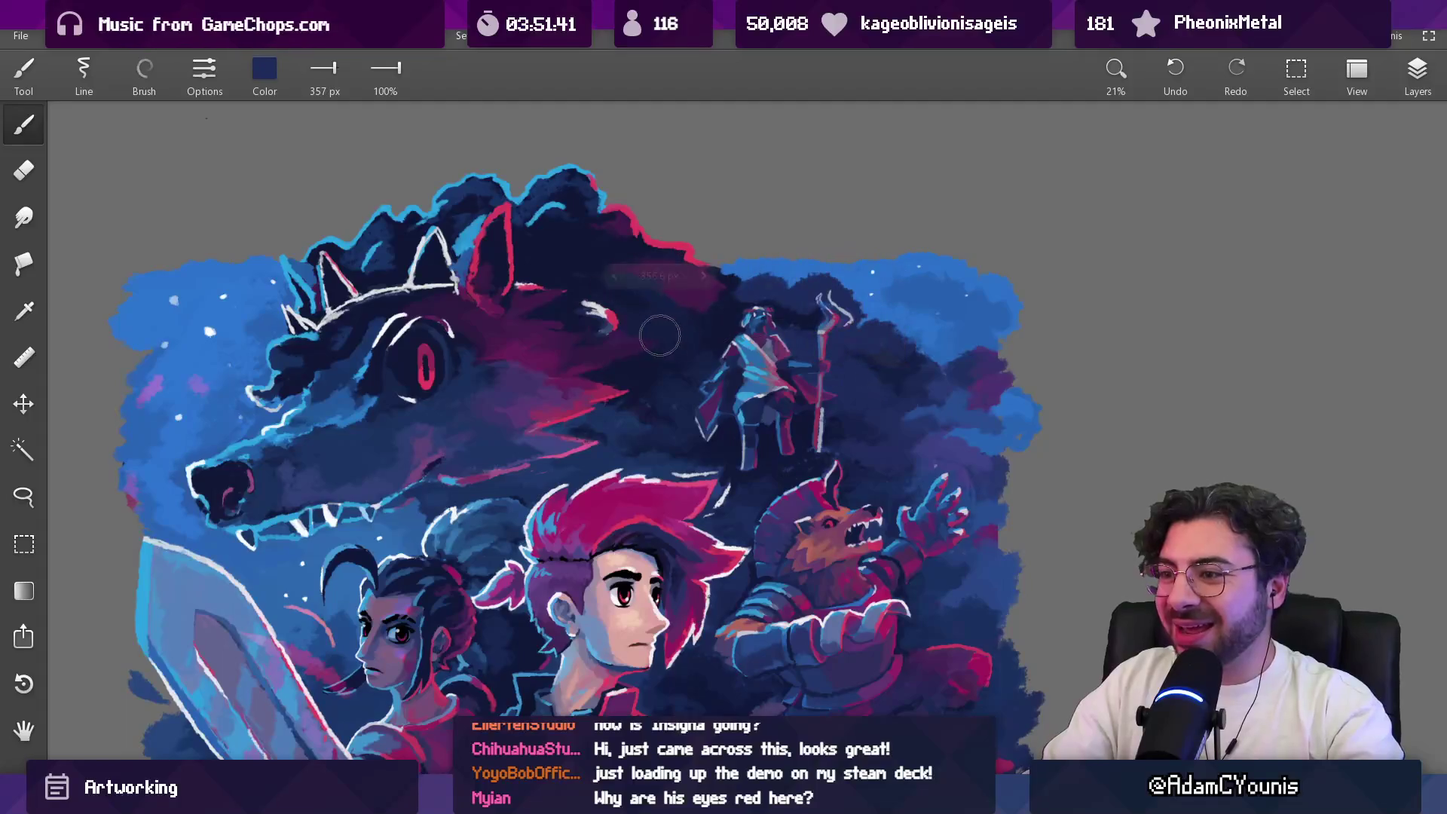
{"action": "key", "text": "bracketleft"}
{"action": "key", "text": "bracketleft"}
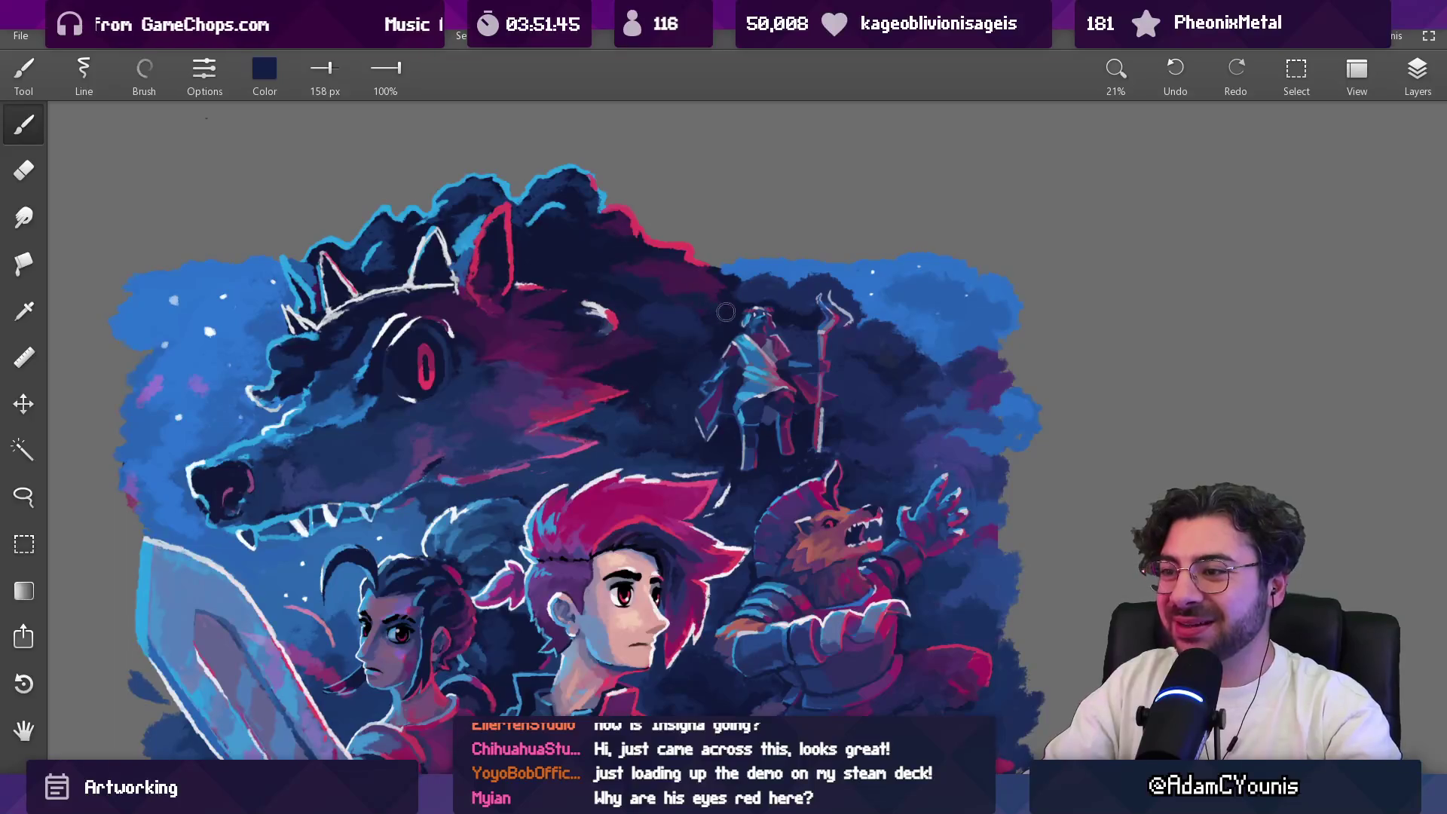
{"action": "left_click", "coordinate": [520, 335], "text": "alt"}
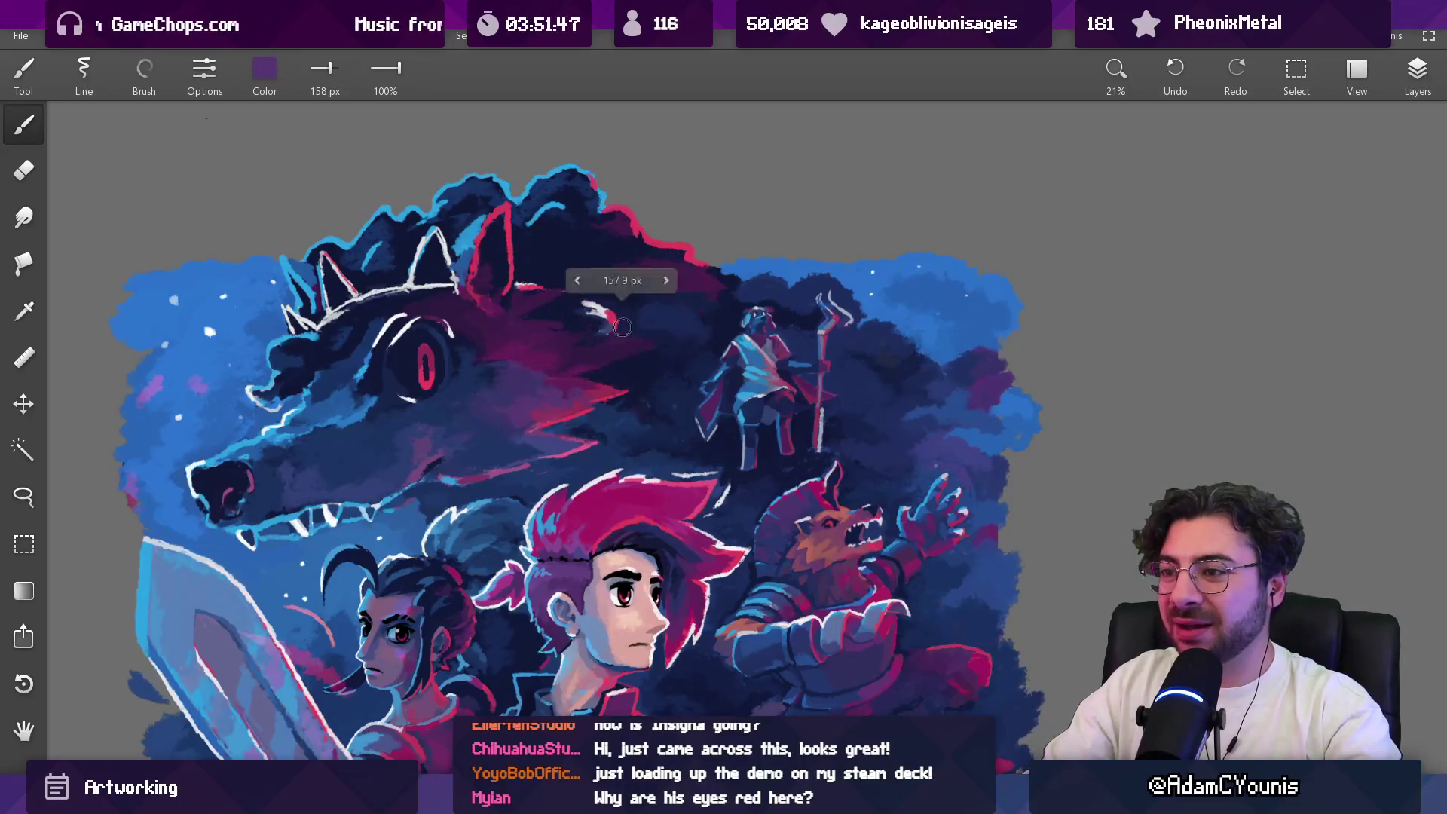
{"action": "left_click", "coordinate": [686, 310], "text": "alt"}
{"action": "key", "text": "bracketright"}
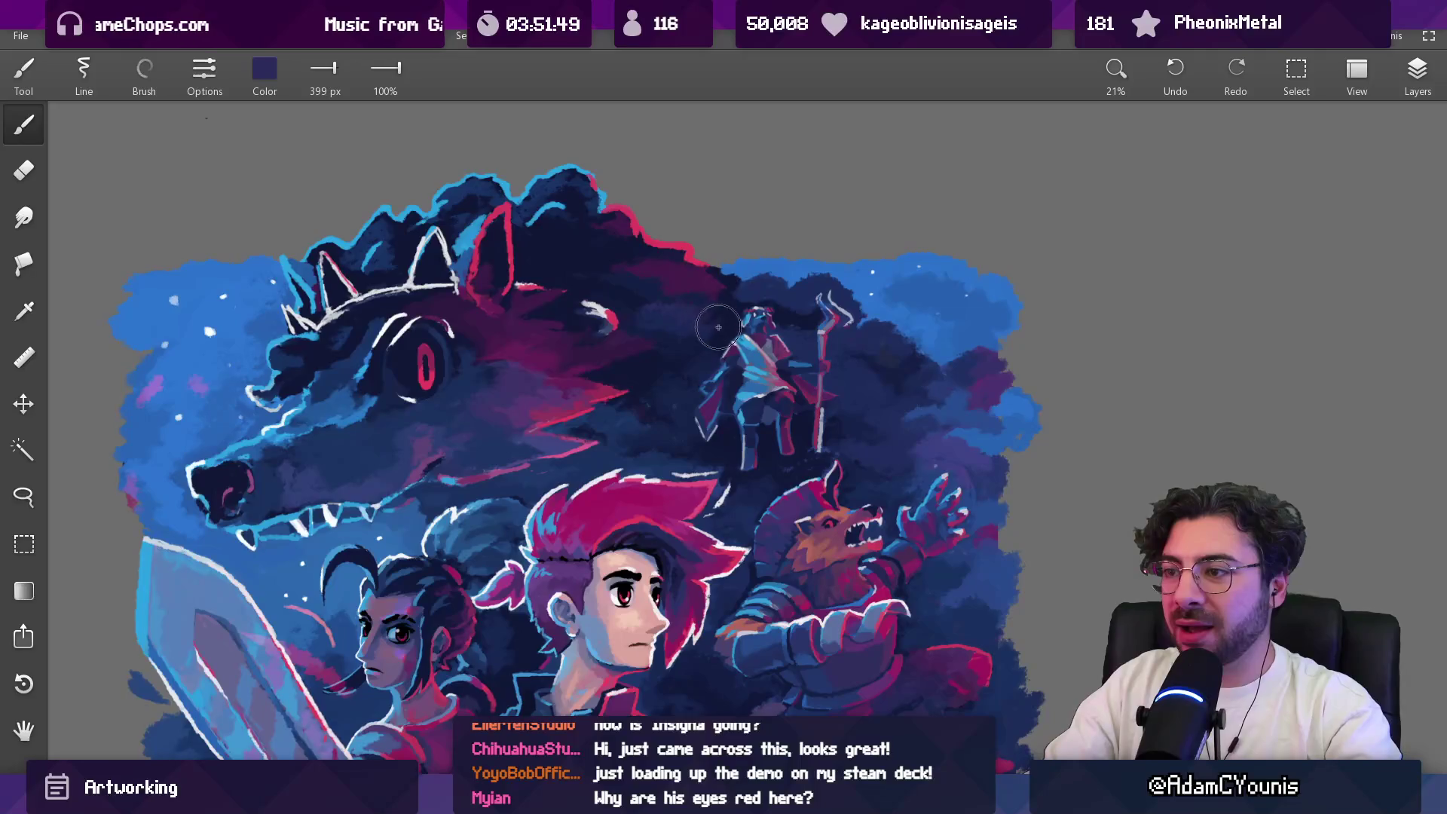
{"action": "key", "text": "bracketleft"}
{"action": "key", "text": "bracketleft"}
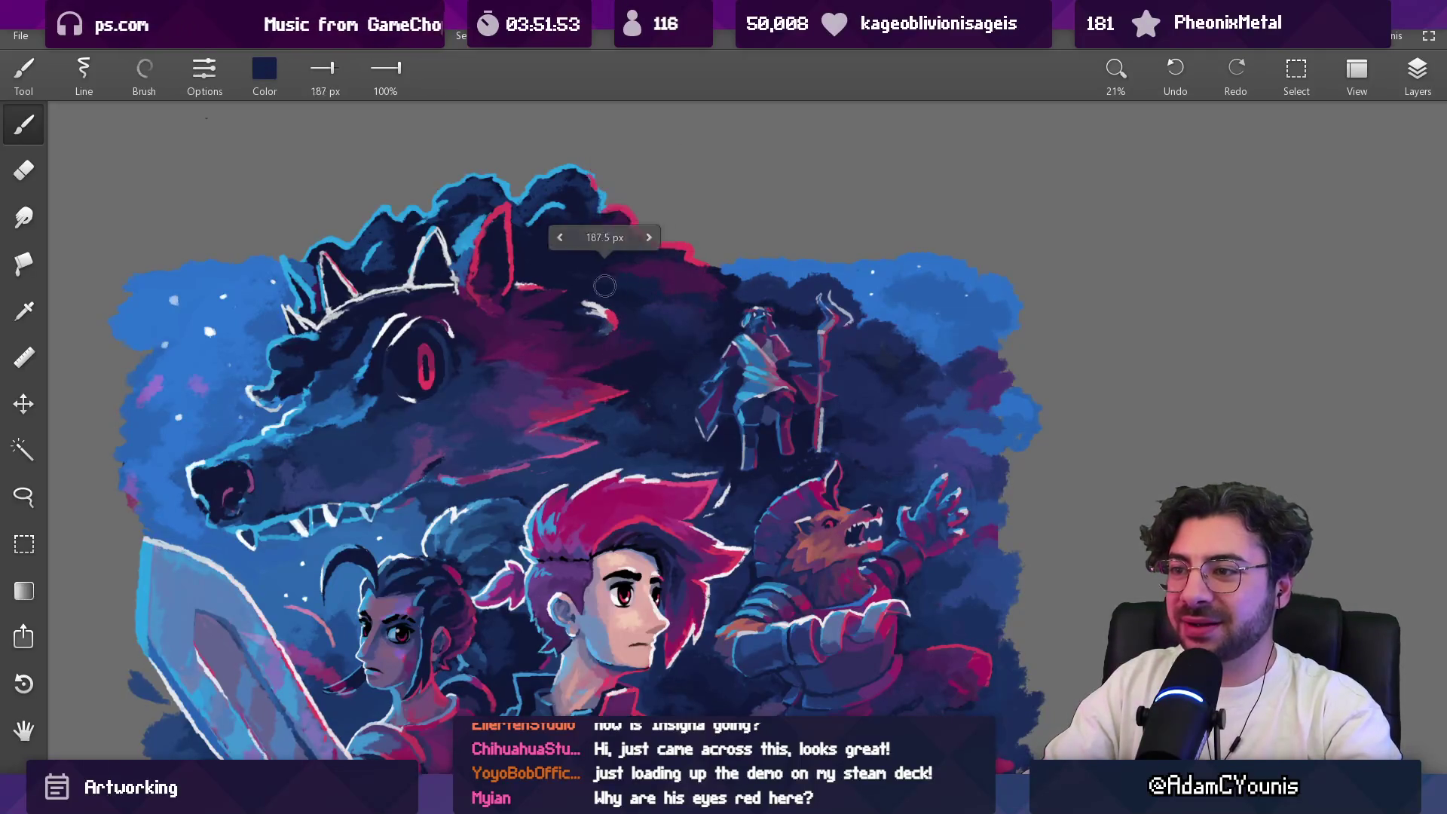
{"action": "key", "text": "bracketright"}
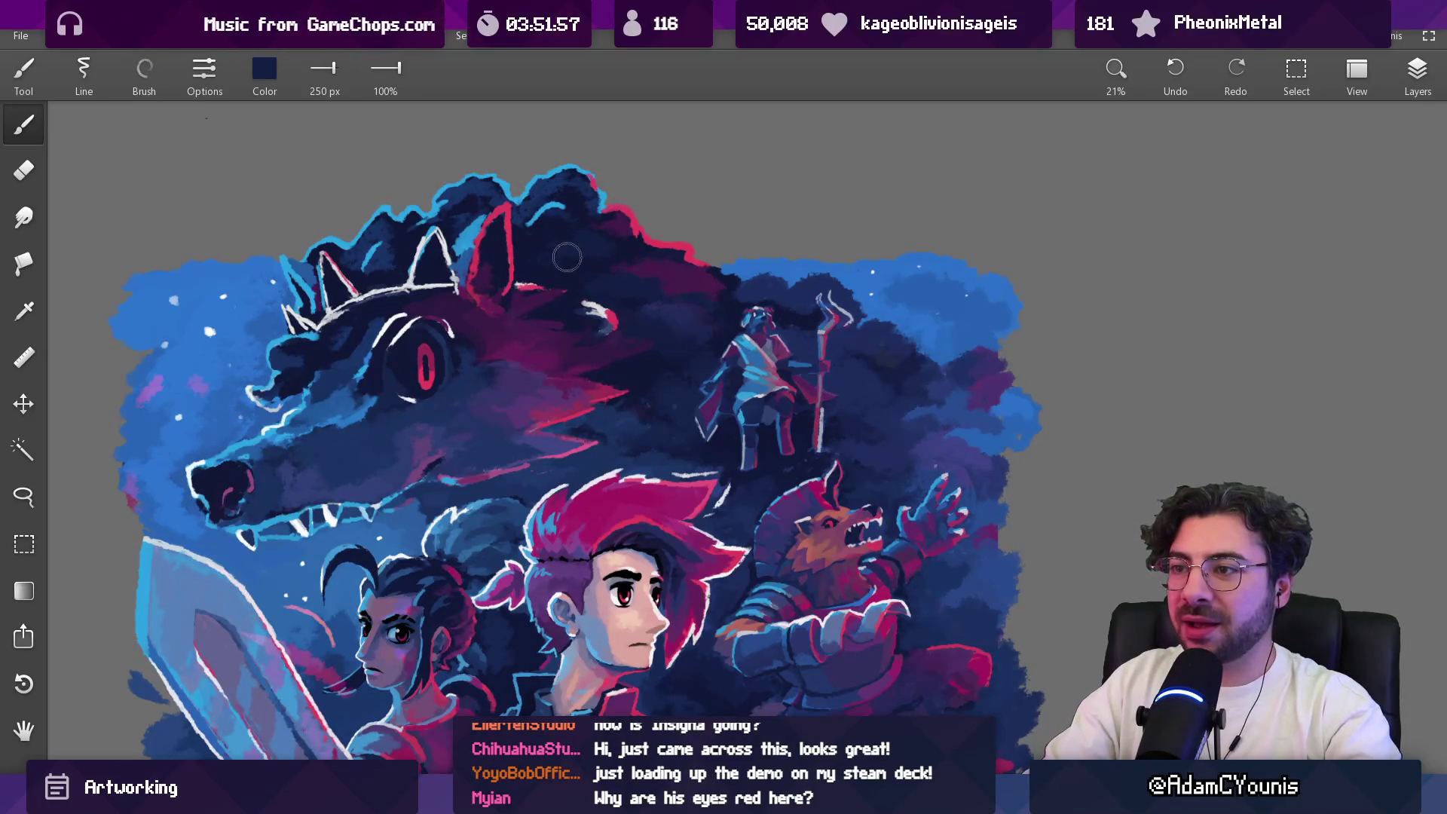
{"action": "scroll", "coordinate": [574, 262], "scroll_direction": "down", "scroll_amount": 3}
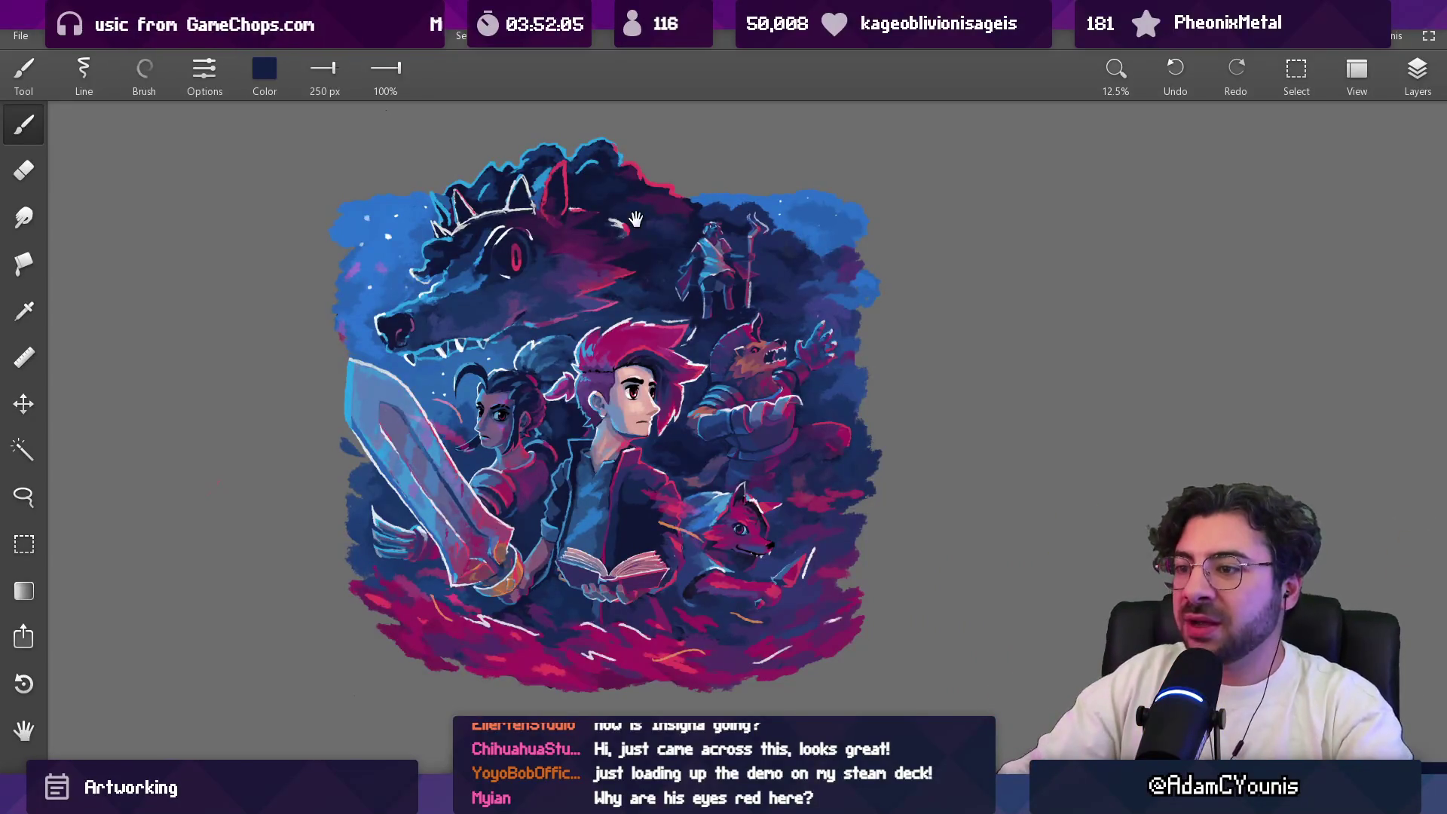
{"action": "left_click_drag", "start_coordinate": [635, 219], "coordinate": [431, 226]}
{"action": "scroll", "coordinate": [429, 403], "scroll_direction": "down", "scroll_amount": 2}
{"action": "scroll", "coordinate": [592, 405], "scroll_direction": "up", "scroll_amount": 4}
{"action": "scroll", "coordinate": [592, 405], "scroll_direction": "up", "scroll_amount": 2}
{"action": "left_click_drag", "start_coordinate": [517, 378], "coordinate": [659, 388]}
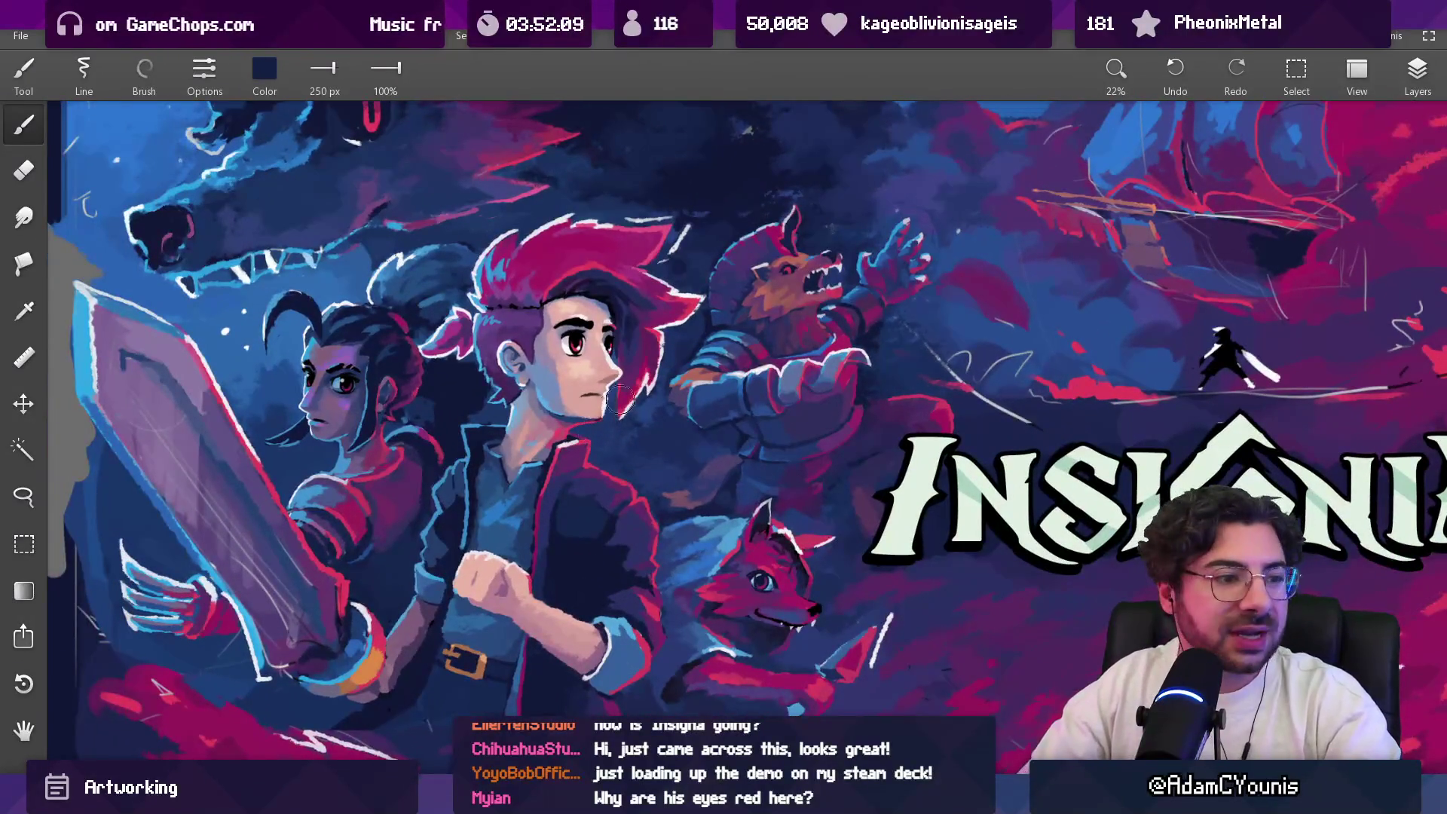
{"action": "scroll", "coordinate": [654, 334], "scroll_direction": "down", "scroll_amount": 6}
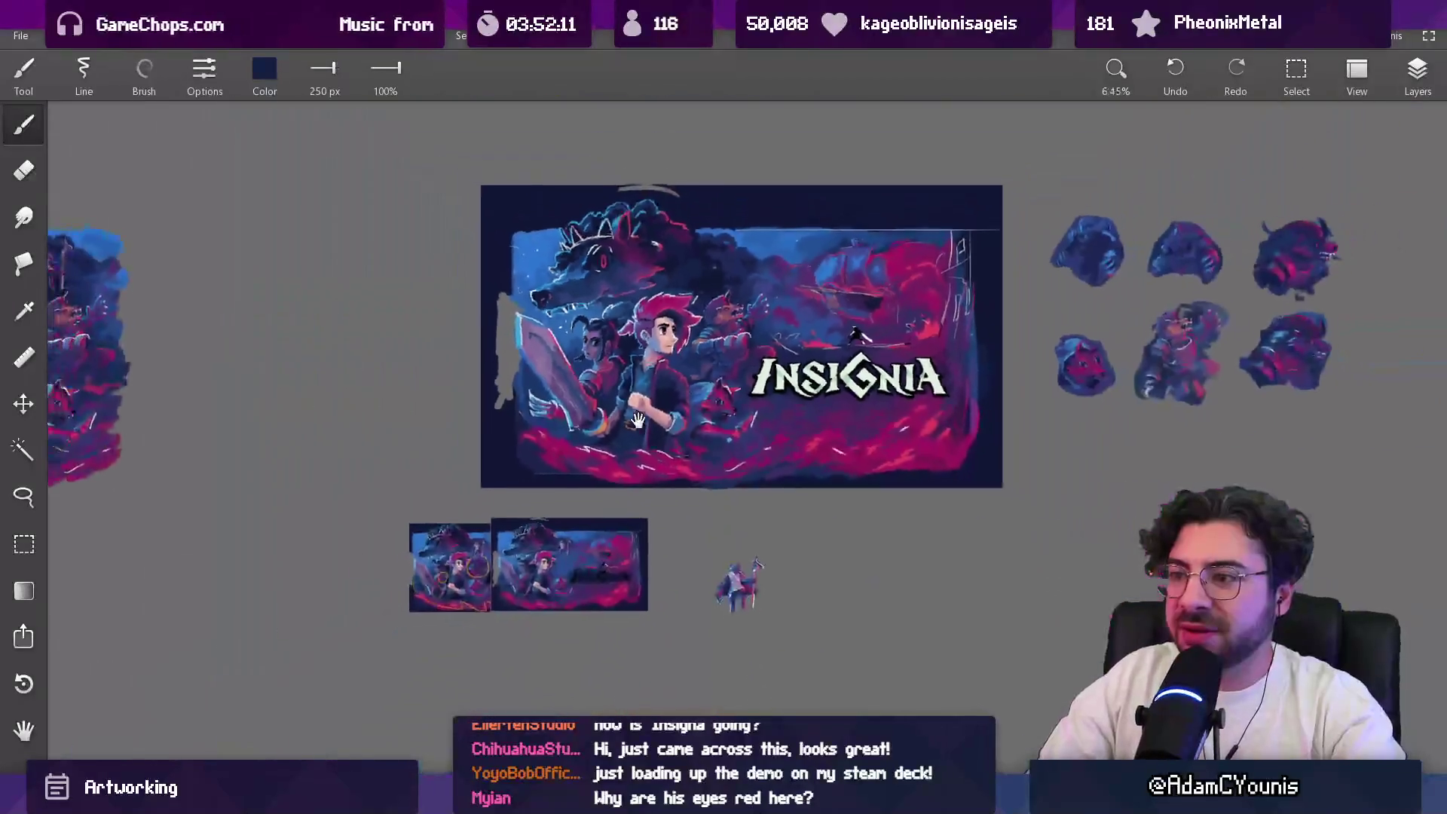
{"action": "scroll", "coordinate": [628, 410], "scroll_direction": "up", "scroll_amount": 7}
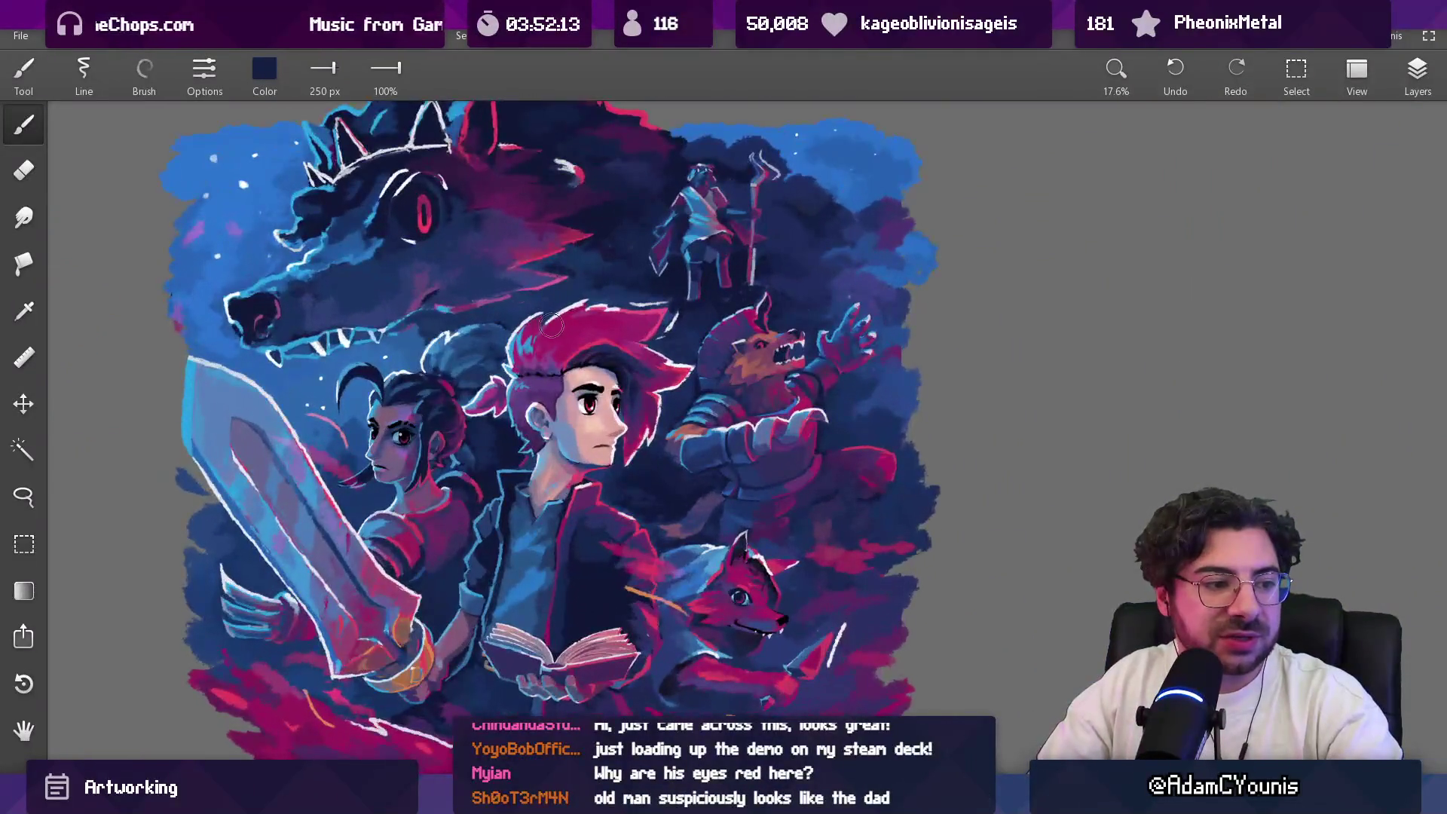
{"action": "scroll", "coordinate": [564, 282], "scroll_direction": "up", "scroll_amount": 6}
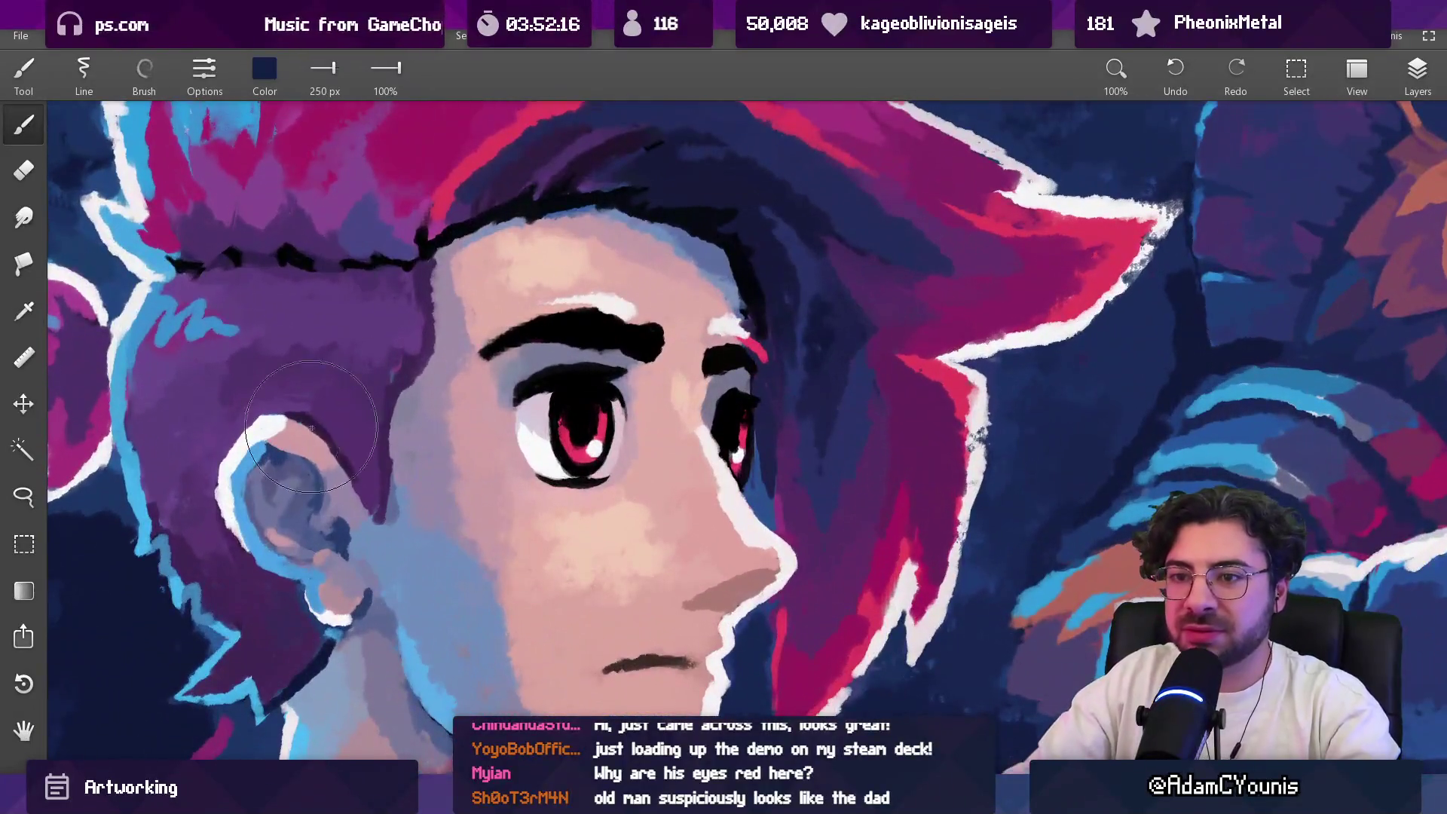
Step: Sample light blue from the hair outline and streak it into both irises at 15 px and 11 px
{"action": "left_click", "coordinate": [133, 359], "text": "alt"}
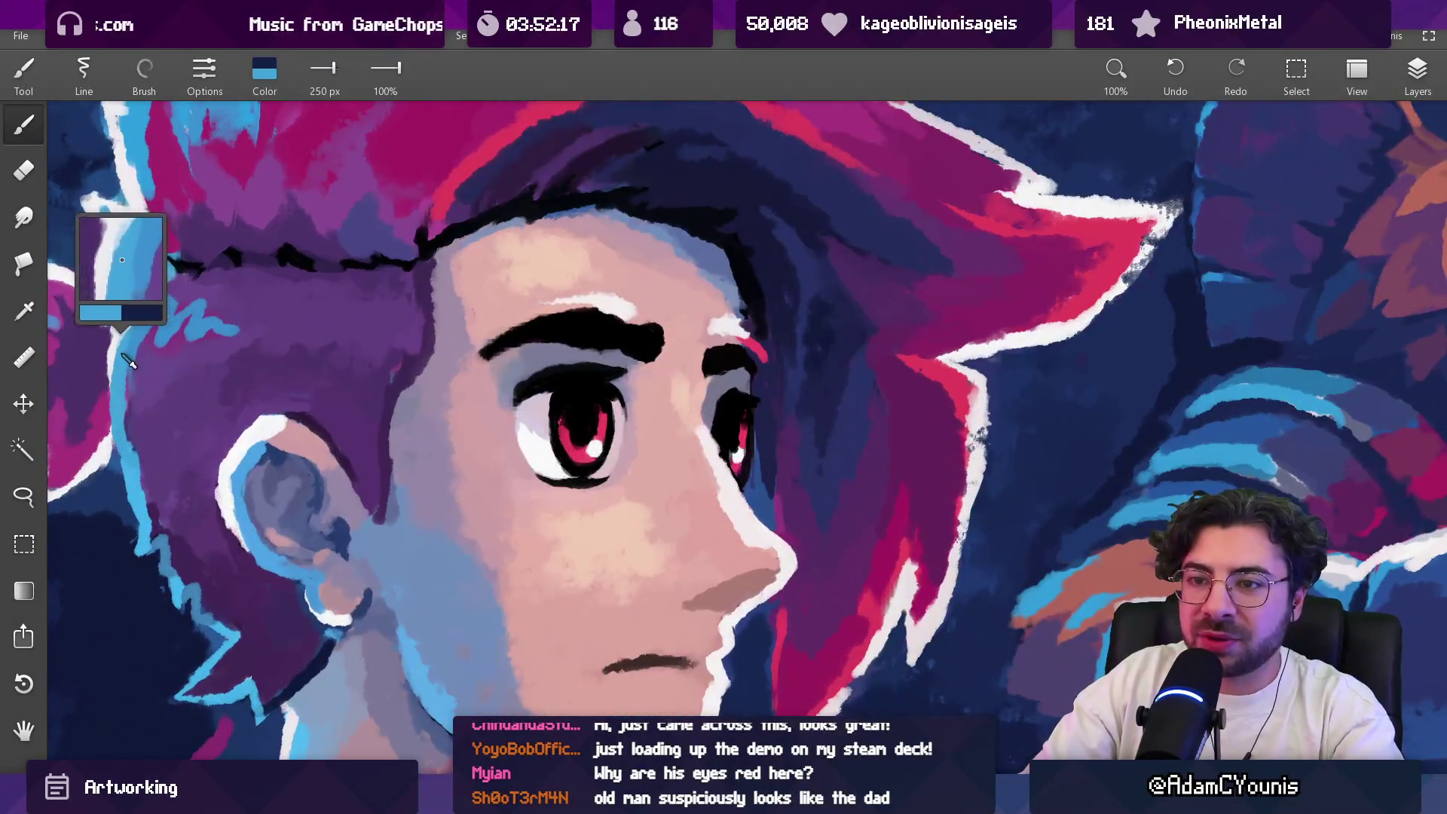
{"action": "key", "text": "bracketleft"}
{"action": "scroll", "coordinate": [578, 427], "scroll_direction": "up", "scroll_amount": 3}
{"action": "key", "text": "bracketleft"}
{"action": "key", "text": "bracketleft"}
{"action": "key", "text": "bracketleft"}
{"action": "left_click_drag", "start_coordinate": [600, 396], "coordinate": [595, 437]}
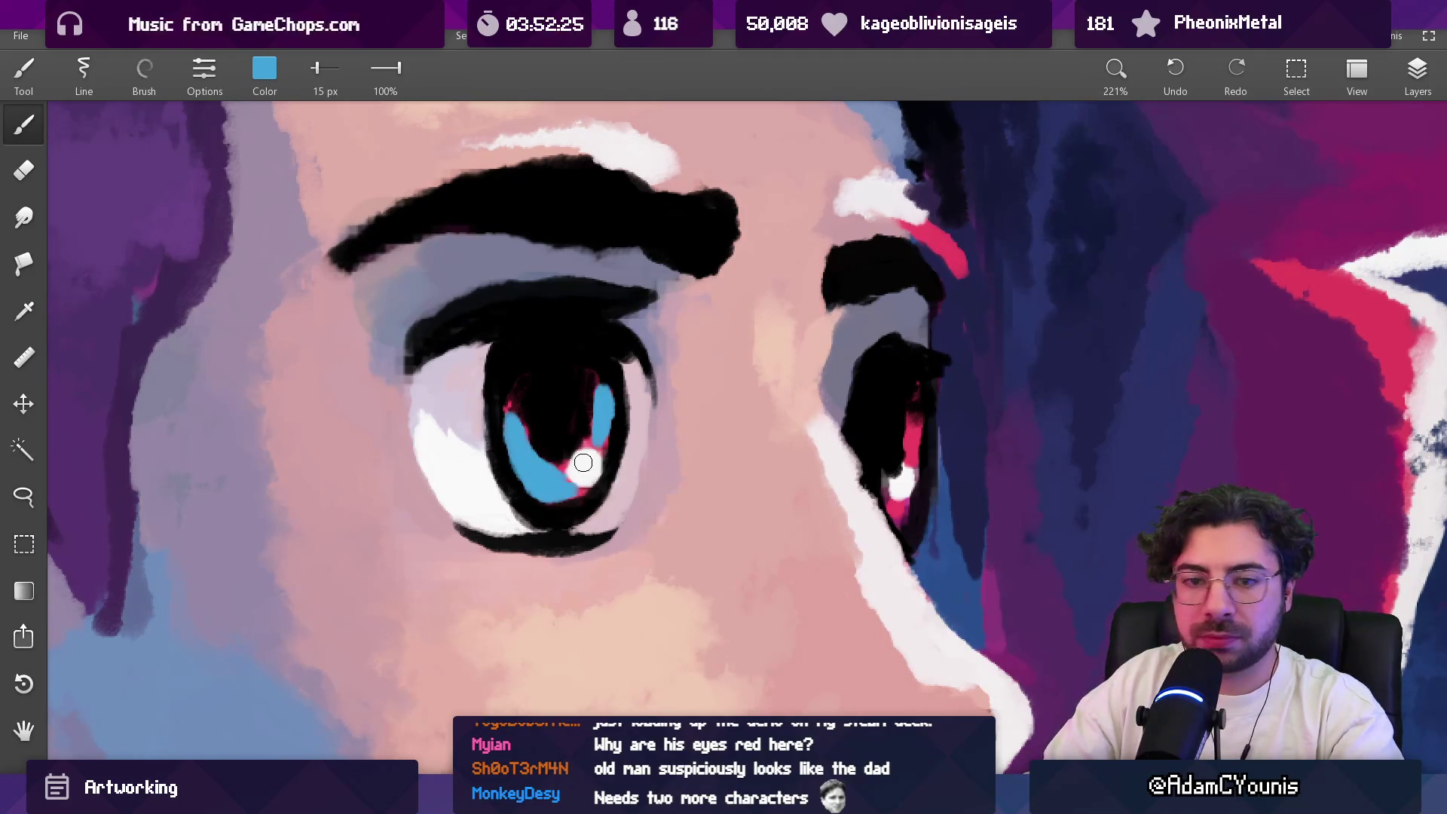
{"action": "key", "text": "bracketleft"}
{"action": "left_click_drag", "start_coordinate": [913, 398], "coordinate": [910, 454]}
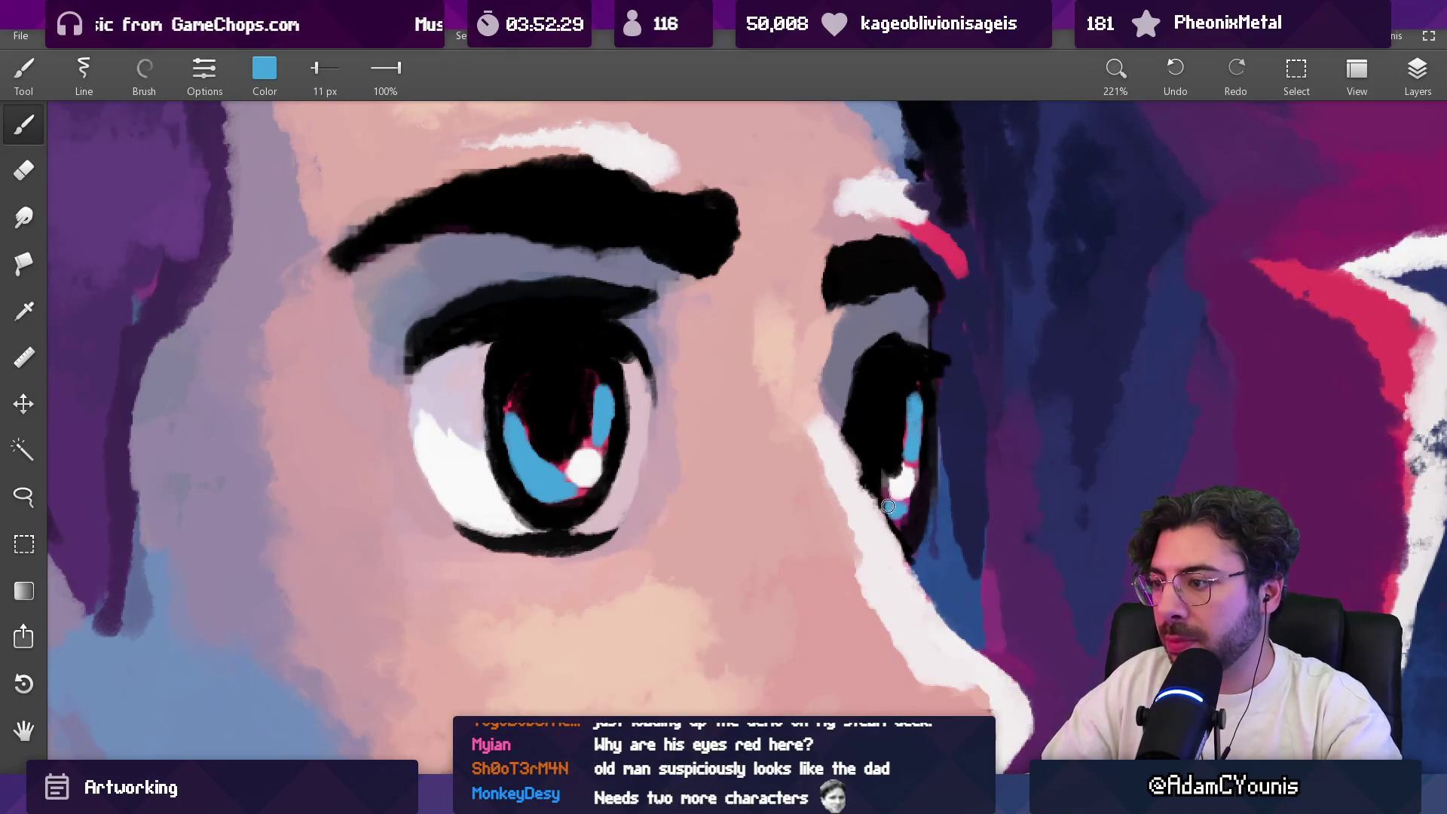
{"action": "scroll", "coordinate": [889, 505], "scroll_direction": "down", "scroll_amount": 10}
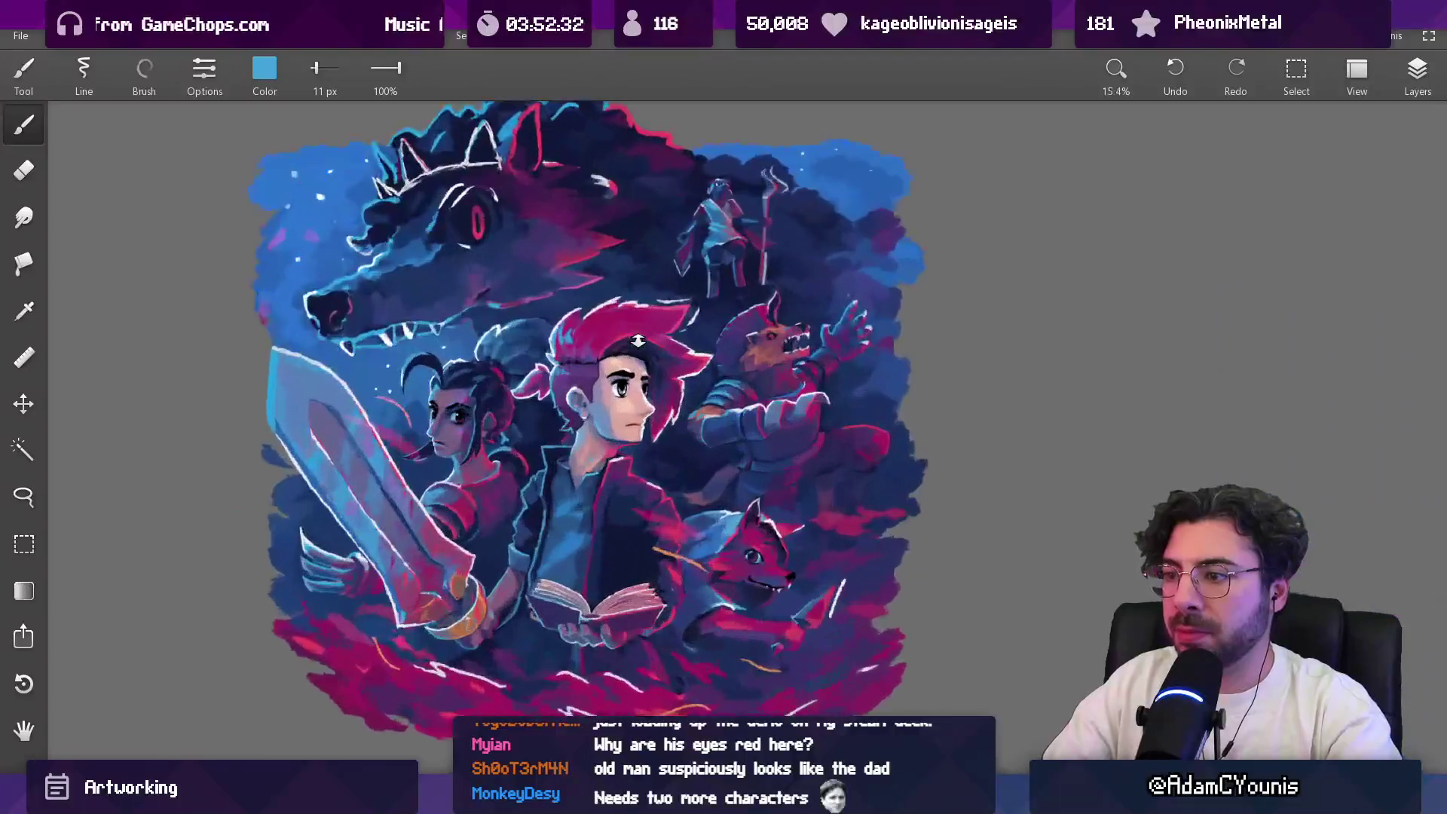
{"action": "left_click_drag", "start_coordinate": [641, 339], "coordinate": [646, 526]}
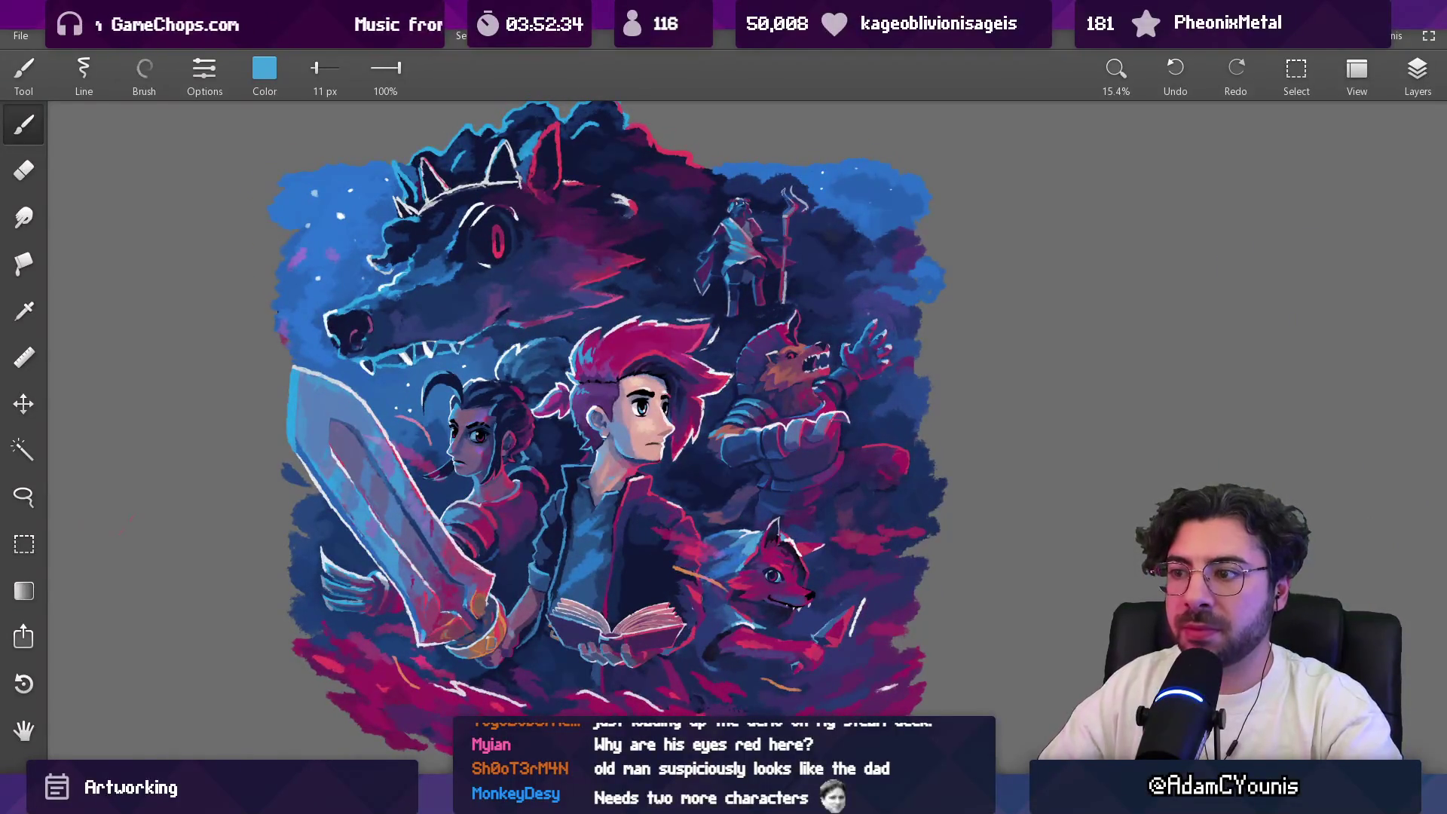
{"action": "scroll", "coordinate": [552, 486], "scroll_direction": "up", "scroll_amount": 2}
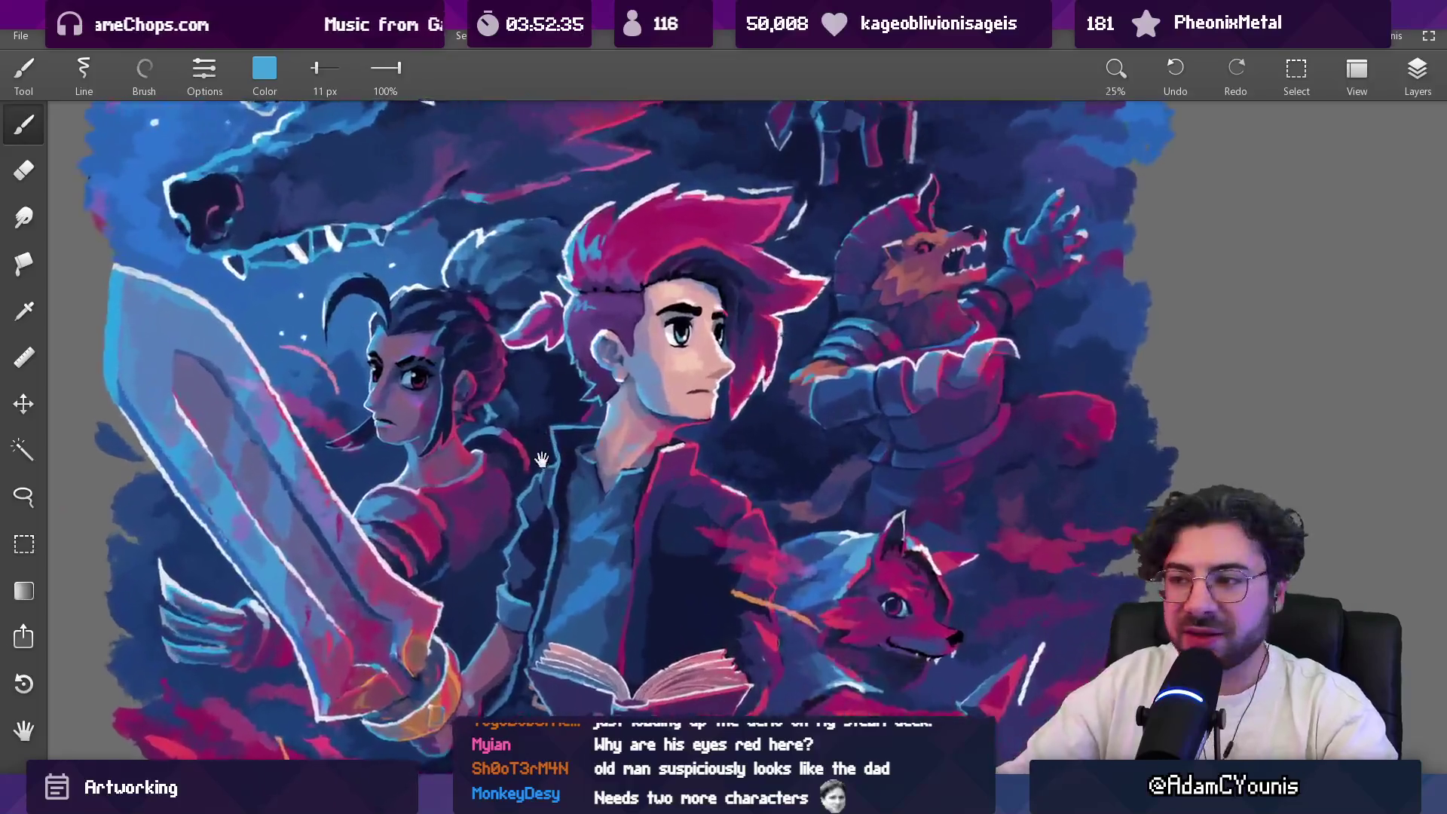
{"action": "scroll", "coordinate": [548, 501], "scroll_direction": "down", "scroll_amount": 1}
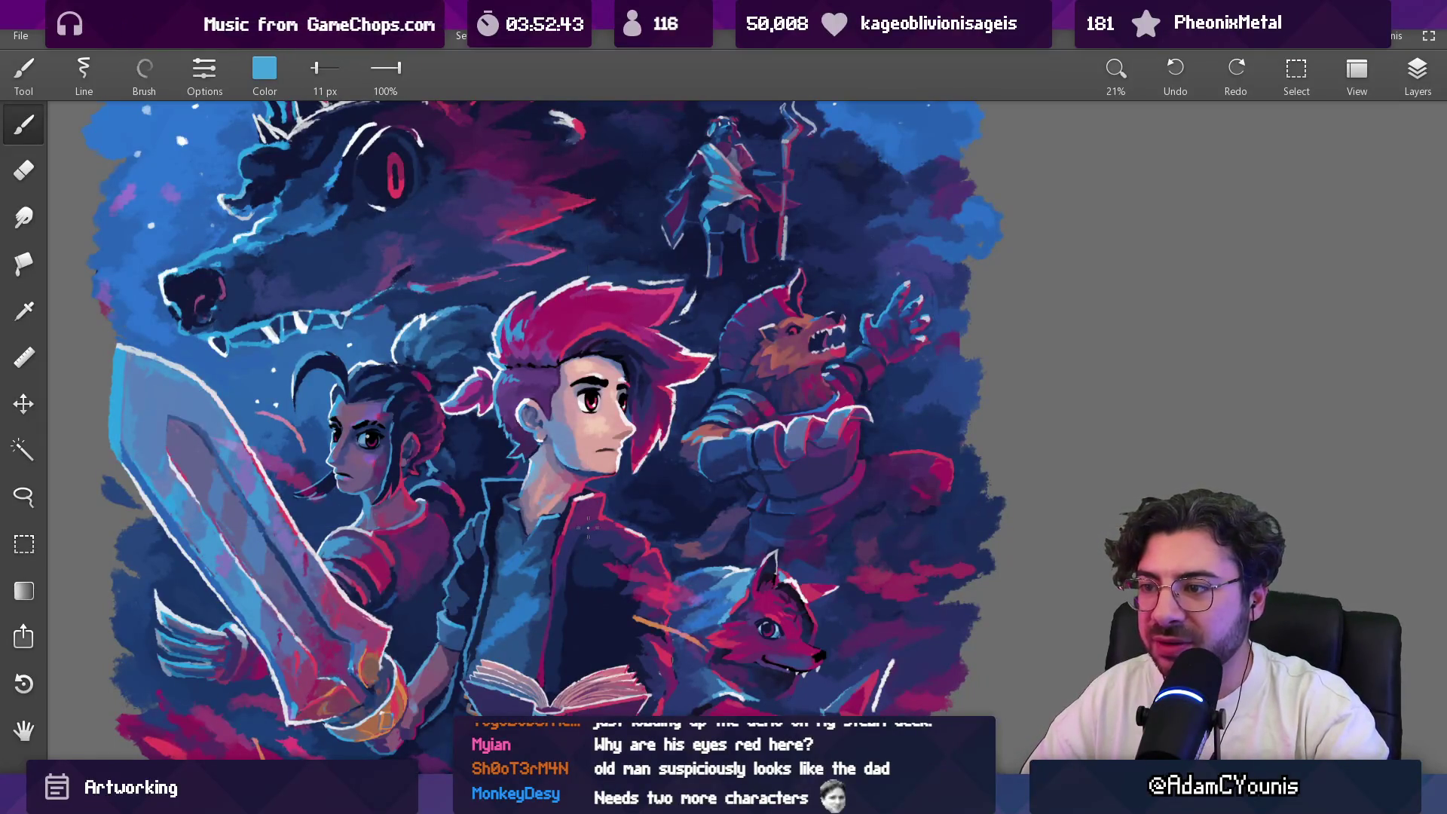
{"action": "scroll", "coordinate": [586, 381], "scroll_direction": "up", "scroll_amount": 6}
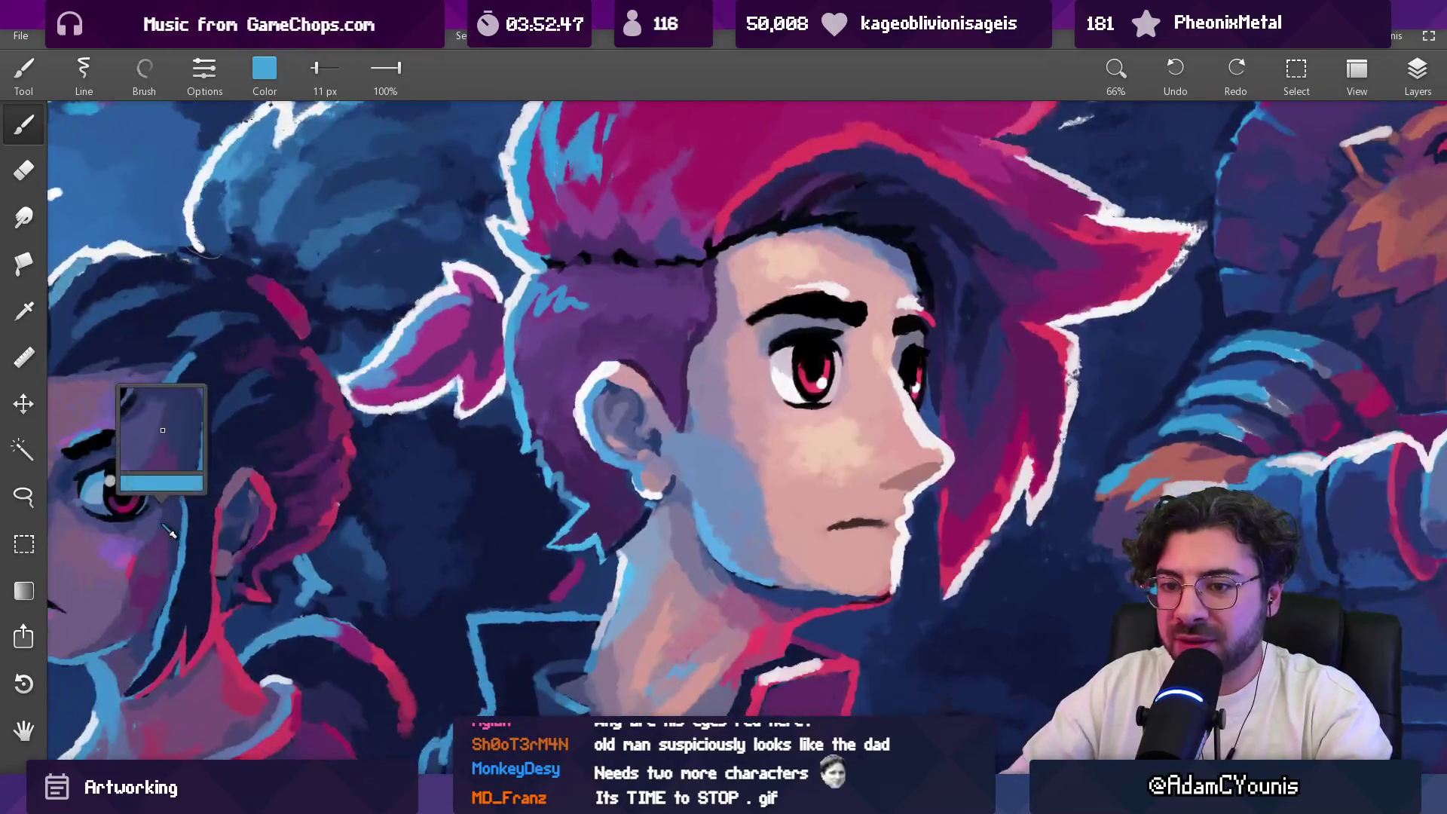
Step: Sample the iris's pink-red and repaint the nearer iris with more pink
{"action": "left_click", "coordinate": [147, 512]}
{"action": "scroll", "coordinate": [843, 293], "scroll_direction": "up", "scroll_amount": 1}
{"action": "scroll", "coordinate": [844, 292], "scroll_direction": "up", "scroll_amount": 5}
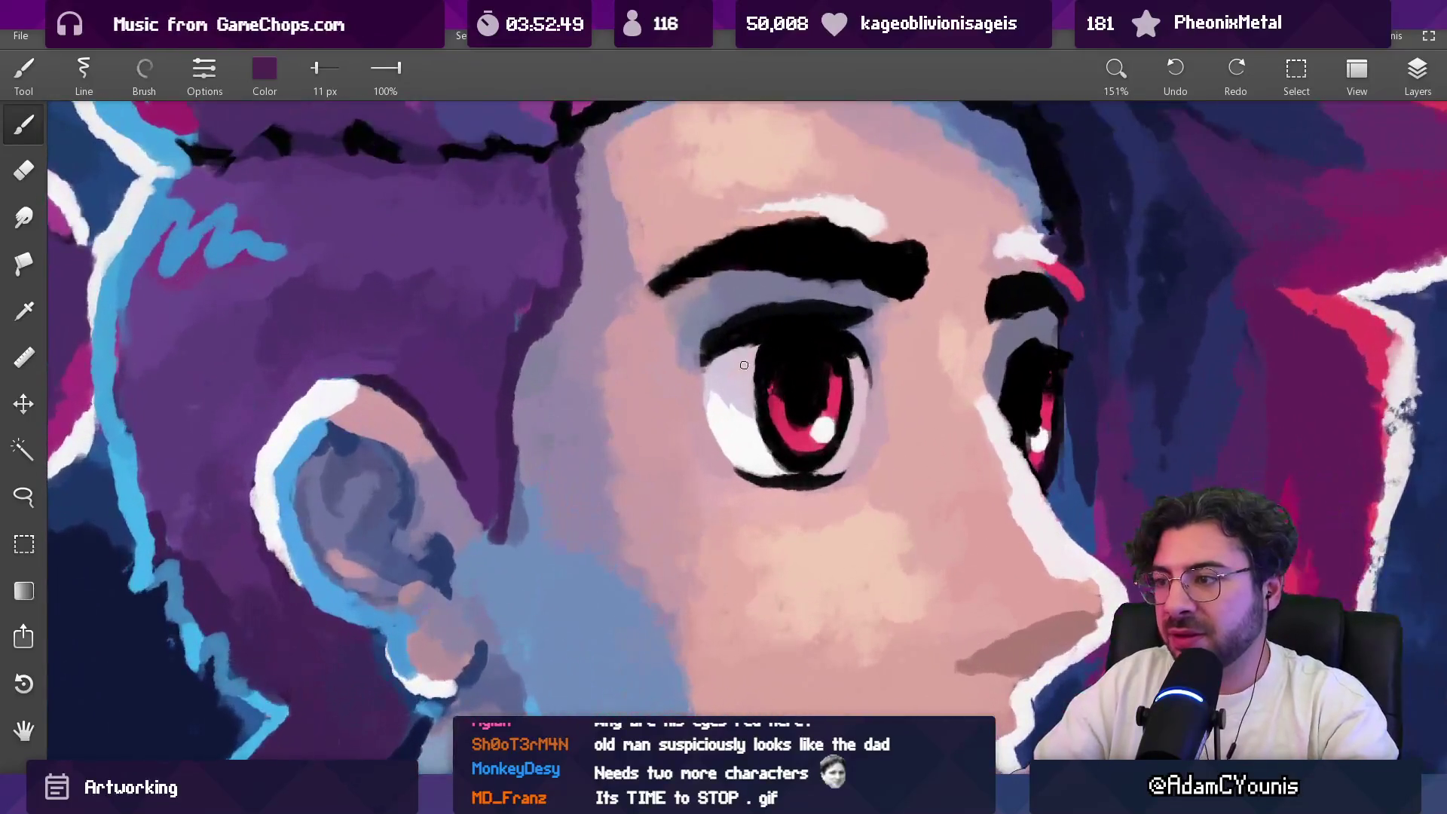
{"action": "left_click", "coordinate": [784, 427]}
{"action": "left_click_drag", "start_coordinate": [776, 411], "coordinate": [807, 400]}
{"action": "key", "text": "bracketleft"}
{"action": "left_click", "coordinate": [801, 331]}
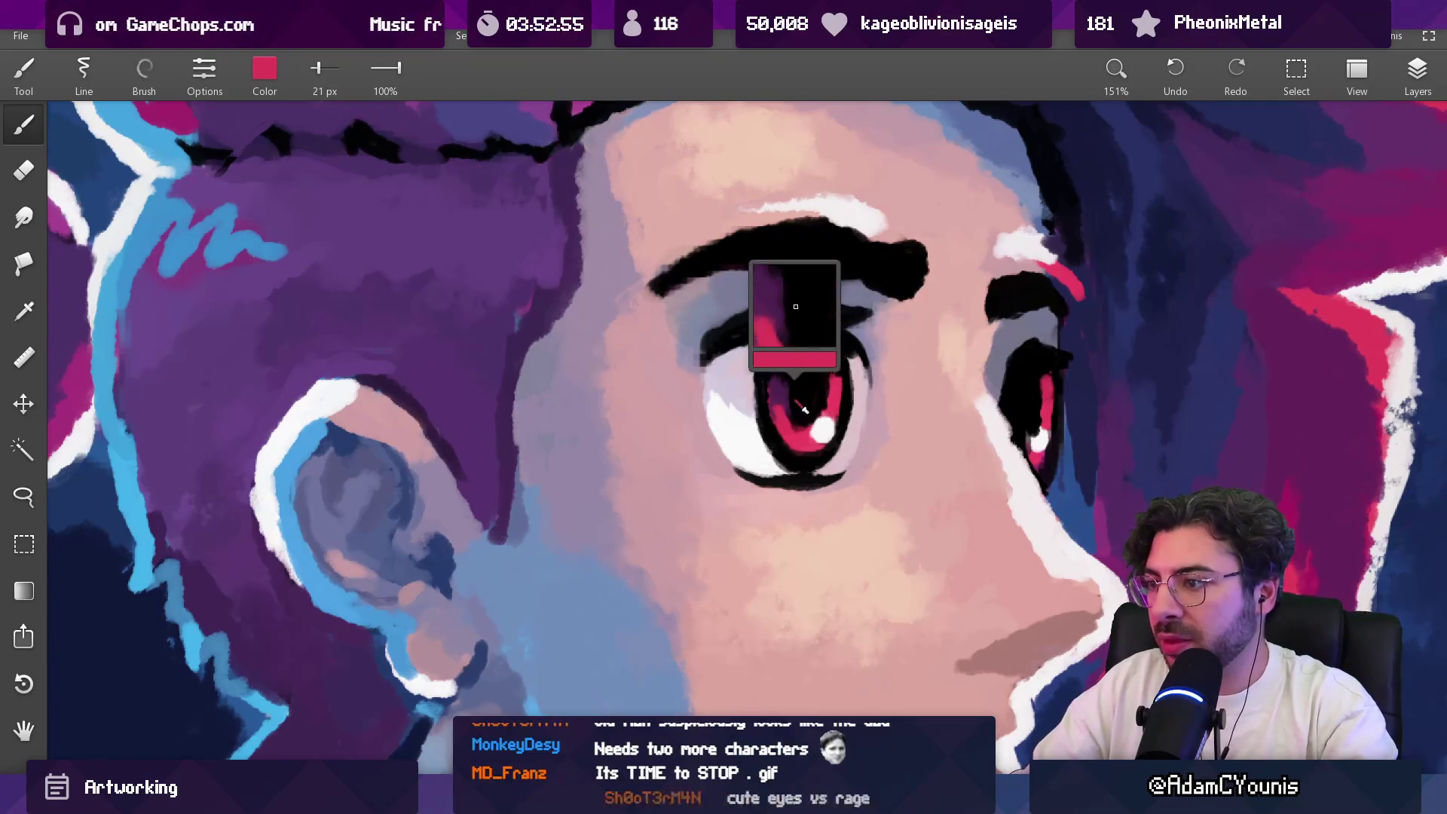
{"action": "key", "text": "bracketright"}
Step: Sample black from the farther eye and shrink the brush to 15 px
{"action": "left_click", "coordinate": [1047, 389]}
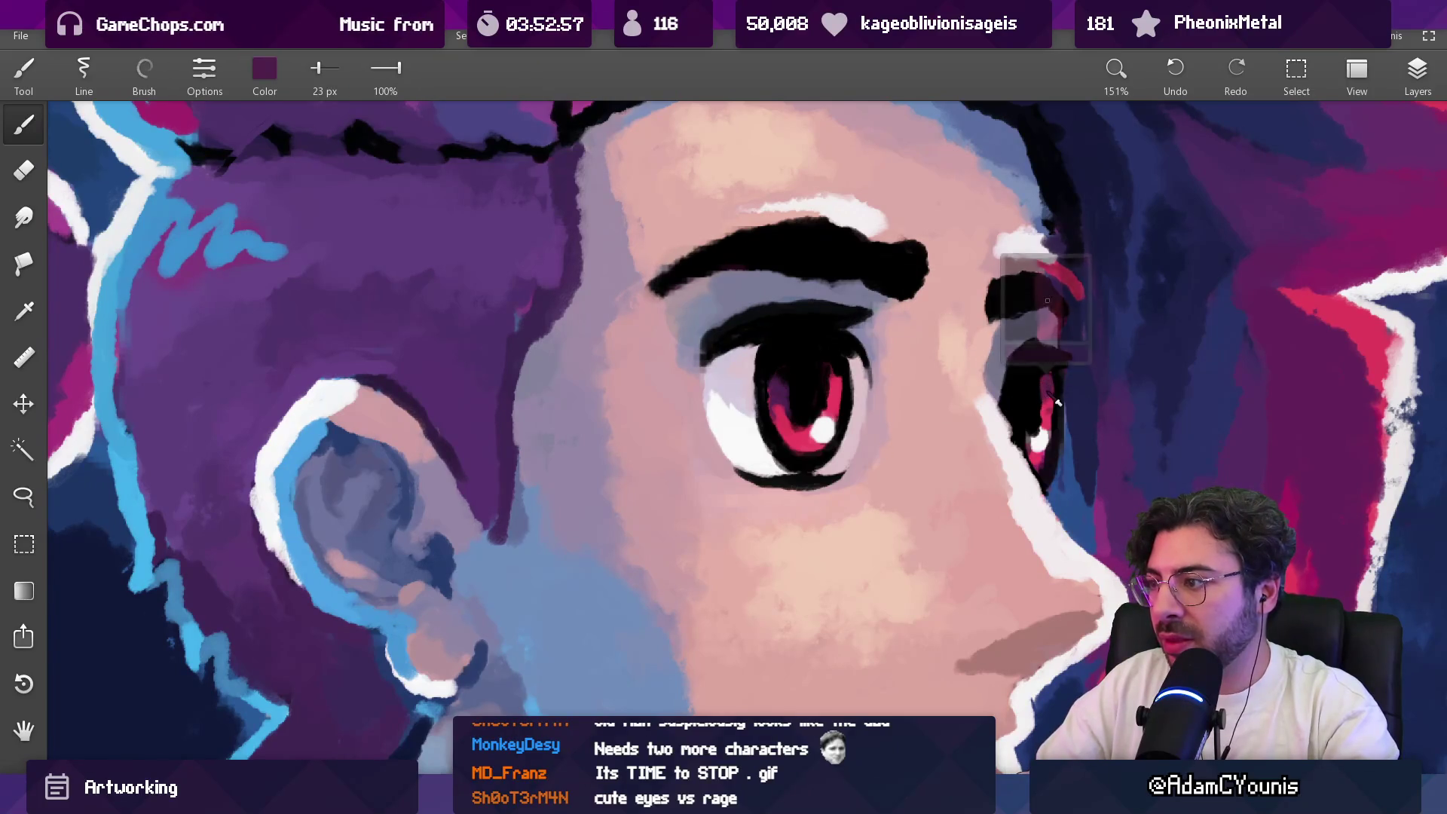
{"action": "key", "text": "bracketleft"}
{"action": "key", "text": "bracketleft"}
{"action": "key", "text": "bracketleft"}
{"action": "left_click", "coordinate": [1038, 399]}
{"action": "left_click", "coordinate": [1038, 400]}
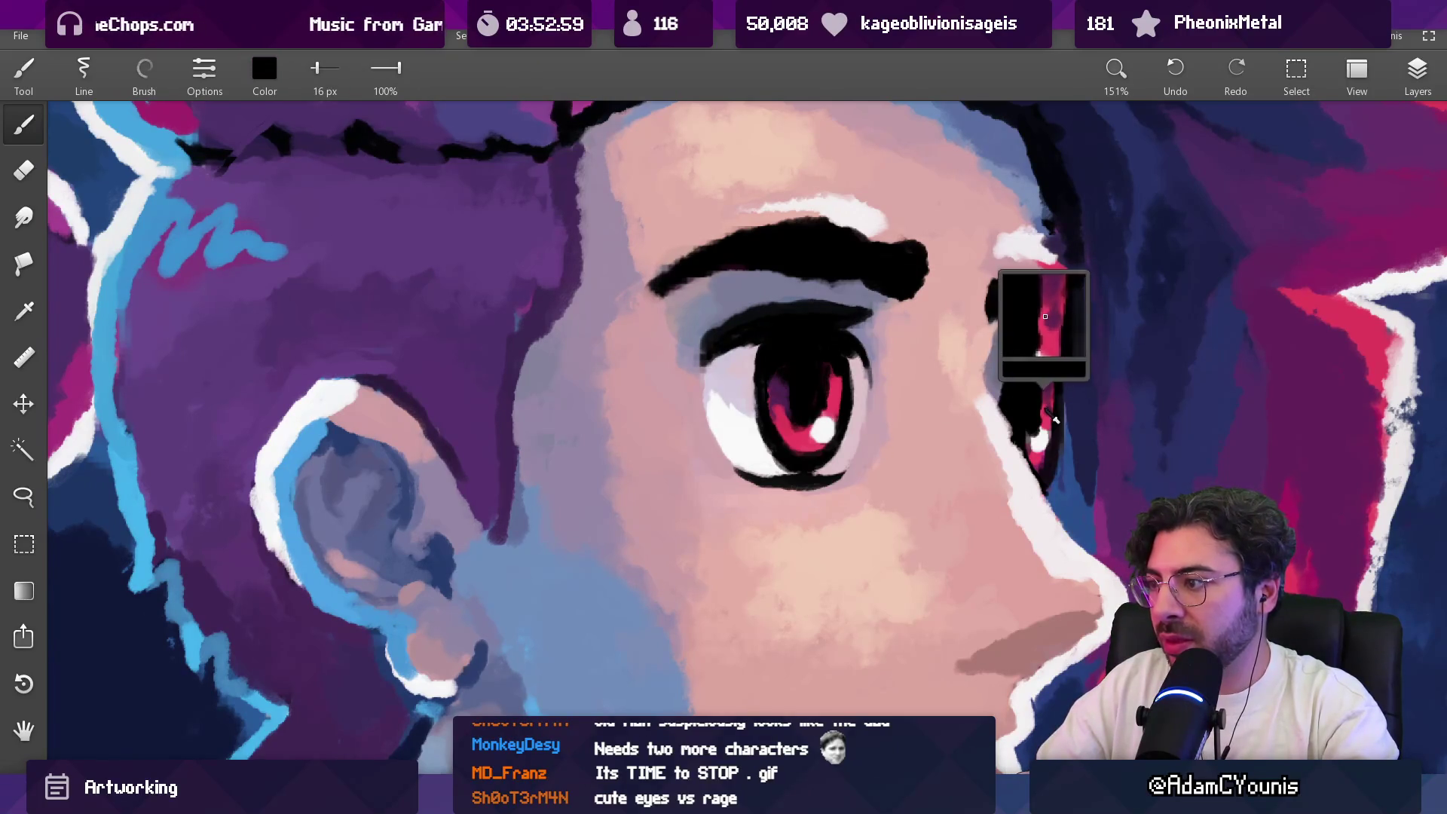
{"action": "key", "text": "bracketleft"}
{"action": "left_click", "coordinate": [1038, 399]}
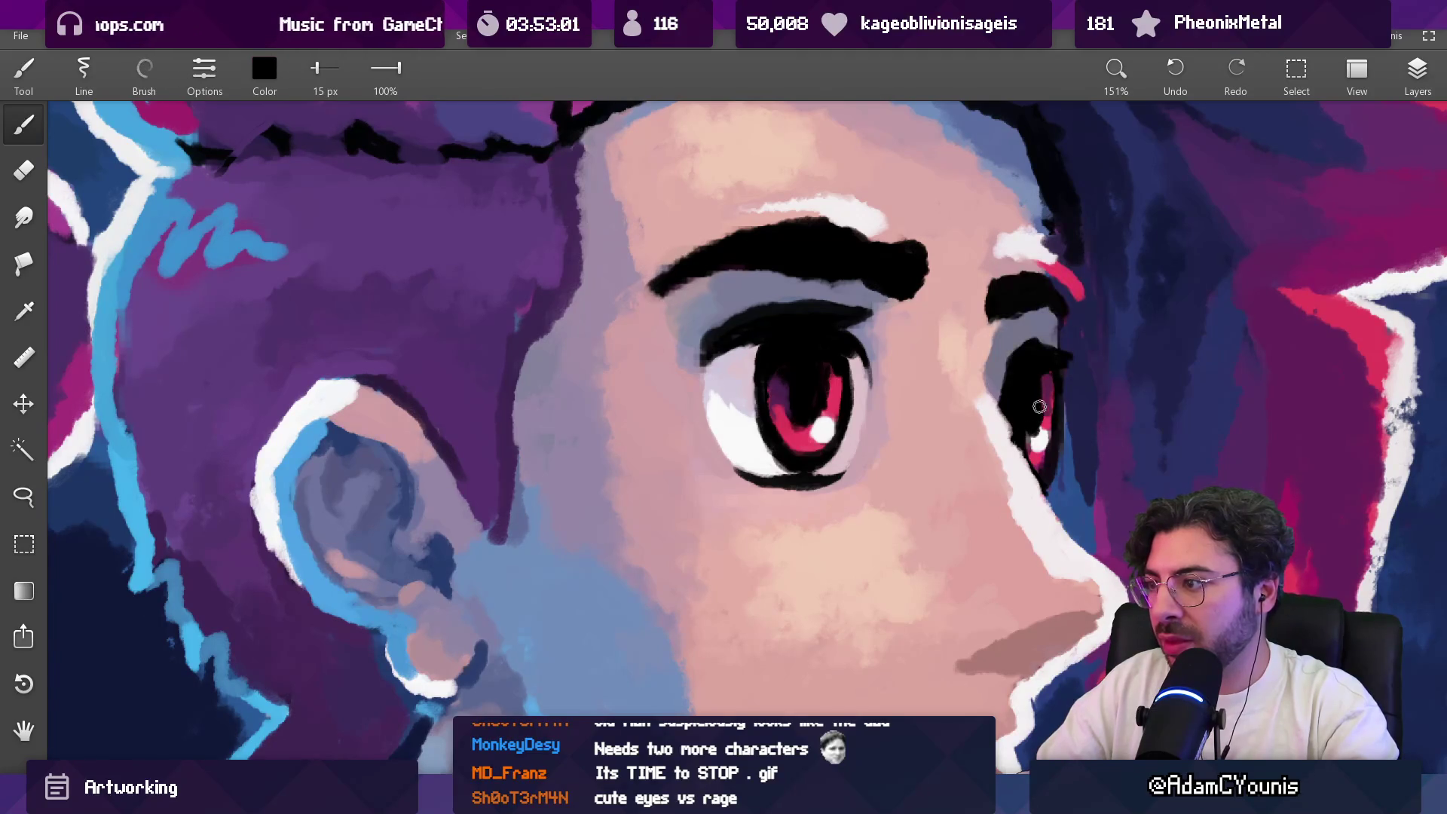
{"action": "scroll", "coordinate": [937, 575], "scroll_direction": "down", "scroll_amount": 10}
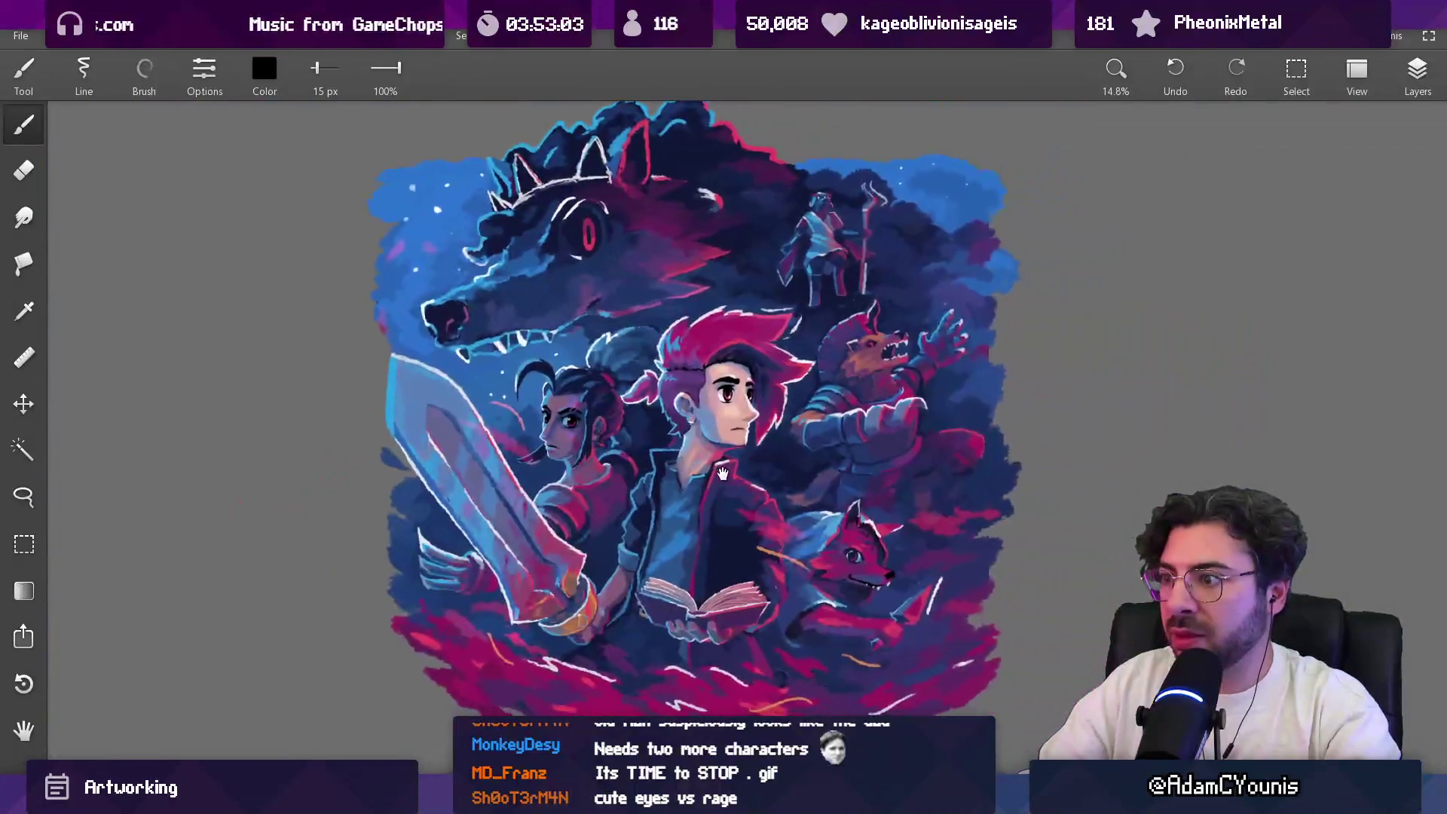
{"action": "scroll", "coordinate": [789, 300], "scroll_direction": "up", "scroll_amount": 10}
Step: Undo the stray strokes on the hair and resample the red from the iris
{"action": "key", "text": "ctrl+z"}
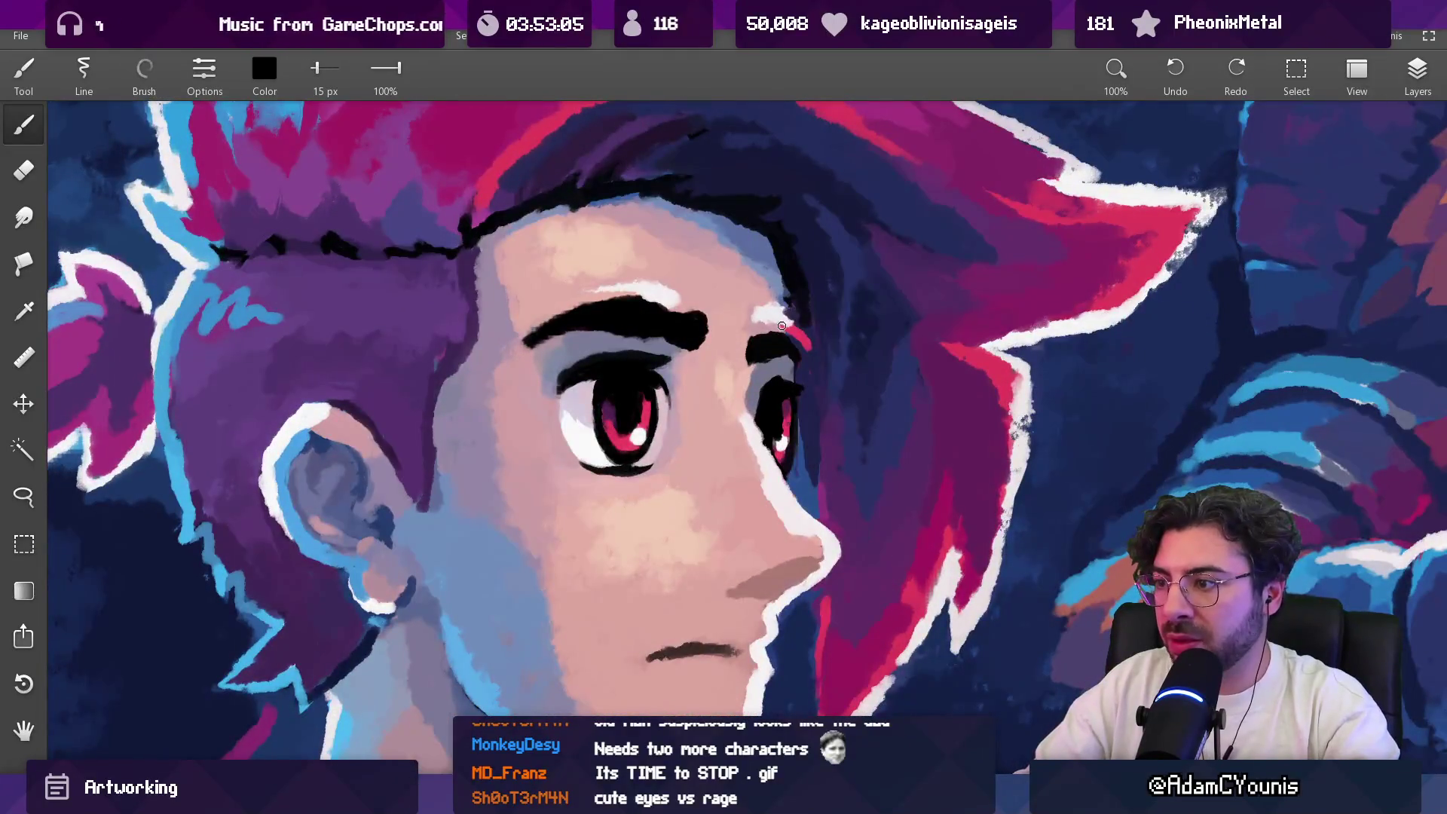
{"action": "scroll", "coordinate": [767, 369], "scroll_direction": "up", "scroll_amount": 3}
{"action": "left_click", "coordinate": [811, 440], "text": "alt"}
{"action": "scroll", "coordinate": [811, 441], "scroll_direction": "up", "scroll_amount": 3}
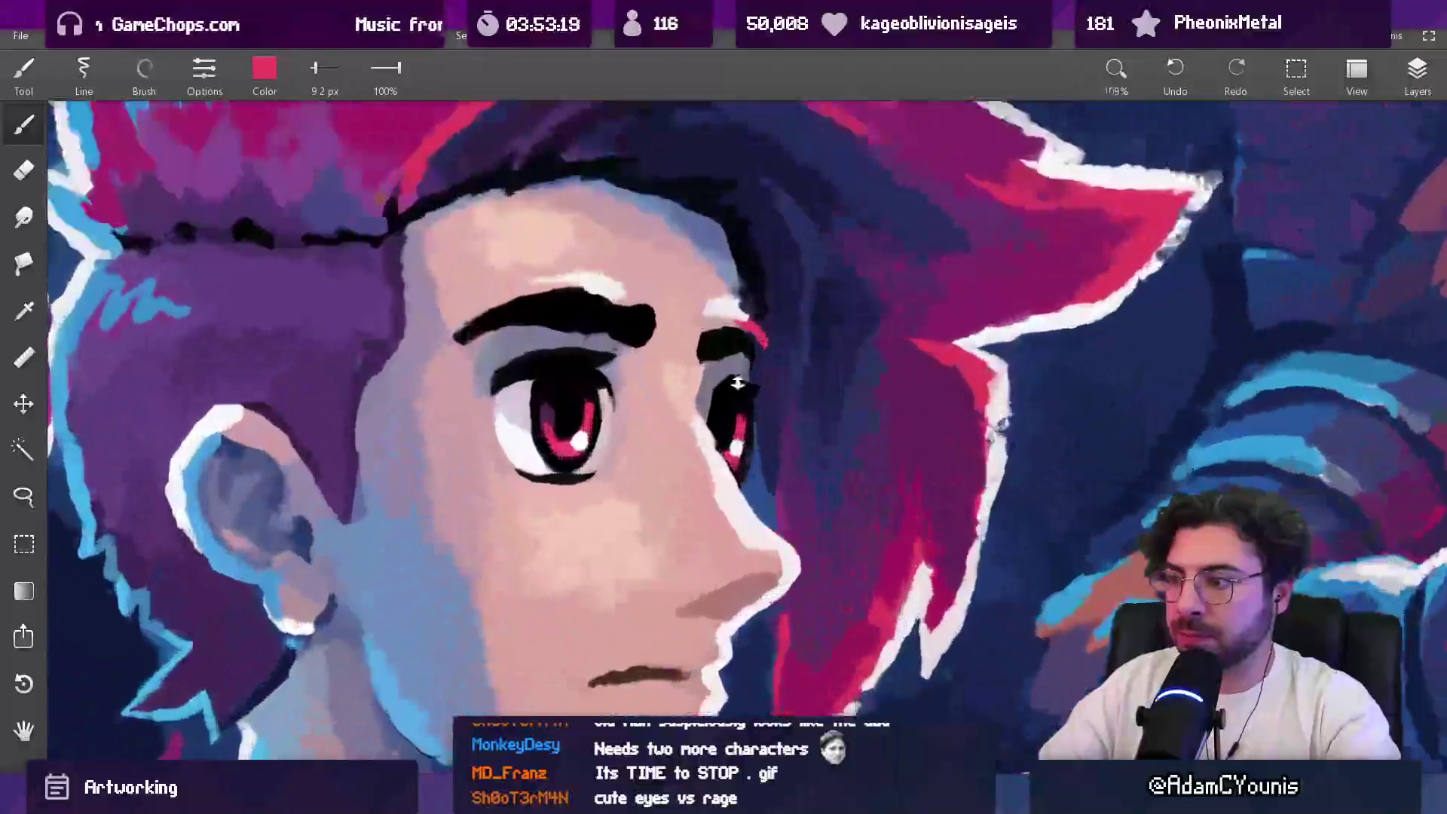
{"action": "left_click", "coordinate": [736, 410], "text": "alt"}
{"action": "left_click", "coordinate": [734, 415], "text": "alt"}
{"action": "scroll", "coordinate": [744, 379], "scroll_direction": "down", "scroll_amount": 10}
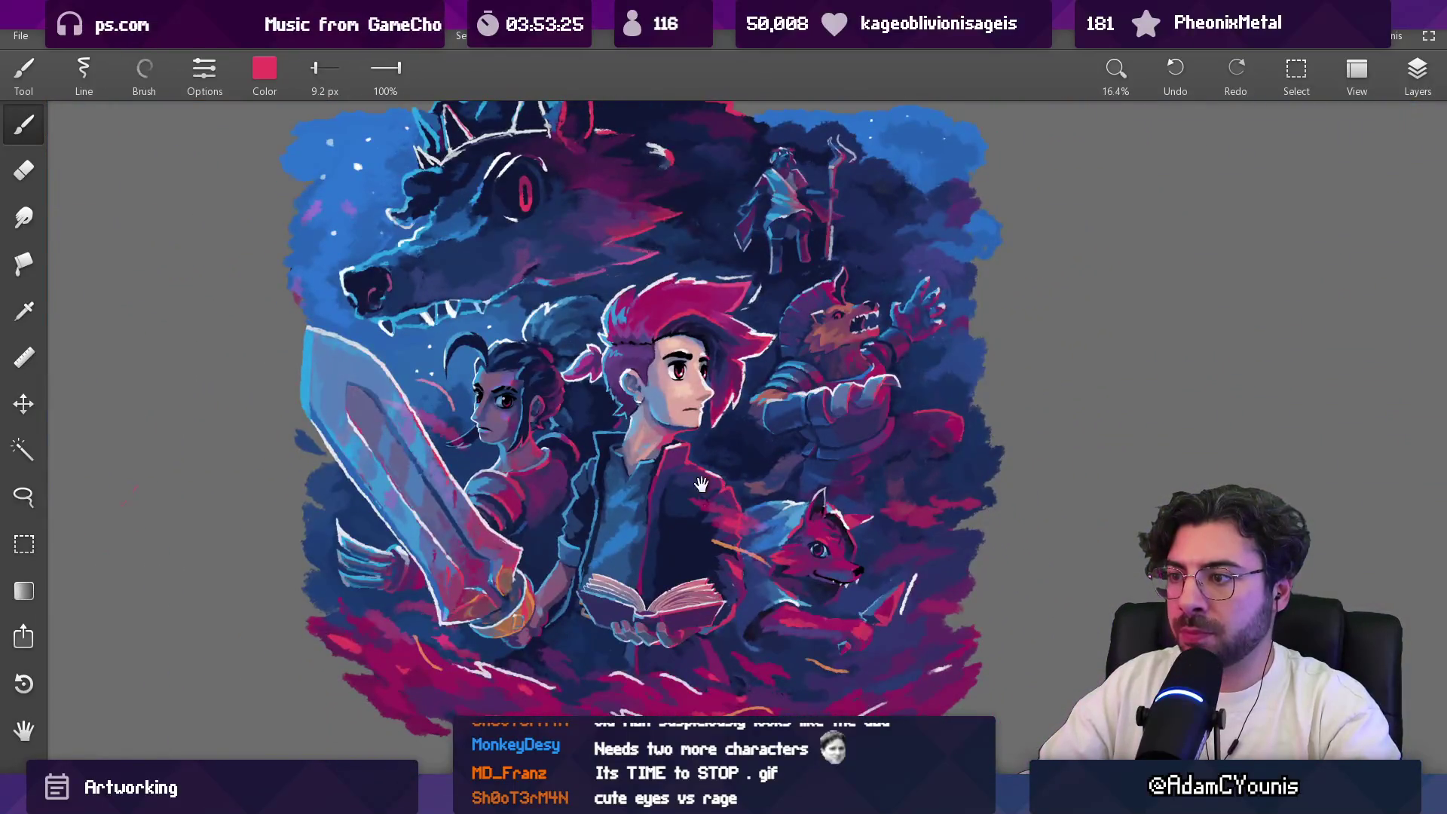
Step: Recentre the illustration, sample a dark purple and enlarge the brush to about 109 px
{"action": "left_click_drag", "start_coordinate": [701, 484], "coordinate": [716, 511]}
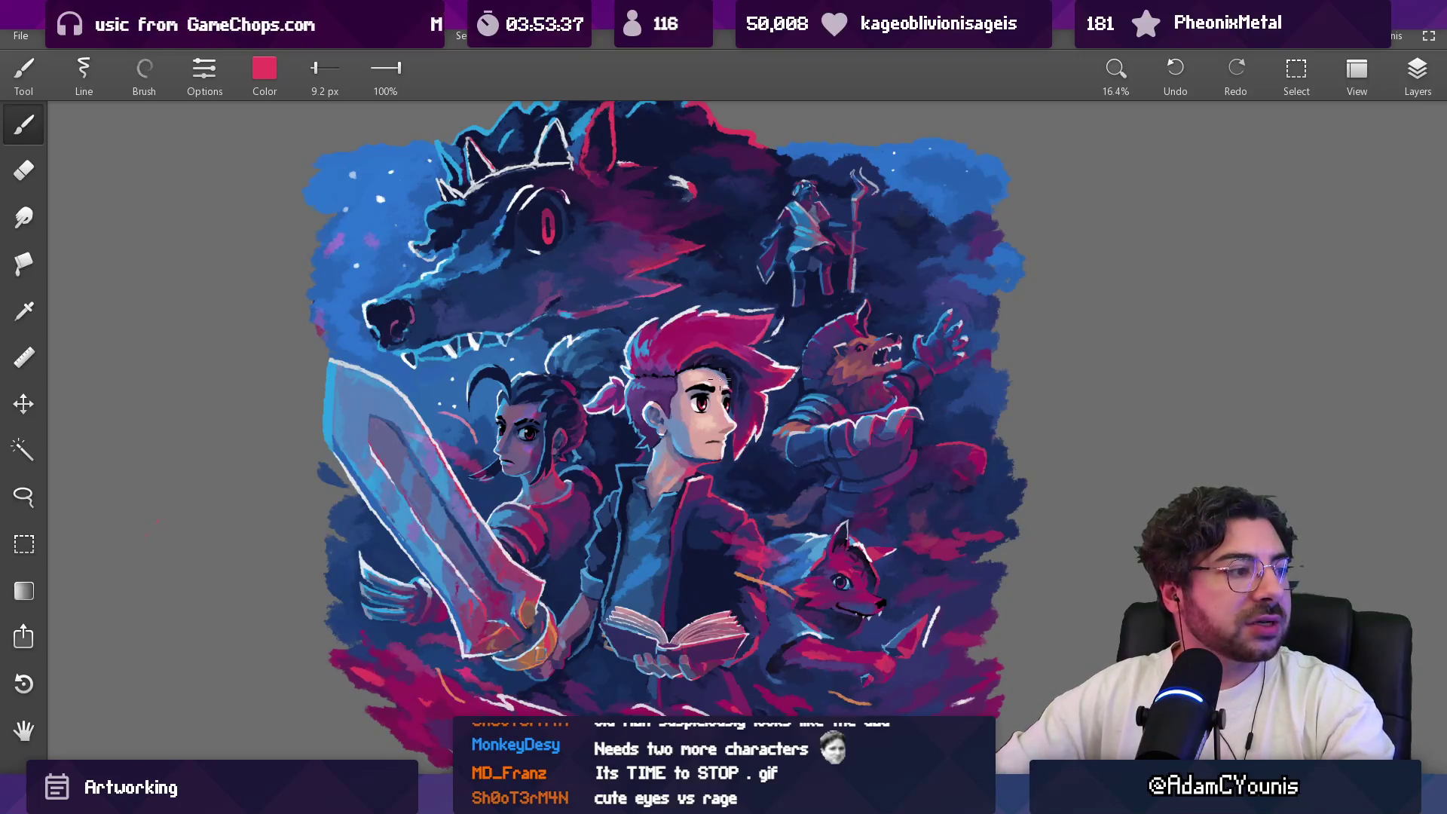
{"action": "scroll", "coordinate": [719, 374], "scroll_direction": "down", "scroll_amount": 2}
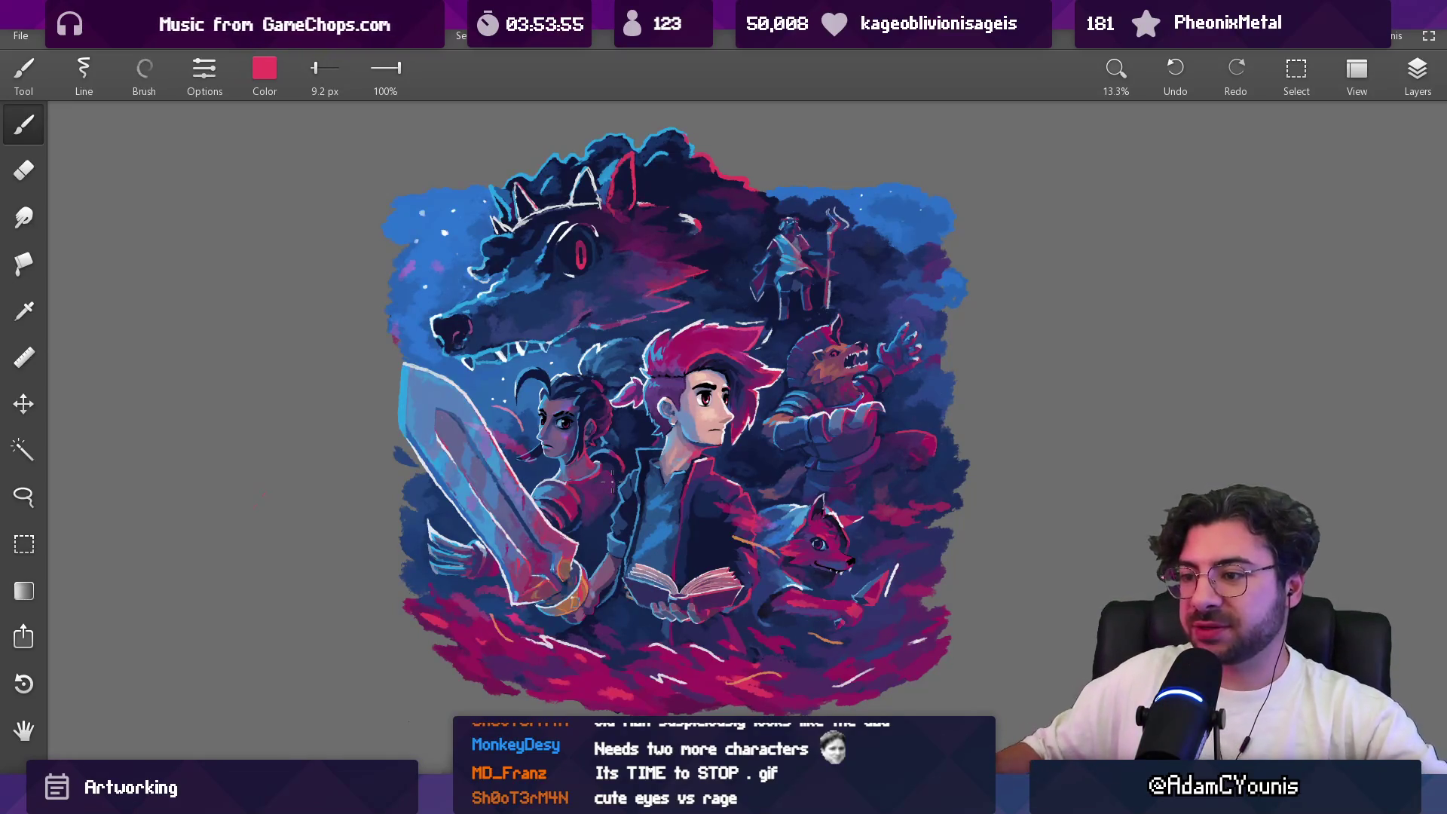
{"action": "left_click_drag", "start_coordinate": [517, 415], "coordinate": [602, 425]}
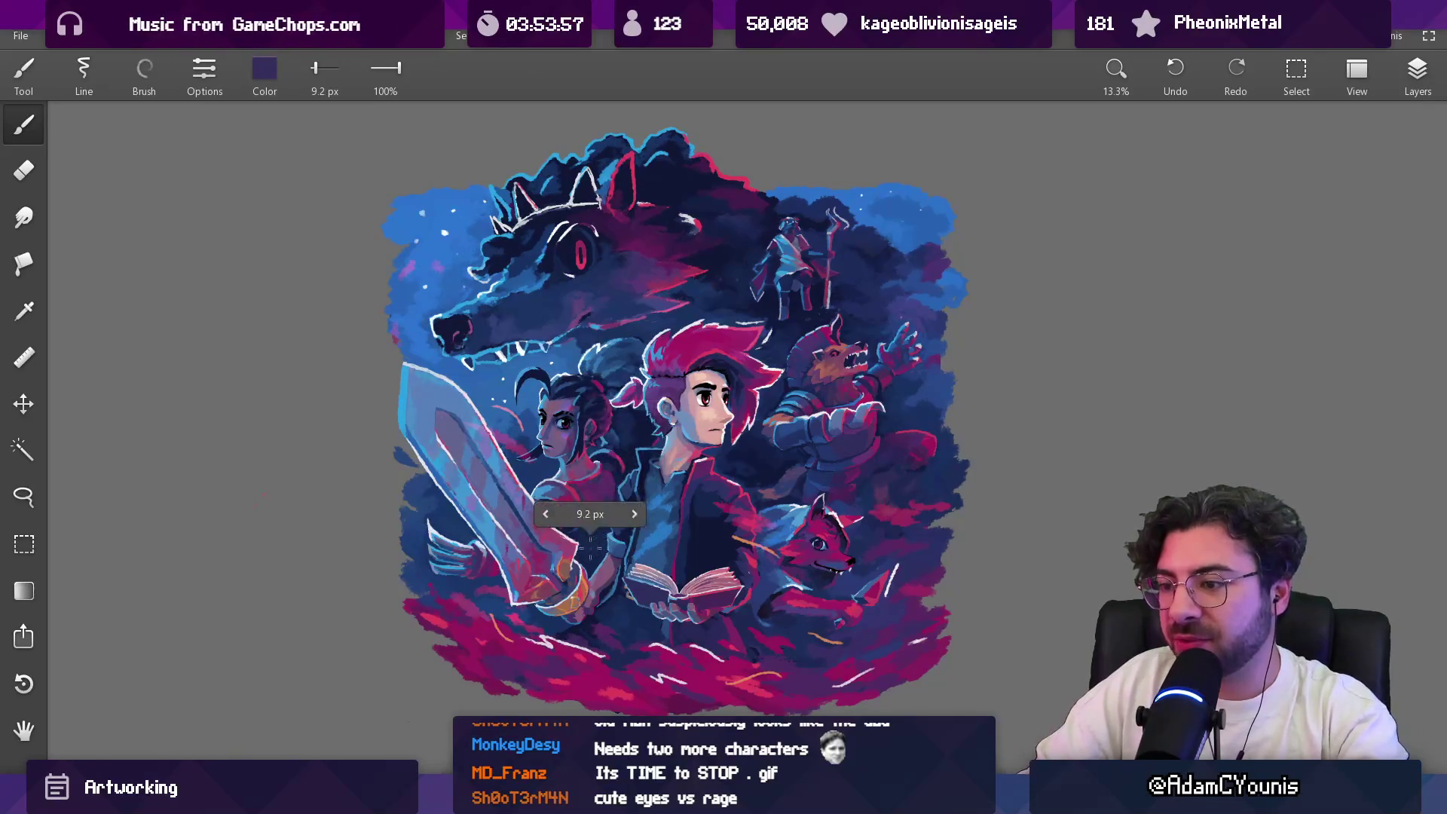
{"action": "left_click_drag", "start_coordinate": [608, 528], "coordinate": [586, 546]}
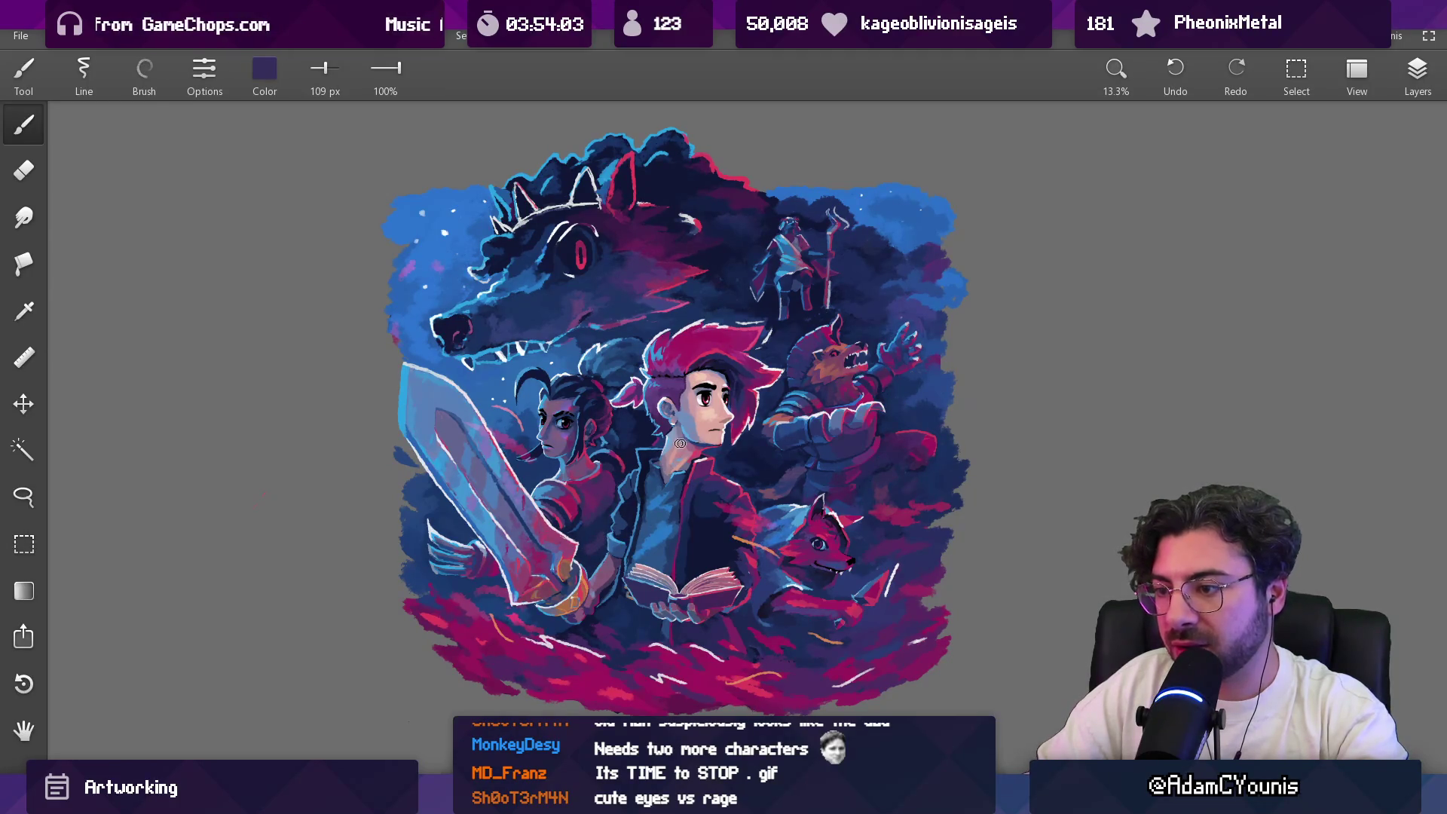
Step: Sample navy near the girl's shoulder and paint broad background strokes with a 200–300 px brush
{"action": "left_click_drag", "start_coordinate": [878, 410], "coordinate": [801, 376]}
{"action": "mouse_move", "coordinate": [515, 484]}
{"action": "left_mouse_down"}
{"action": "mouse_move", "coordinate": [514, 508]}
{"action": "mouse_move", "coordinate": [526, 493]}
{"action": "left_mouse_up"}
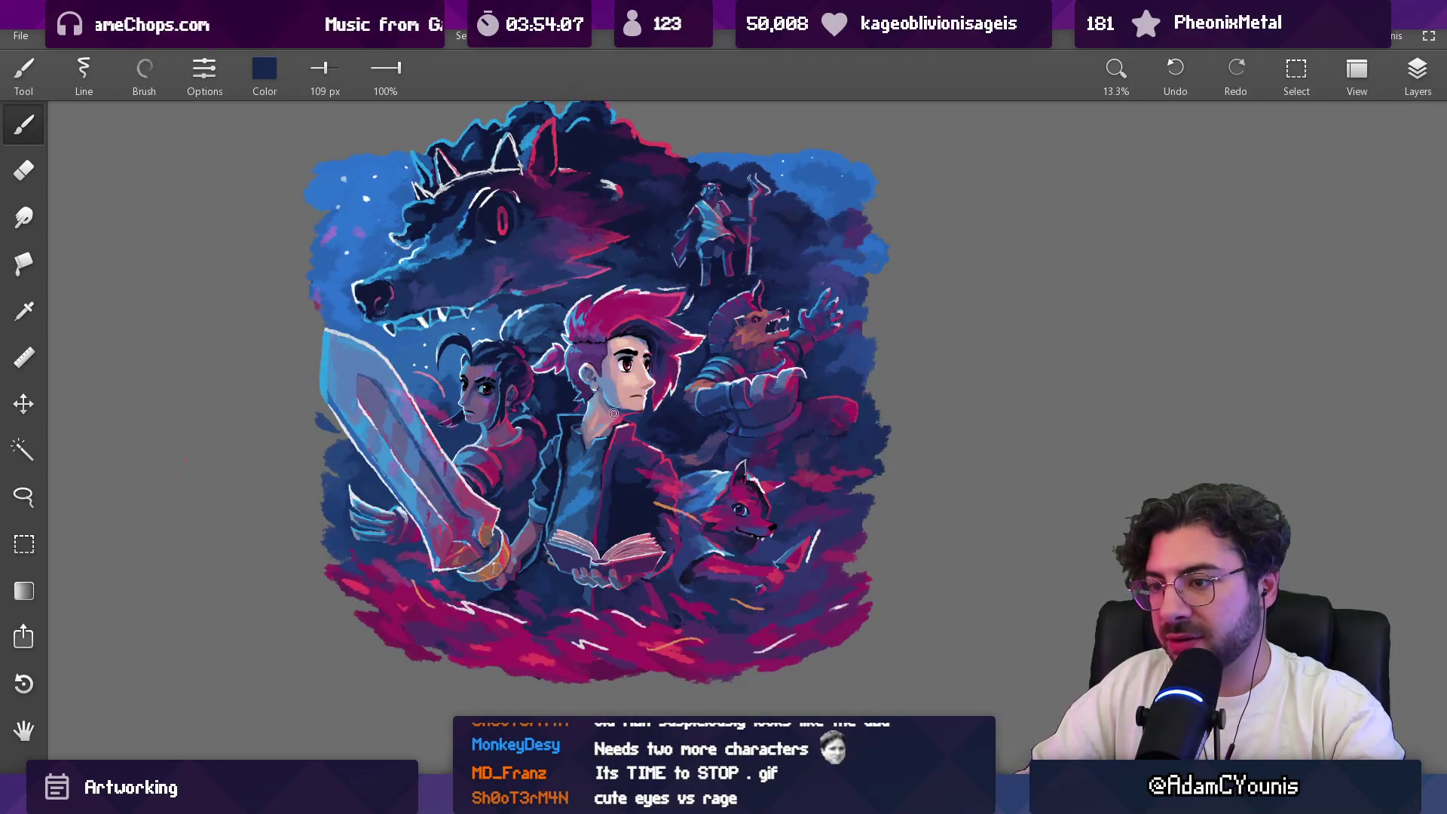
{"action": "mouse_move", "coordinate": [767, 447]}
{"action": "left_mouse_down"}
{"action": "mouse_move", "coordinate": [825, 523]}
{"action": "mouse_move", "coordinate": [850, 312]}
{"action": "mouse_move", "coordinate": [796, 378]}
{"action": "mouse_move", "coordinate": [735, 416]}
{"action": "mouse_move", "coordinate": [668, 578]}
{"action": "left_mouse_up"}
{"action": "key", "text": "bracketright"}
{"action": "key", "text": "bracketright"}
{"action": "key", "text": "bracketright"}
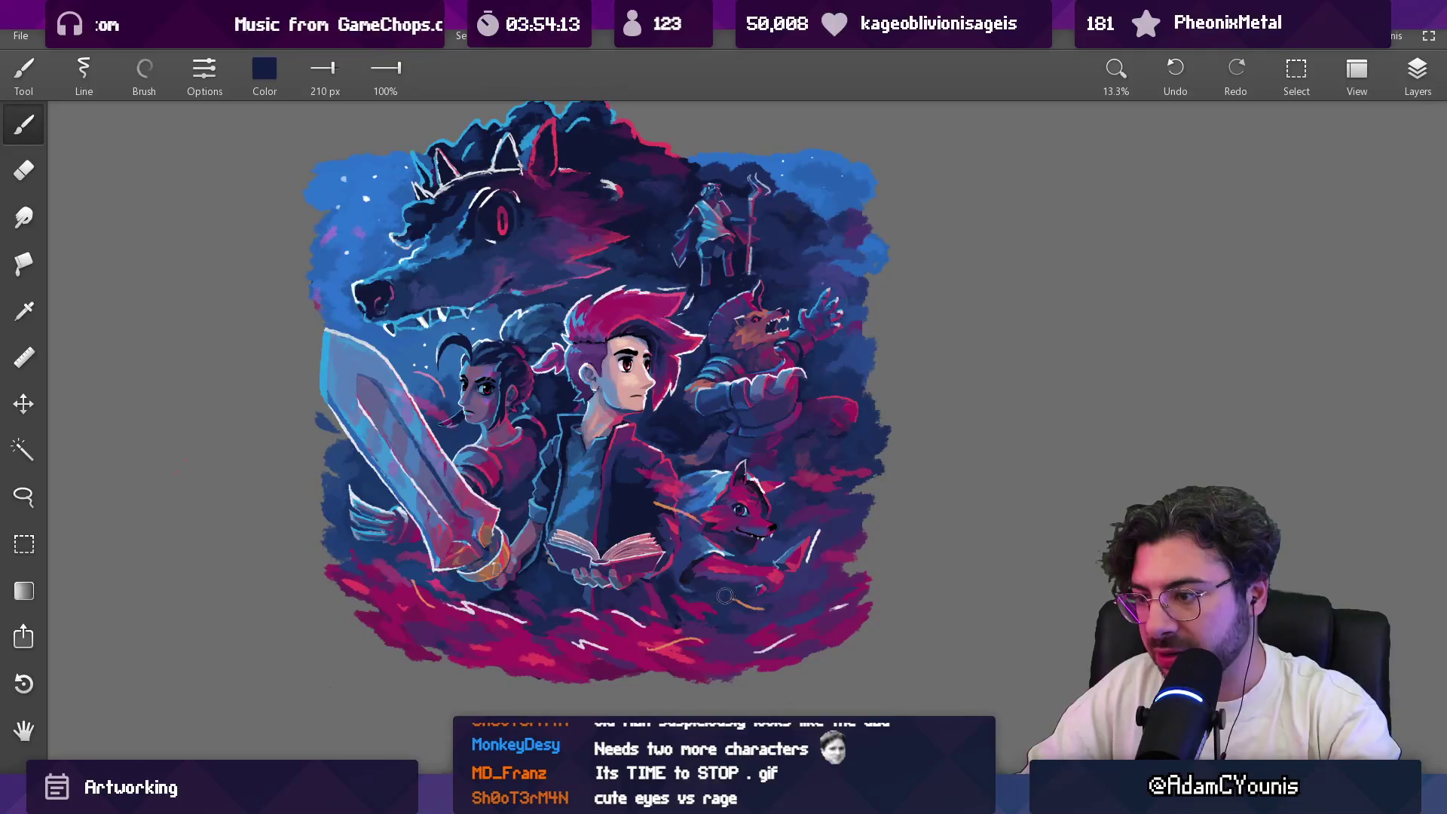
{"action": "key", "text": "bracketright"}
{"action": "key", "text": "bracketleft"}
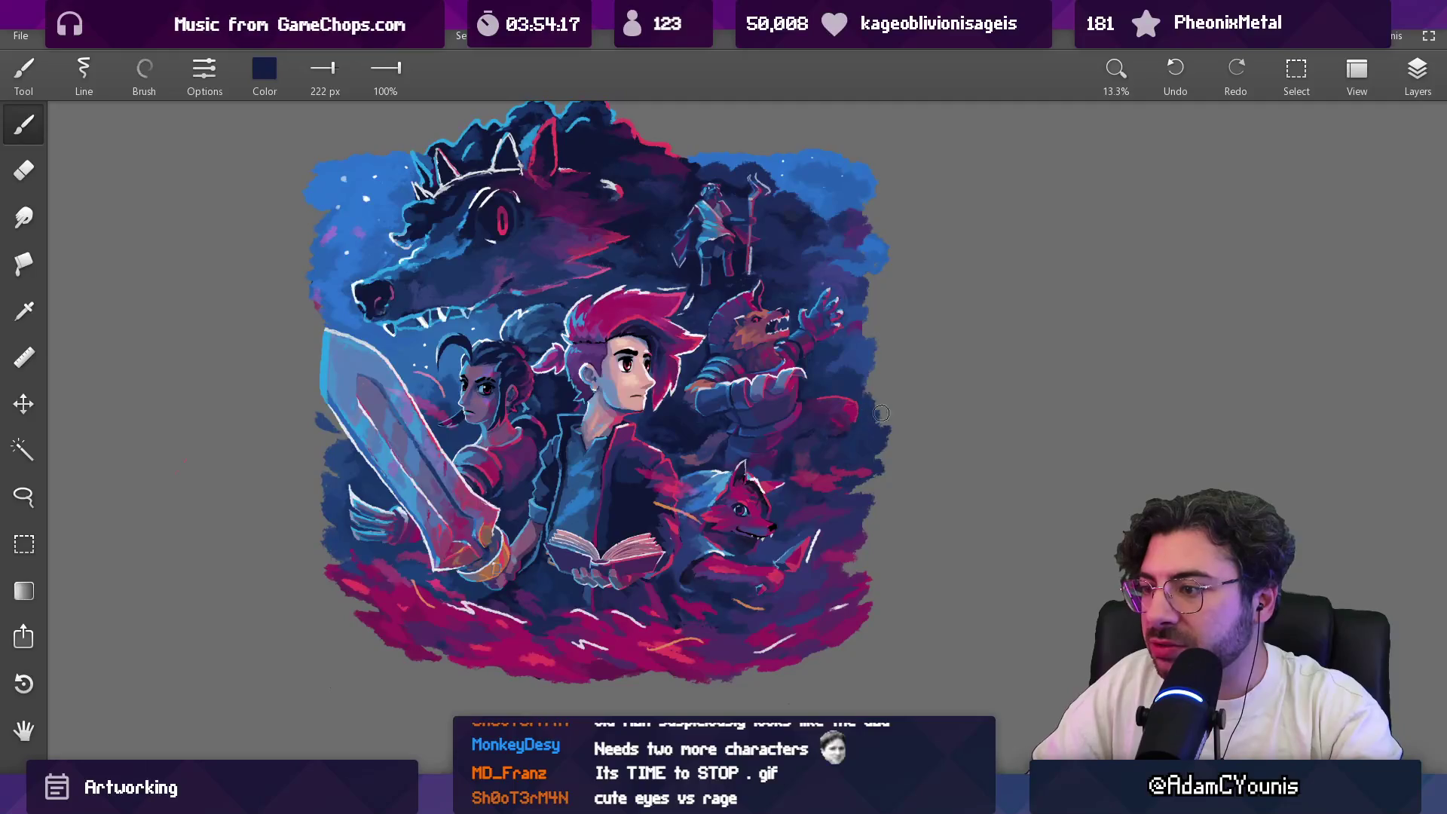
{"action": "key", "text": "bracketright"}
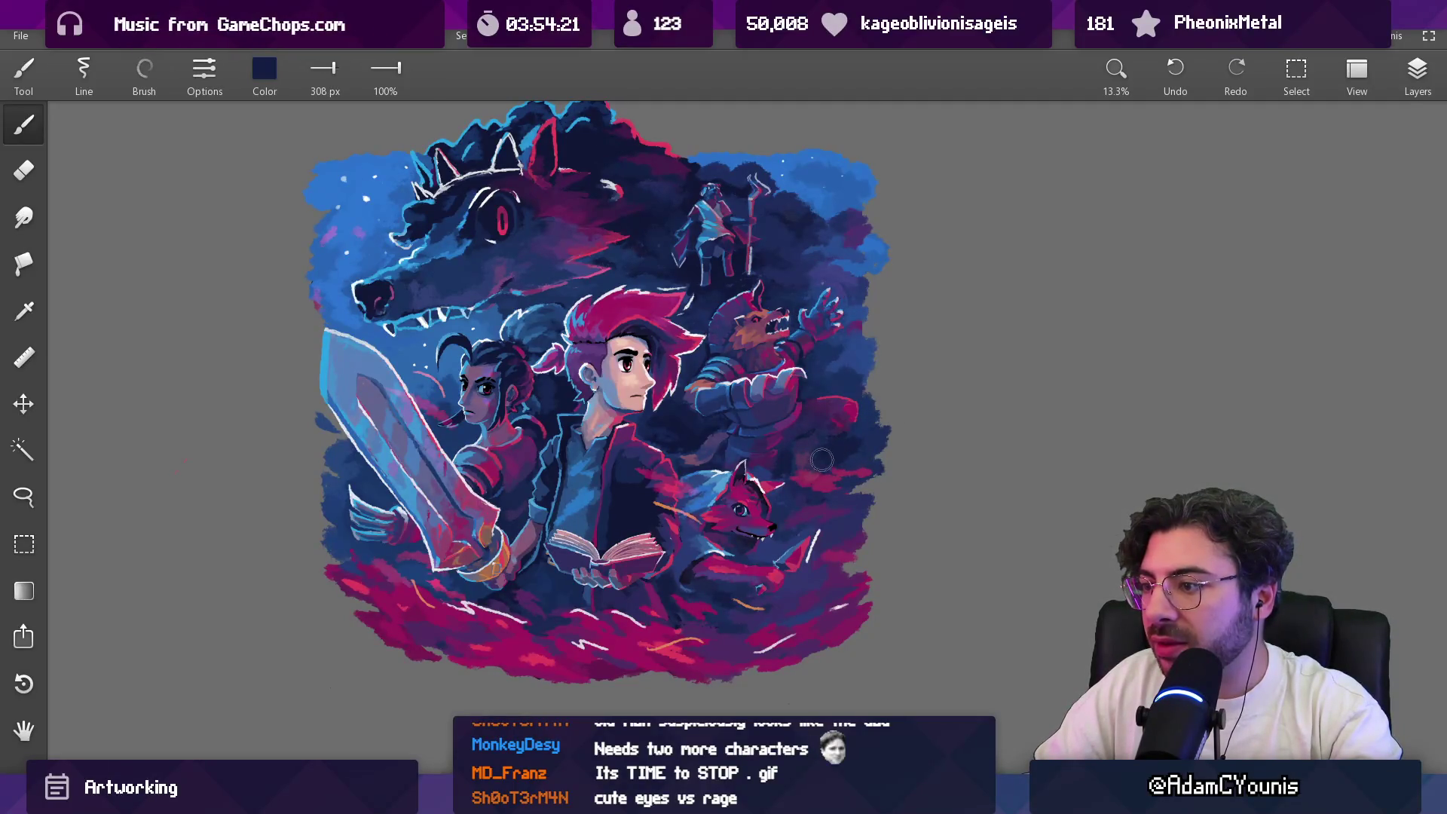
{"action": "key", "text": "bracketleft"}
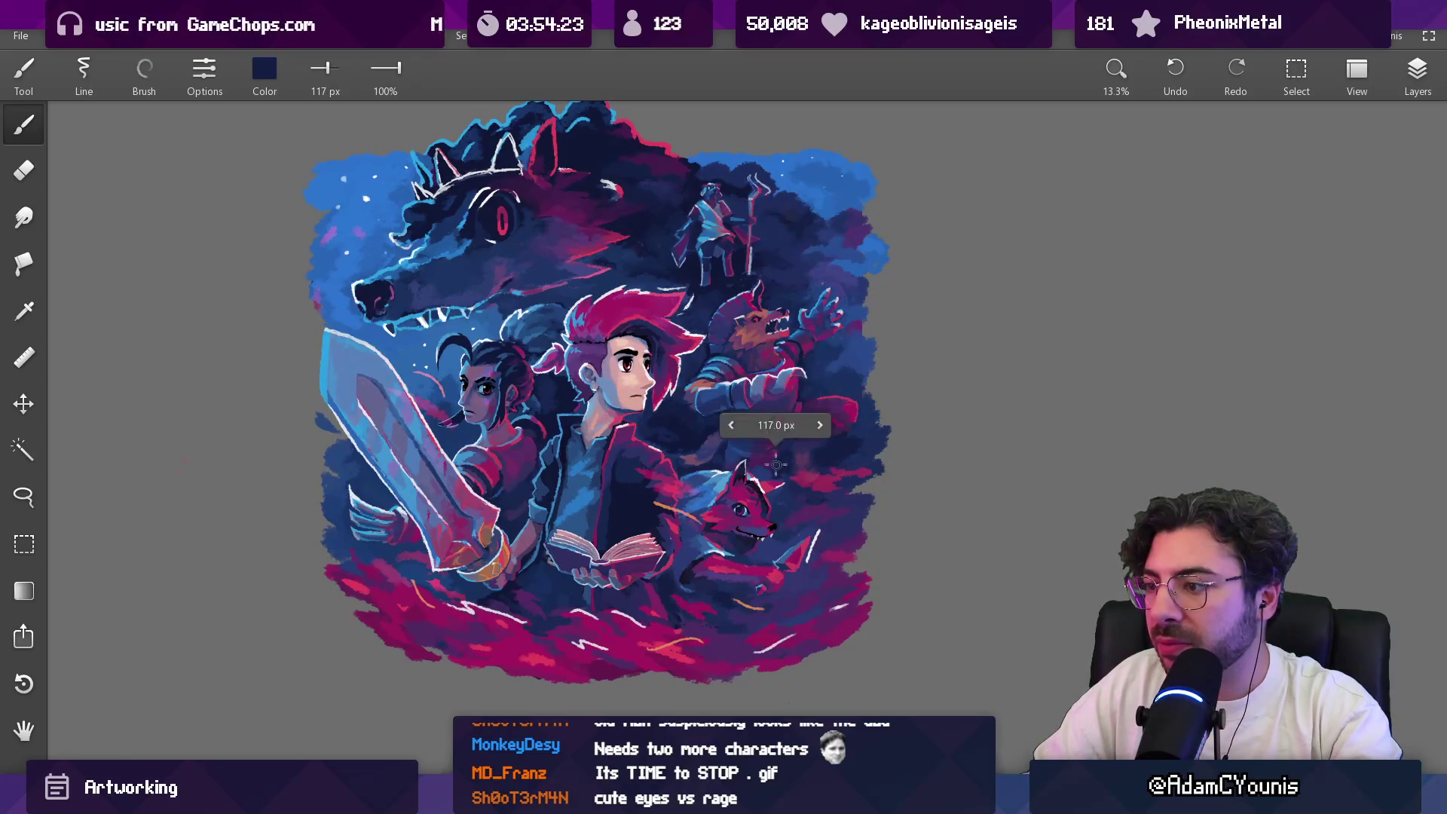
{"action": "key", "text": "bracketleft"}
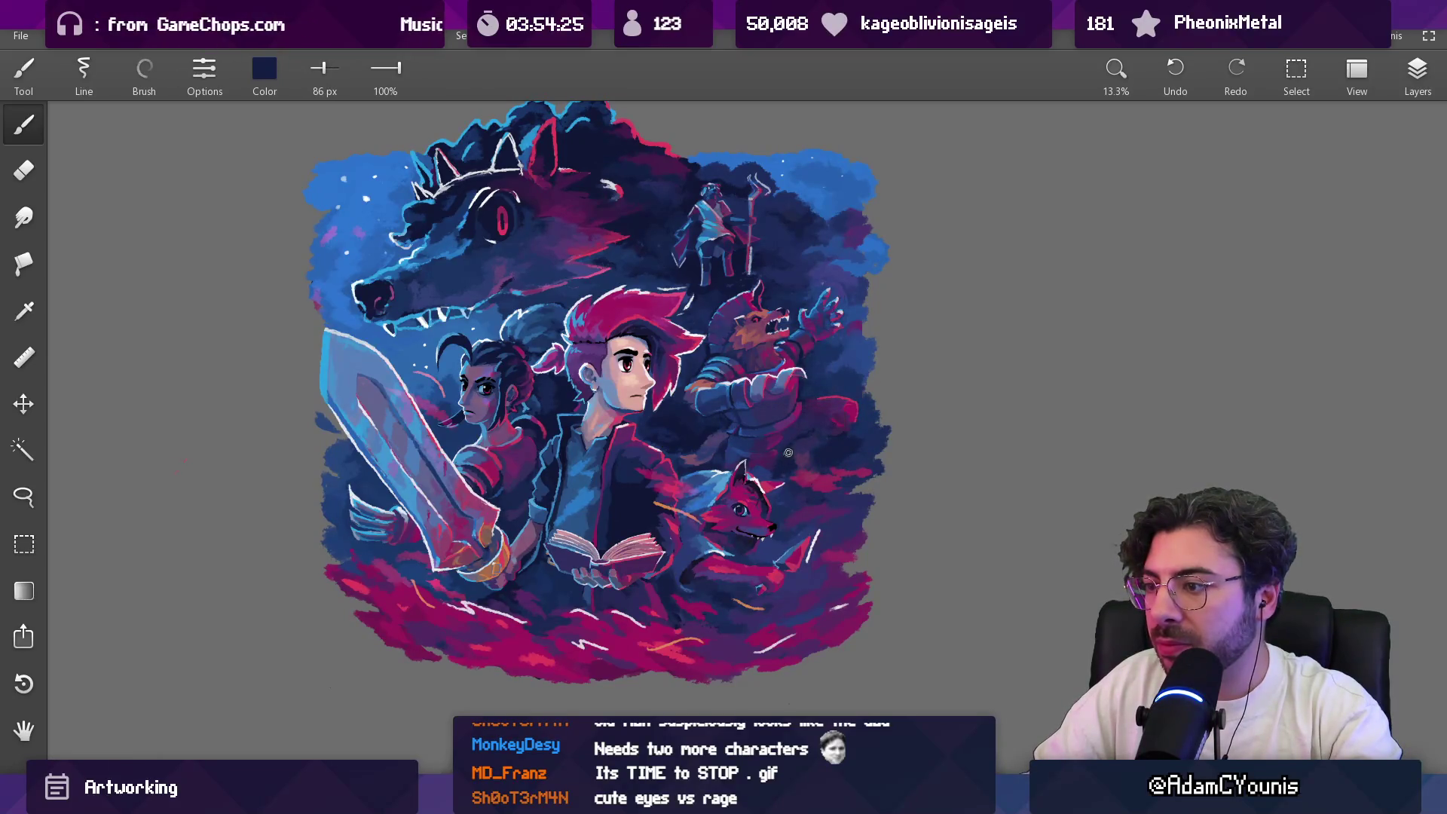
{"action": "scroll", "coordinate": [863, 430], "scroll_direction": "down", "scroll_amount": 2}
{"action": "left_click_drag", "start_coordinate": [816, 477], "coordinate": [627, 471]}
{"action": "scroll", "coordinate": [769, 444], "scroll_direction": "up", "scroll_amount": 8}
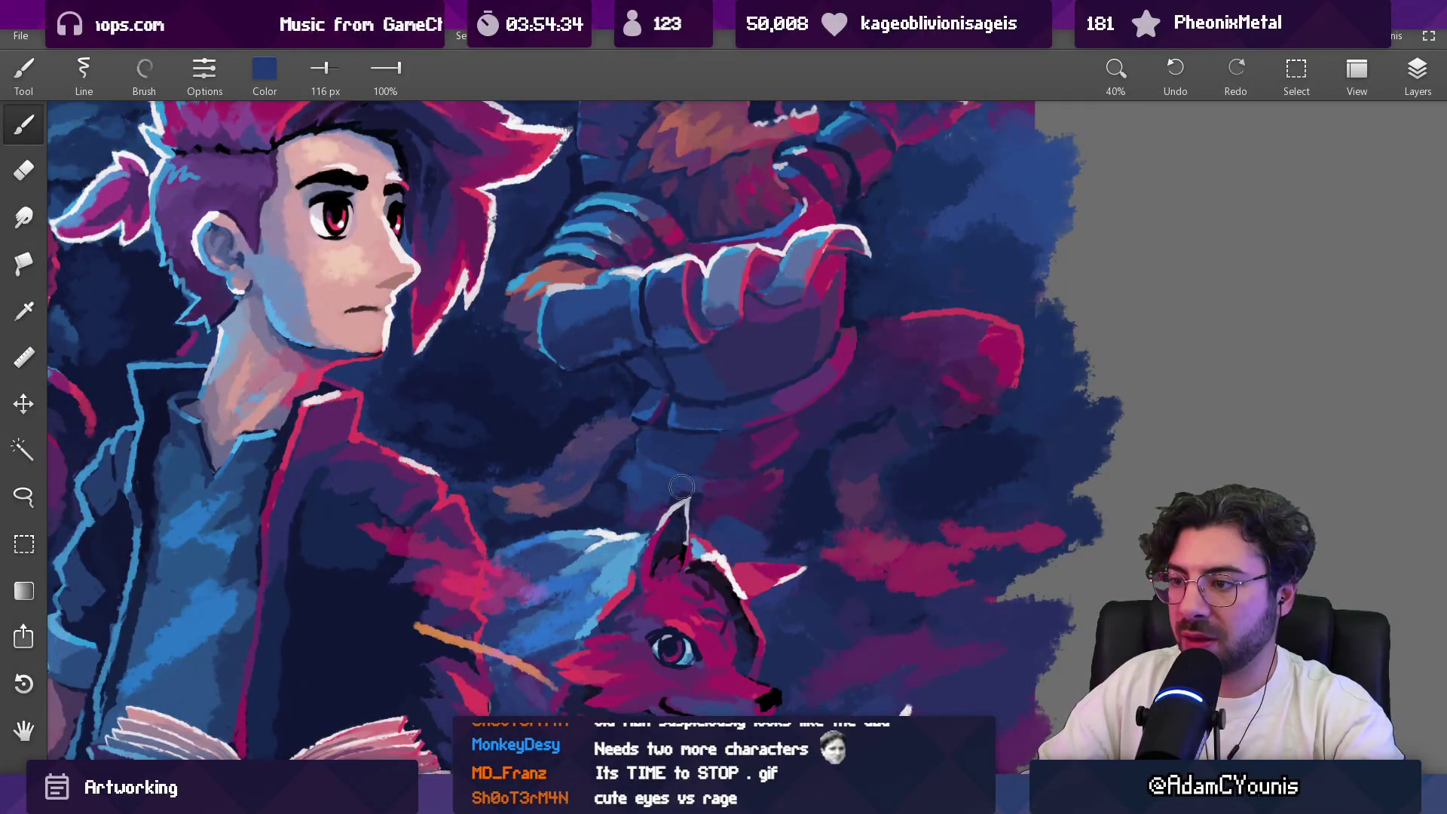
Step: Sample a brighter blue and dark purple from the werewolf, shrinking the brush from 74 to 33 px
{"action": "key", "text": "bracketleft"}
{"action": "key", "text": "bracketleft"}
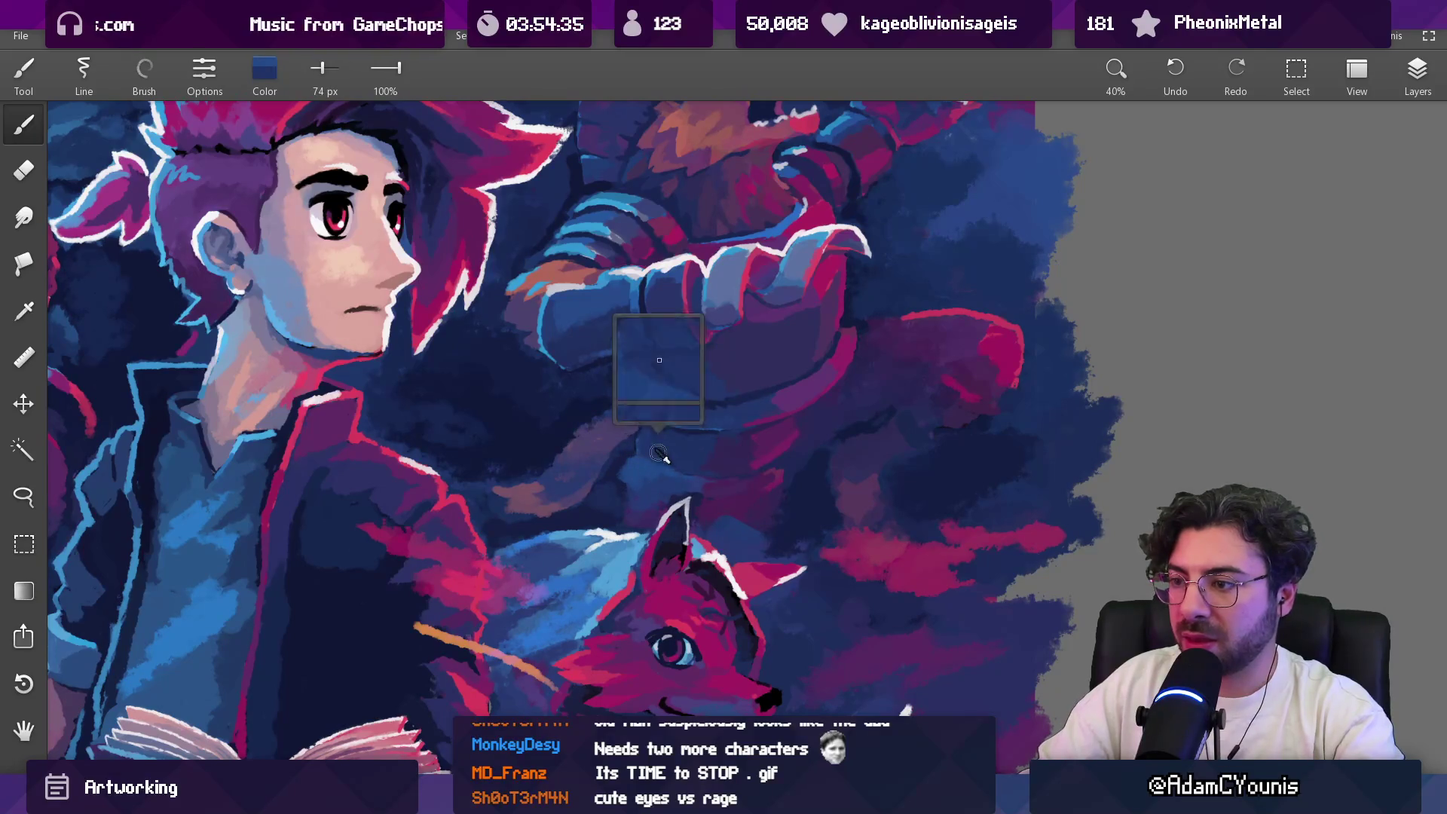
{"action": "left_click", "coordinate": [658, 481], "text": "alt"}
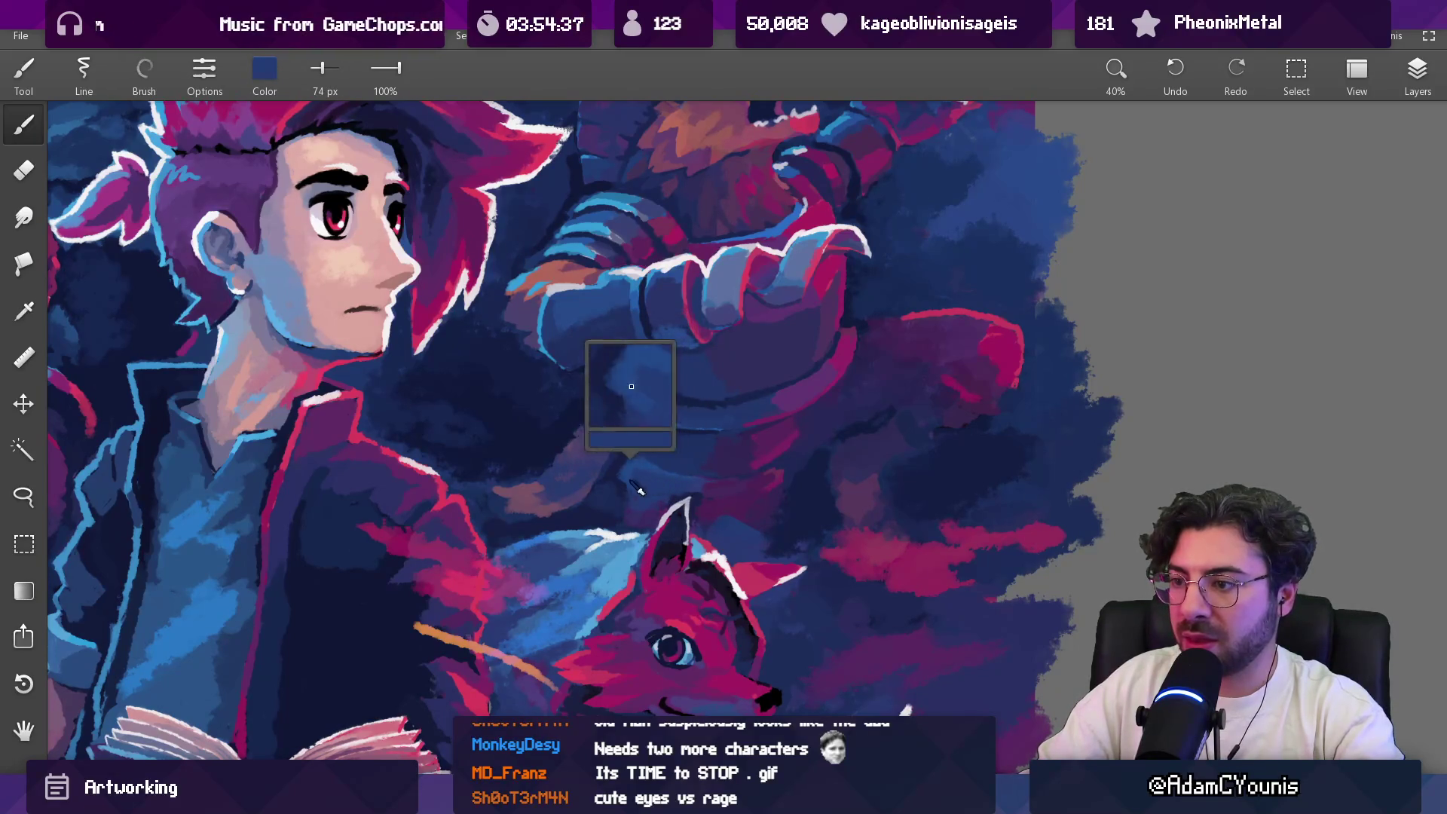
{"action": "left_click", "coordinate": [731, 472], "text": "alt"}
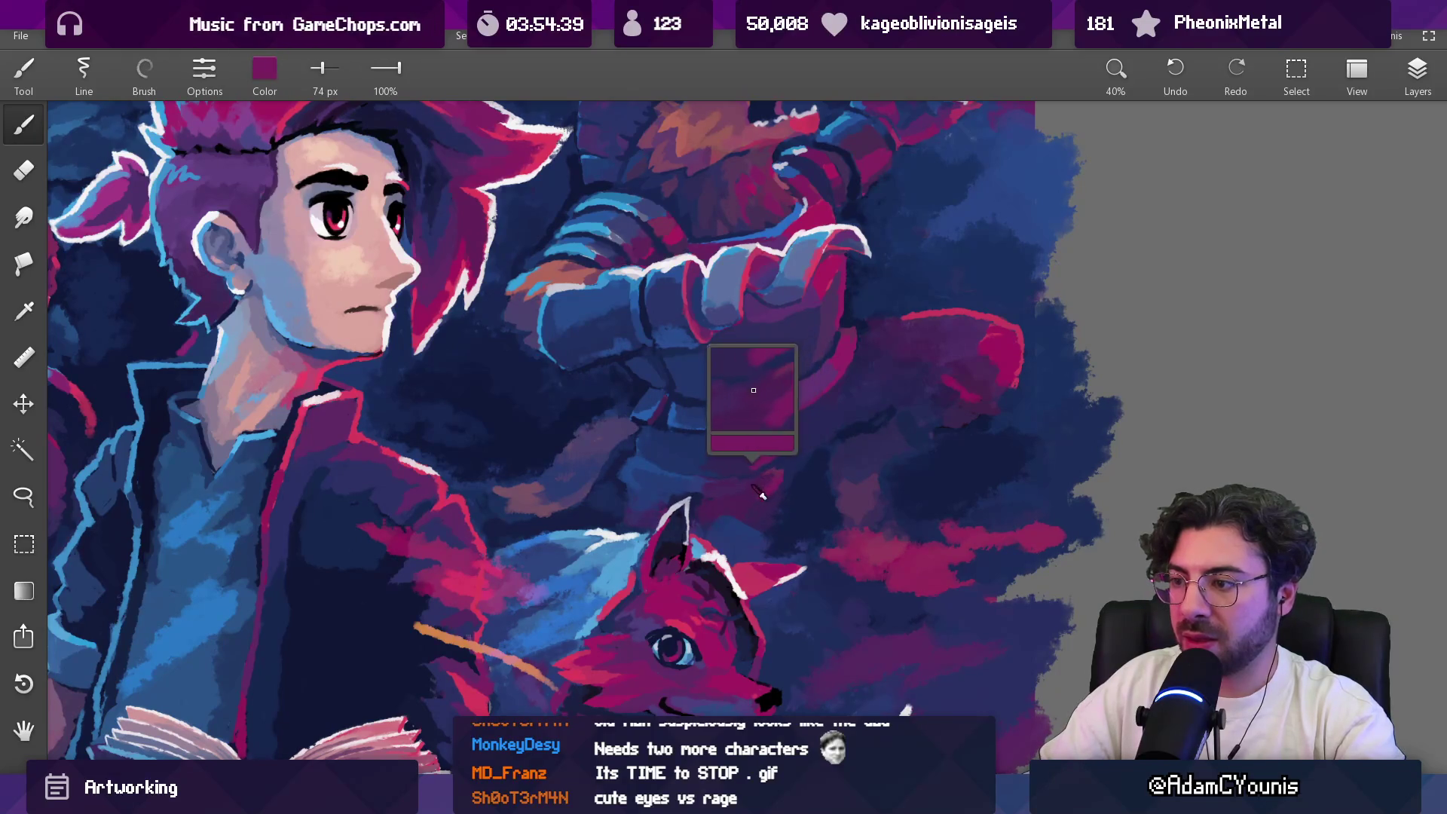
{"action": "key", "text": "bracketleft"}
{"action": "key", "text": "bracketleft"}
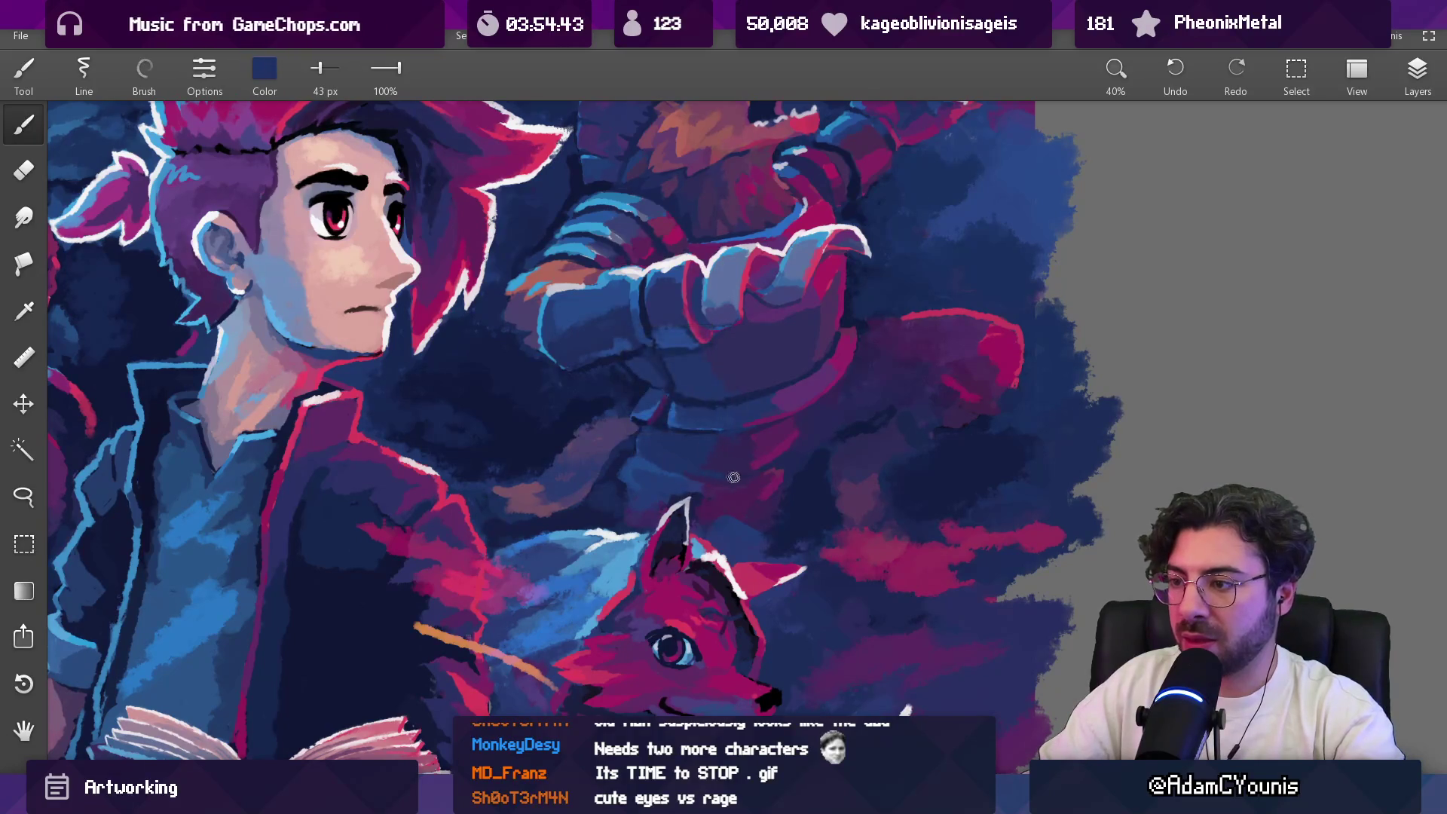
{"action": "scroll", "coordinate": [660, 477], "scroll_direction": "down", "scroll_amount": 5}
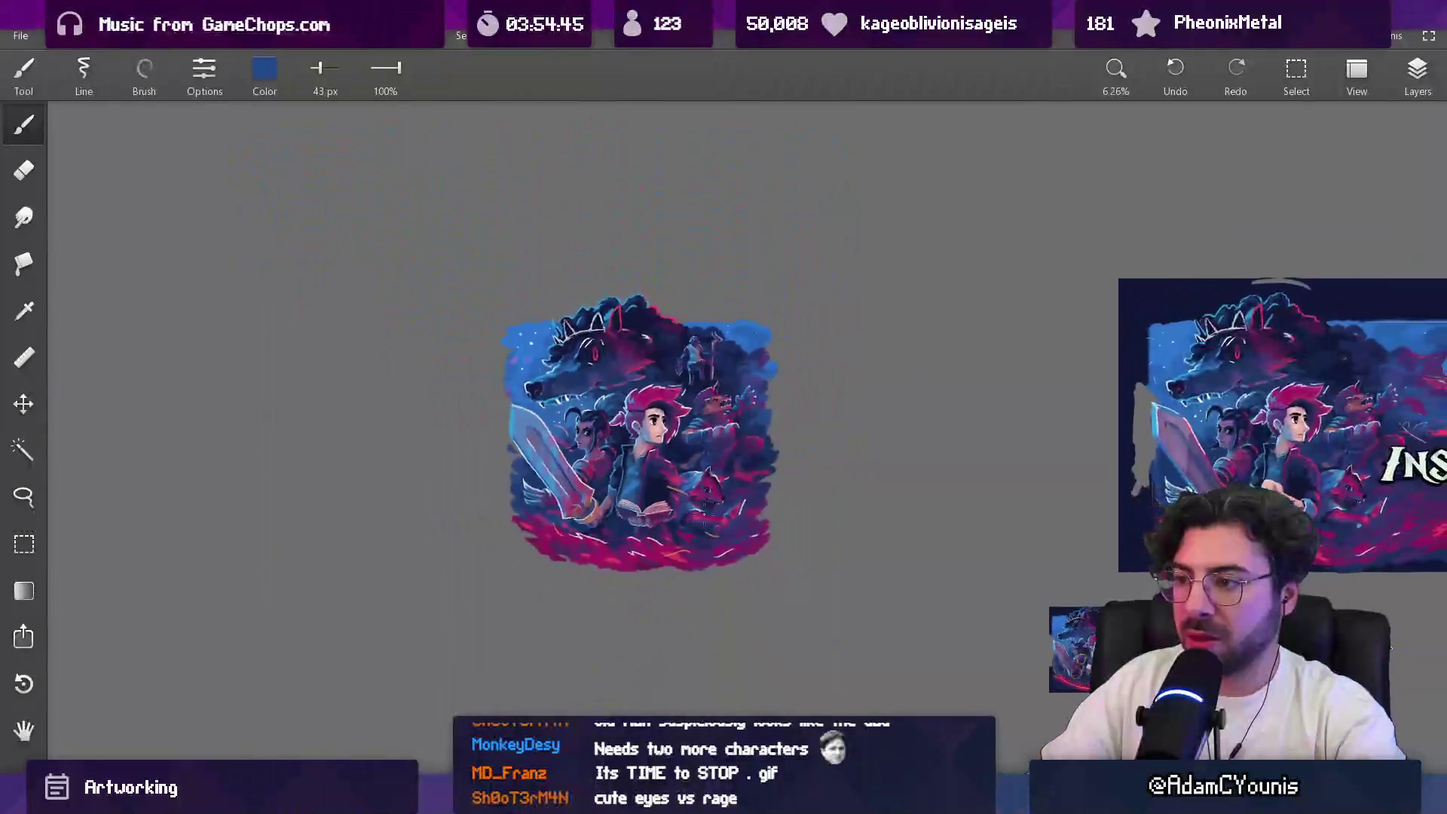
{"action": "scroll", "coordinate": [686, 420], "scroll_direction": "up", "scroll_amount": 5}
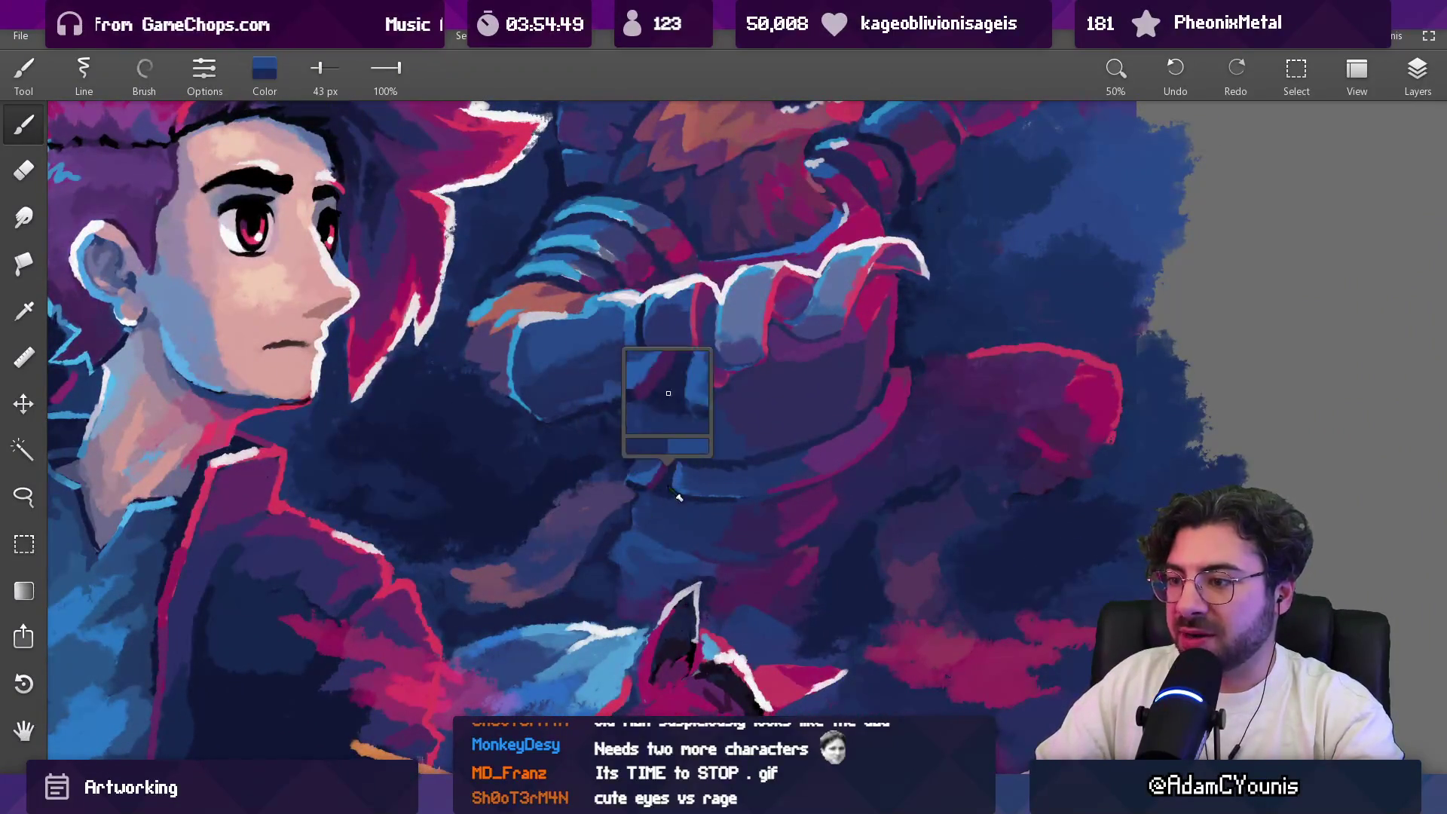
{"action": "key", "text": "bracketleft"}
{"action": "key", "text": "bracketleft"}
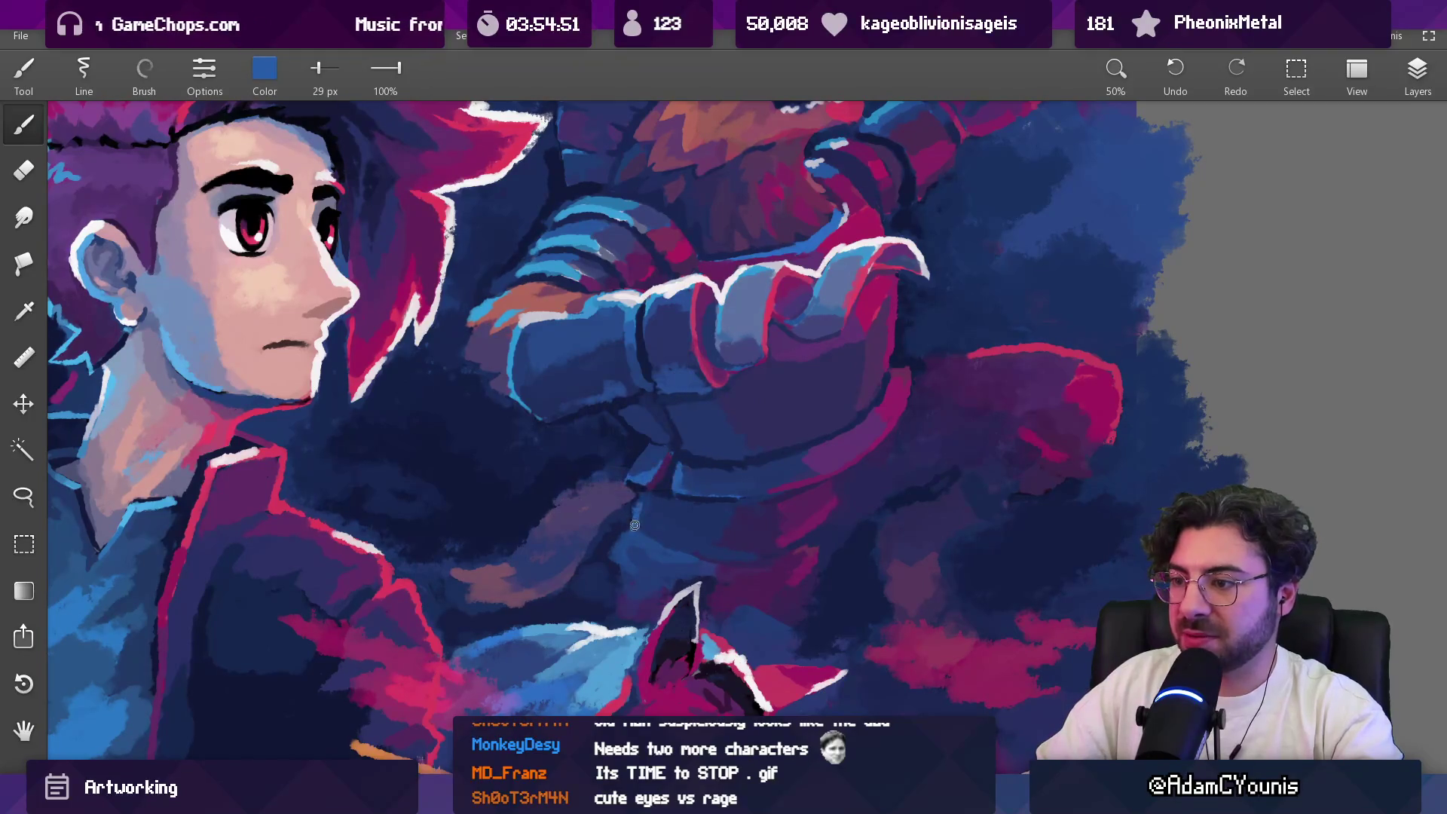
{"action": "scroll", "coordinate": [623, 576], "scroll_direction": "down", "scroll_amount": 5}
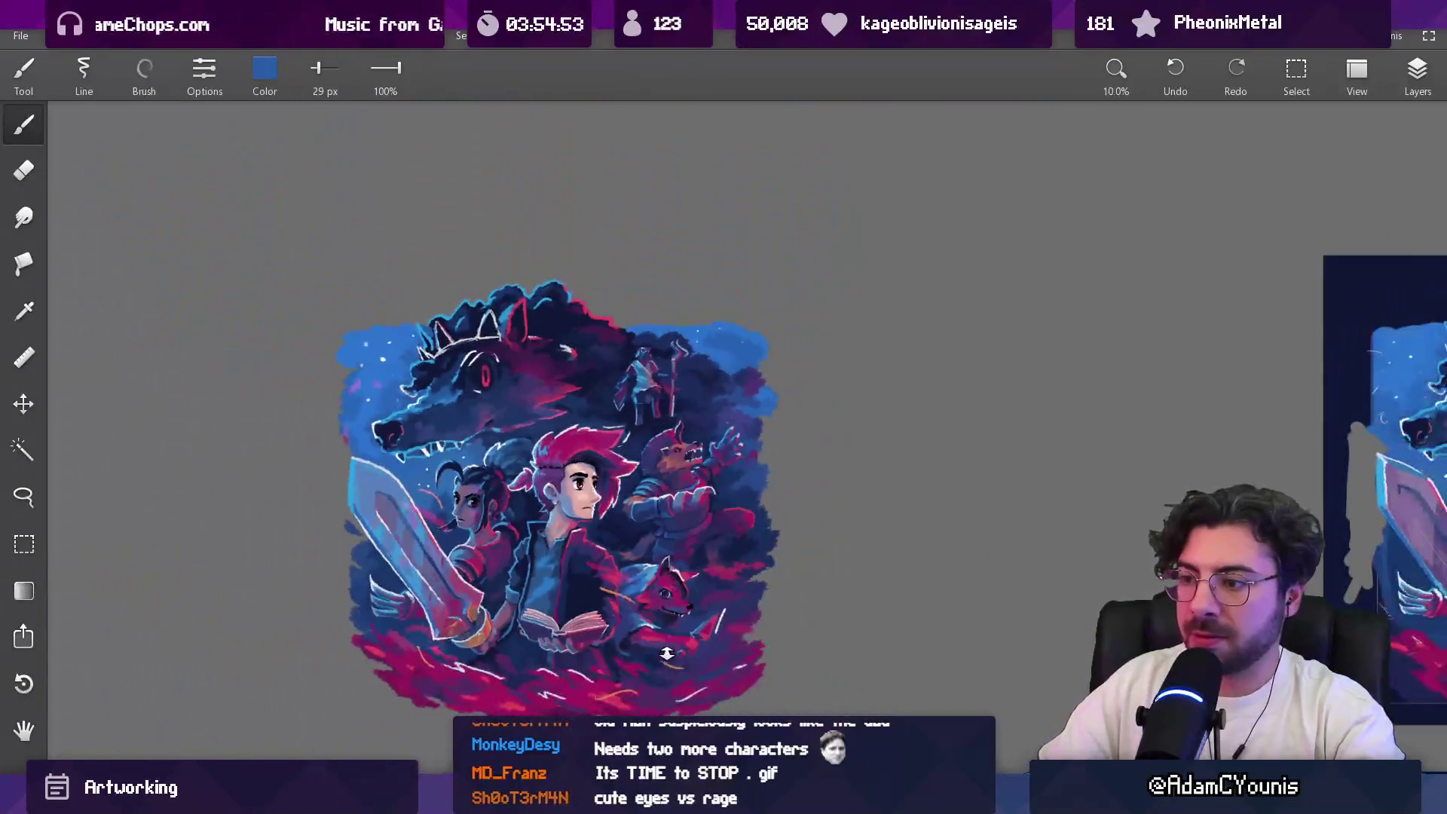
{"action": "scroll", "coordinate": [694, 603], "scroll_direction": "up", "scroll_amount": 5}
Step: Zoom in on the characters and shade the werewolf's torso with dark navy at 98–101 px, ending at 66 px
{"action": "mouse_move", "coordinate": [612, 494]}
{"action": "left_mouse_down"}
{"action": "mouse_move", "coordinate": [732, 510]}
{"action": "mouse_move", "coordinate": [758, 490]}
{"action": "mouse_move", "coordinate": [670, 490]}
{"action": "mouse_move", "coordinate": [688, 392]}
{"action": "mouse_move", "coordinate": [641, 399]}
{"action": "mouse_move", "coordinate": [295, 642]}
{"action": "mouse_move", "coordinate": [362, 603]}
{"action": "left_mouse_up"}
{"action": "key", "text": "bracketright"}
{"action": "key", "text": "bracketright"}
{"action": "key", "text": "bracketright"}
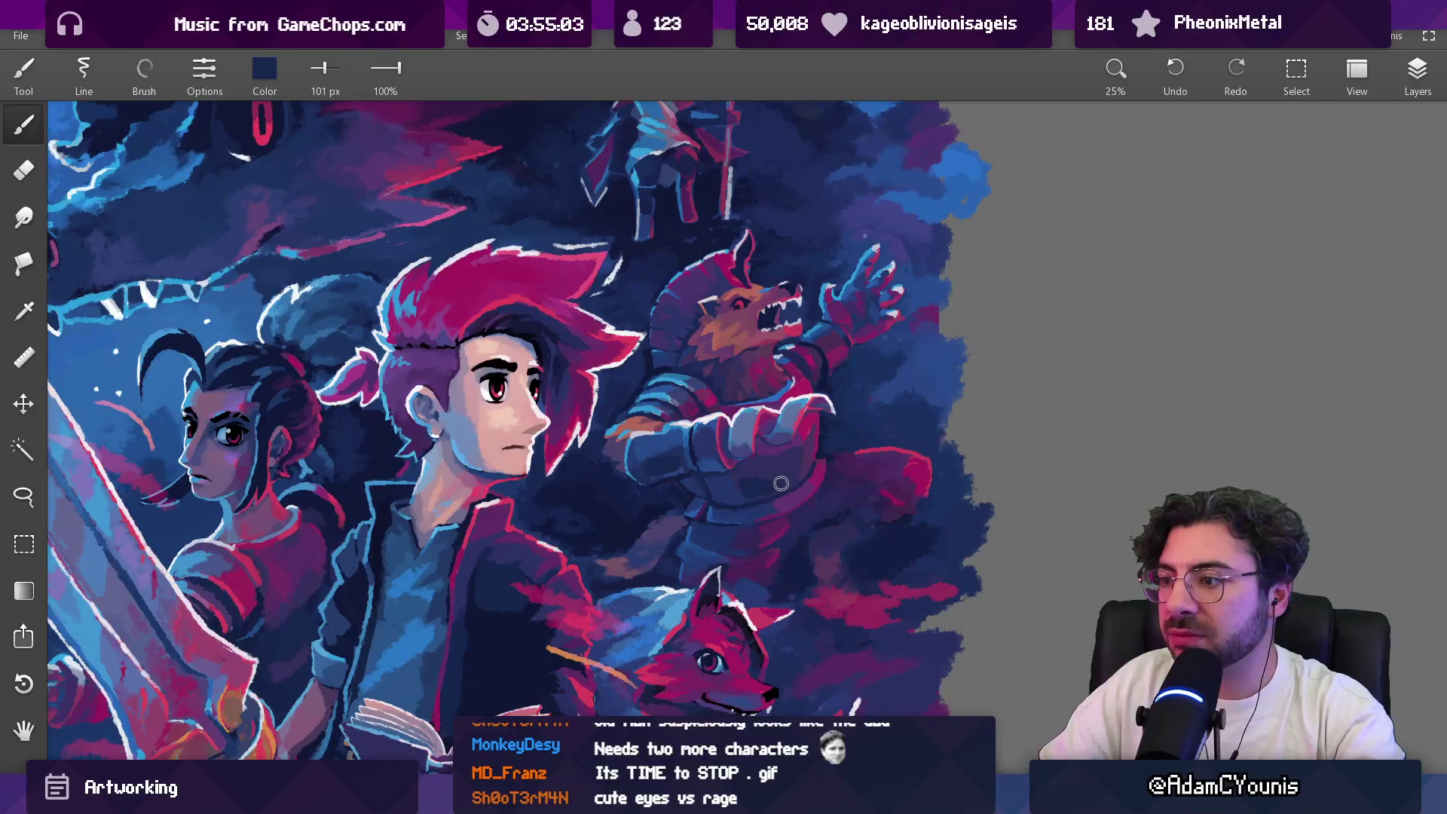
{"action": "key", "text": "bracketleft"}
{"action": "key", "text": "bracketleft"}
{"action": "key", "text": "bracketleft"}
{"action": "key", "text": "bracketleft"}
{"action": "key", "text": "bracketleft"}
{"action": "key", "text": "bracketleft"}
{"action": "key", "text": "bracketleft"}
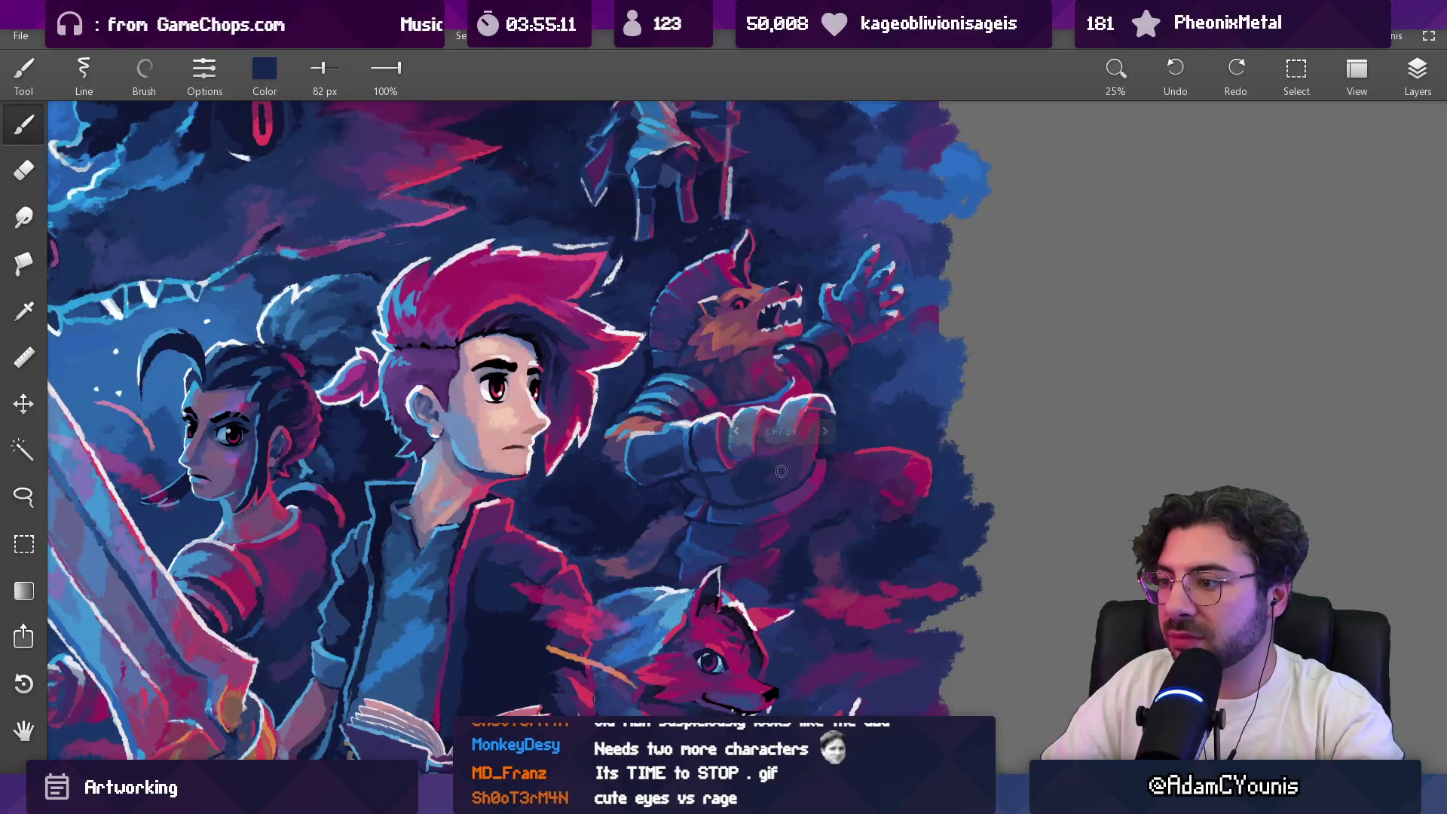
{"action": "scroll", "coordinate": [808, 459], "scroll_direction": "down", "scroll_amount": 5}
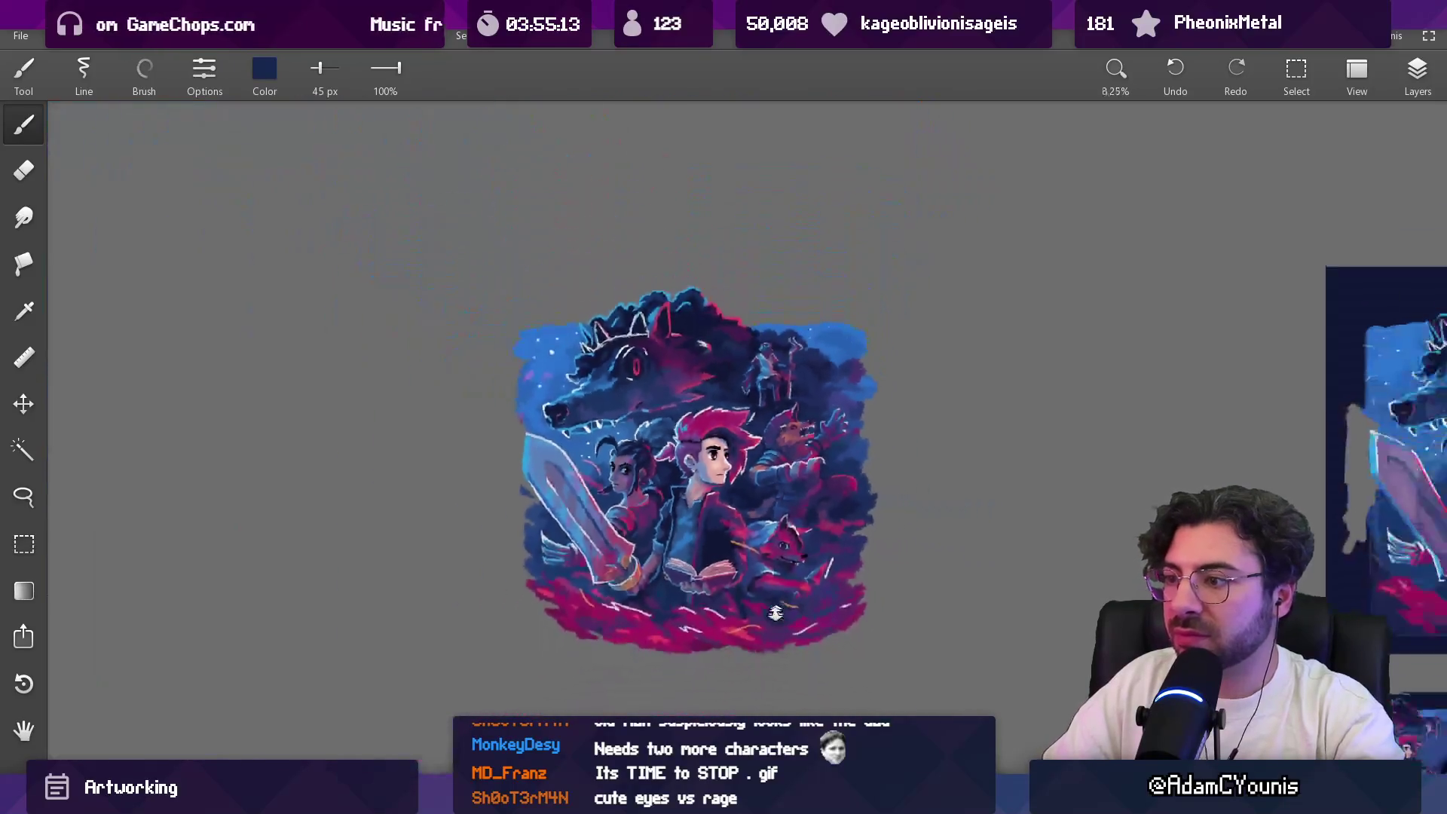
{"action": "scroll", "coordinate": [800, 447], "scroll_direction": "up", "scroll_amount": 7}
{"action": "key", "text": "bracketright"}
{"action": "key", "text": "bracketright"}
{"action": "key", "text": "bracketright"}
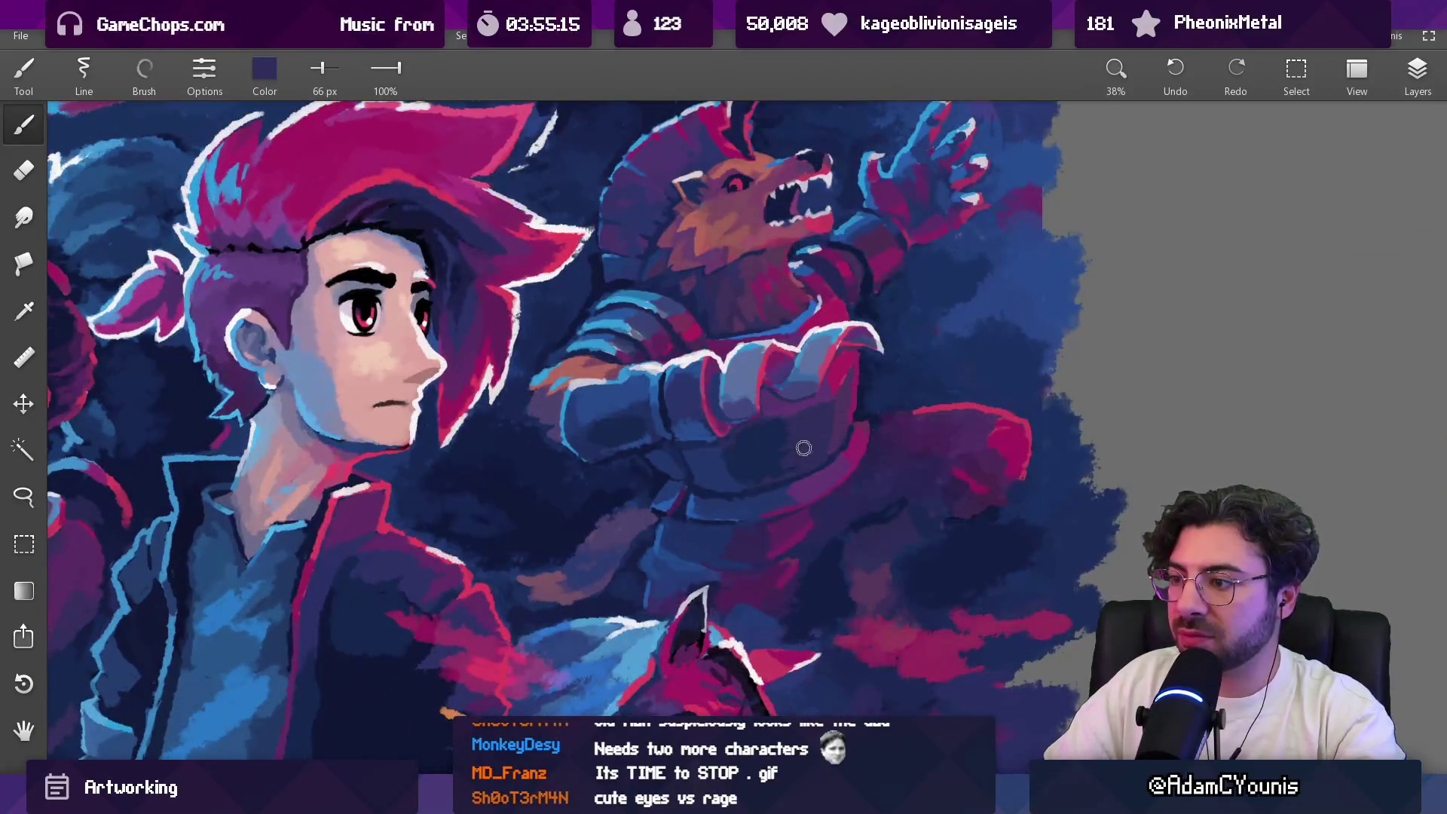
Step: Sample a darker navy and zoom to 41% on the werewolf with an 81 px brush
{"action": "left_click", "coordinate": [785, 468], "text": "alt"}
{"action": "key", "text": "bracketright"}
{"action": "key", "text": "bracketright"}
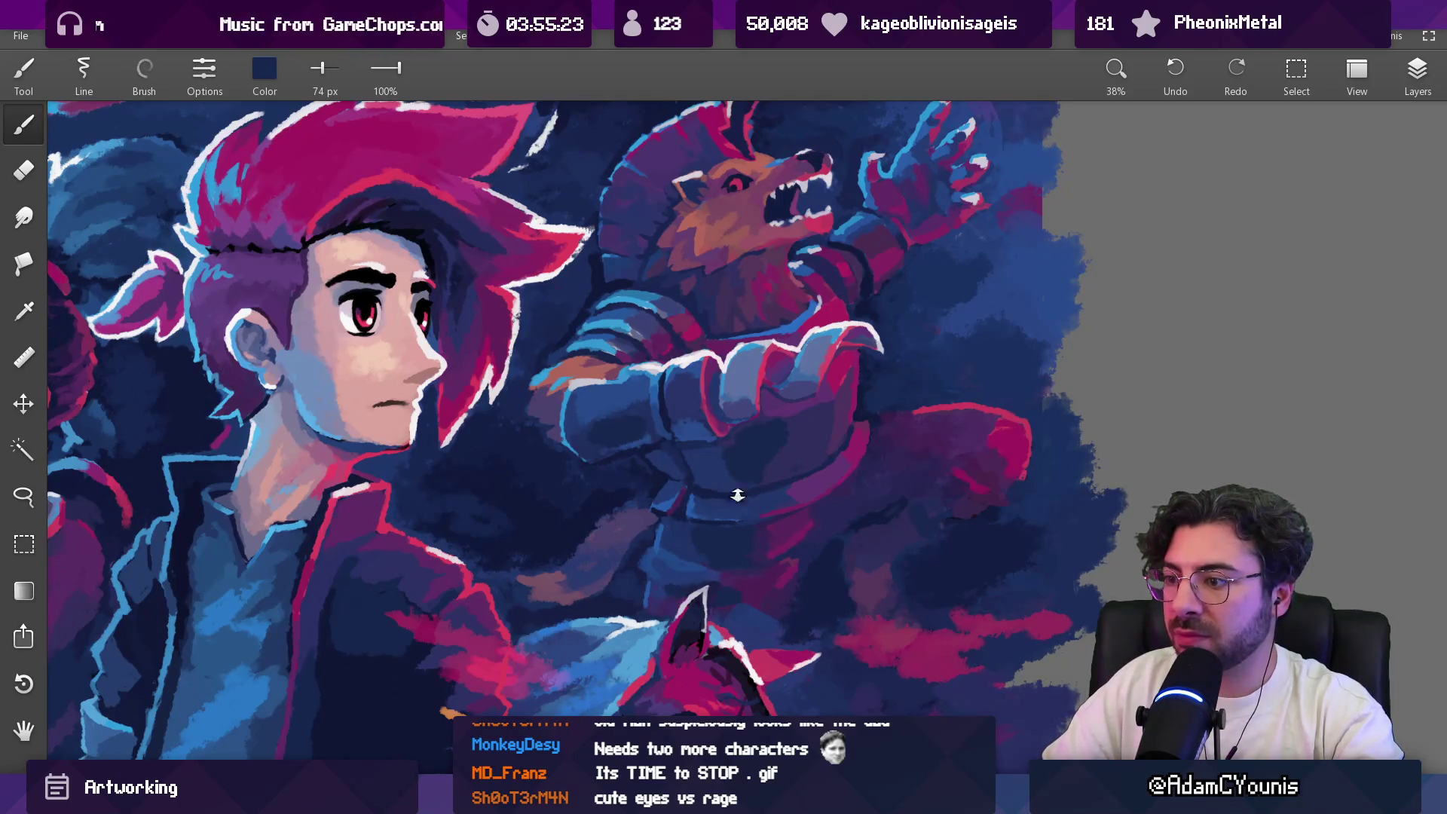
{"action": "left_click_drag", "start_coordinate": [737, 496], "coordinate": [744, 521]}
{"action": "left_click_drag", "start_coordinate": [807, 437], "coordinate": [803, 407]}
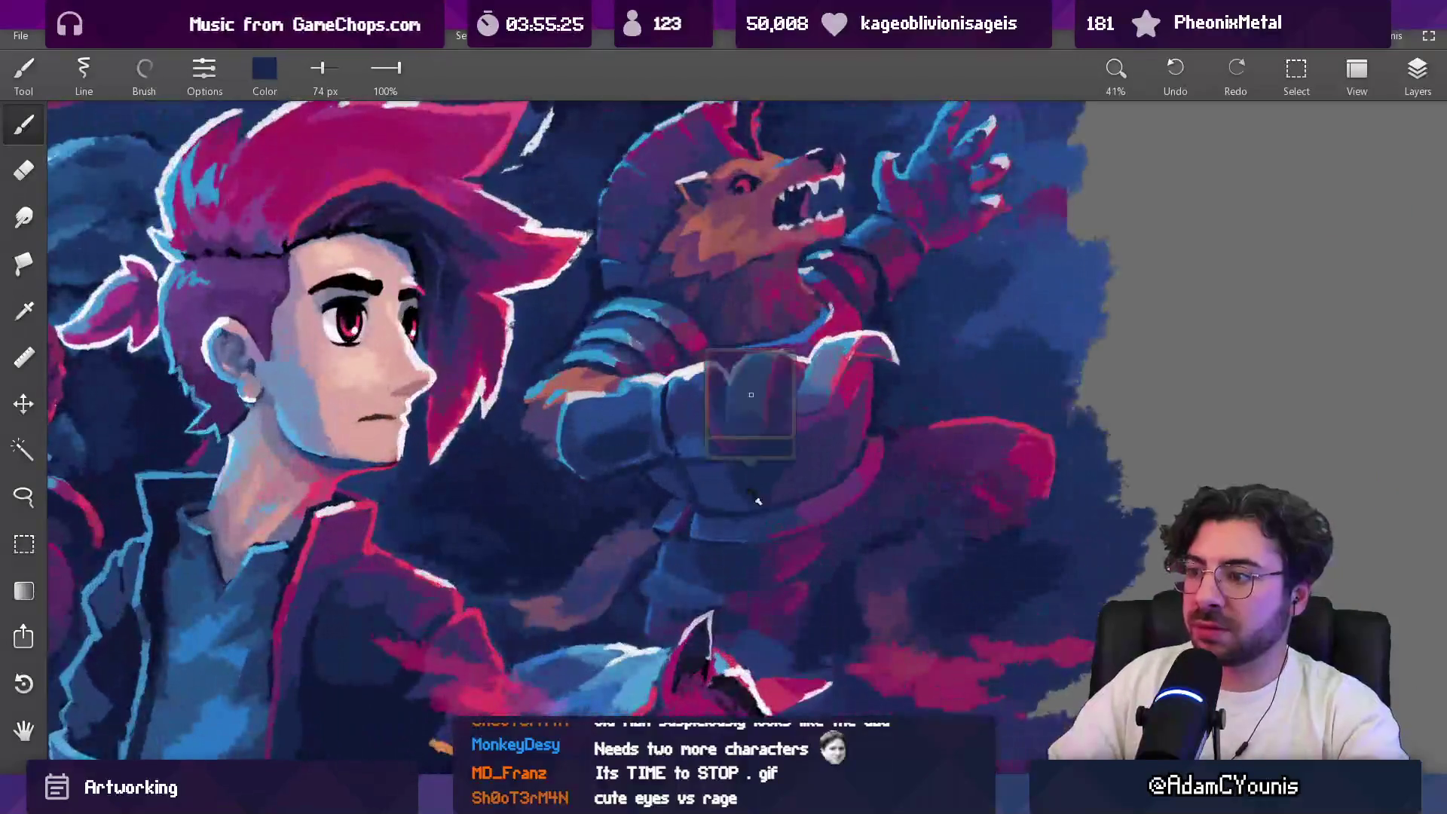
{"action": "left_click_drag", "start_coordinate": [754, 507], "coordinate": [725, 469]}
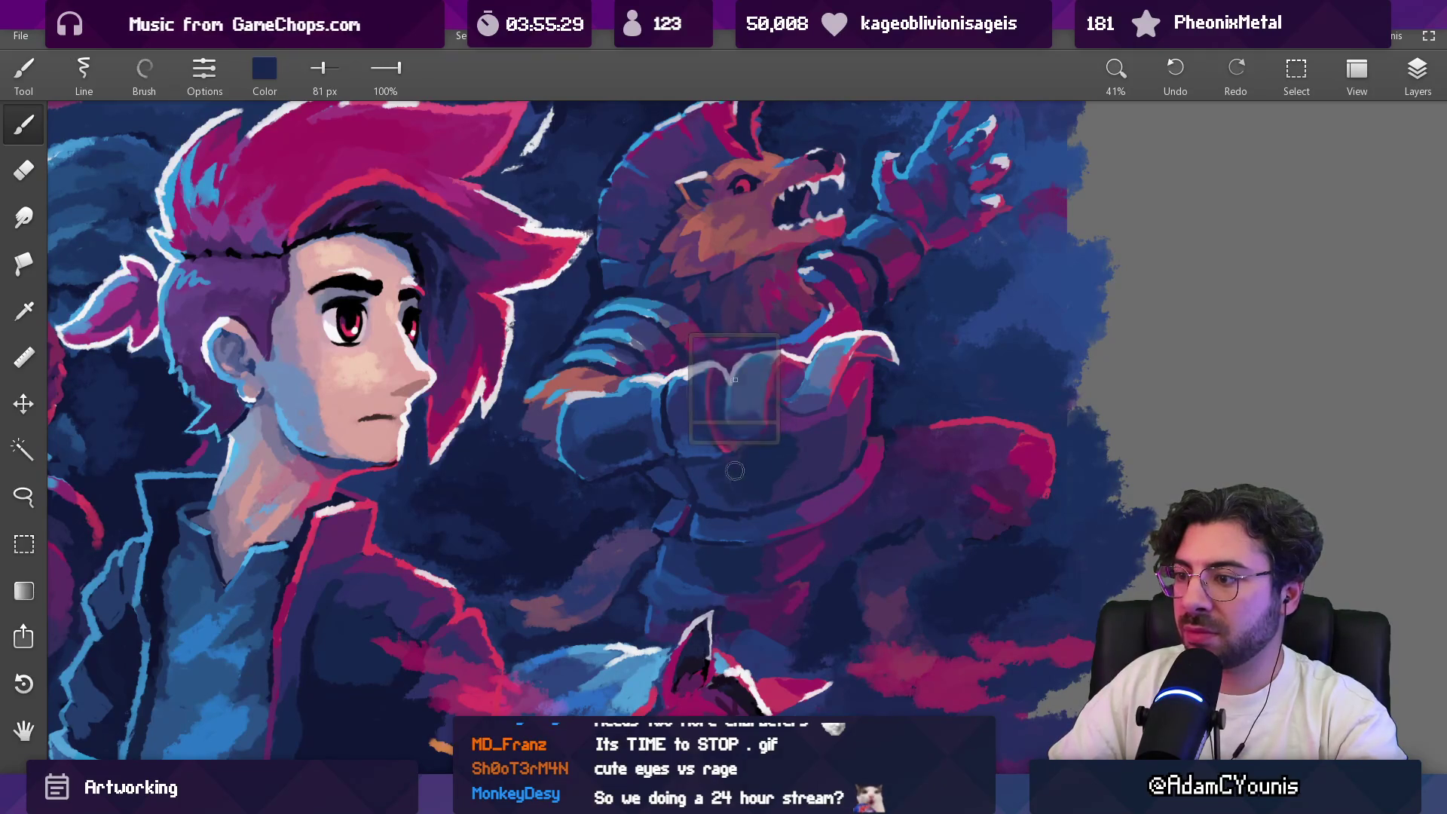
Step: Sample purple and dark navy around the werewolf's fist, resizing the brush from 47 to 60 px
{"action": "left_click", "coordinate": [784, 474], "text": "alt"}
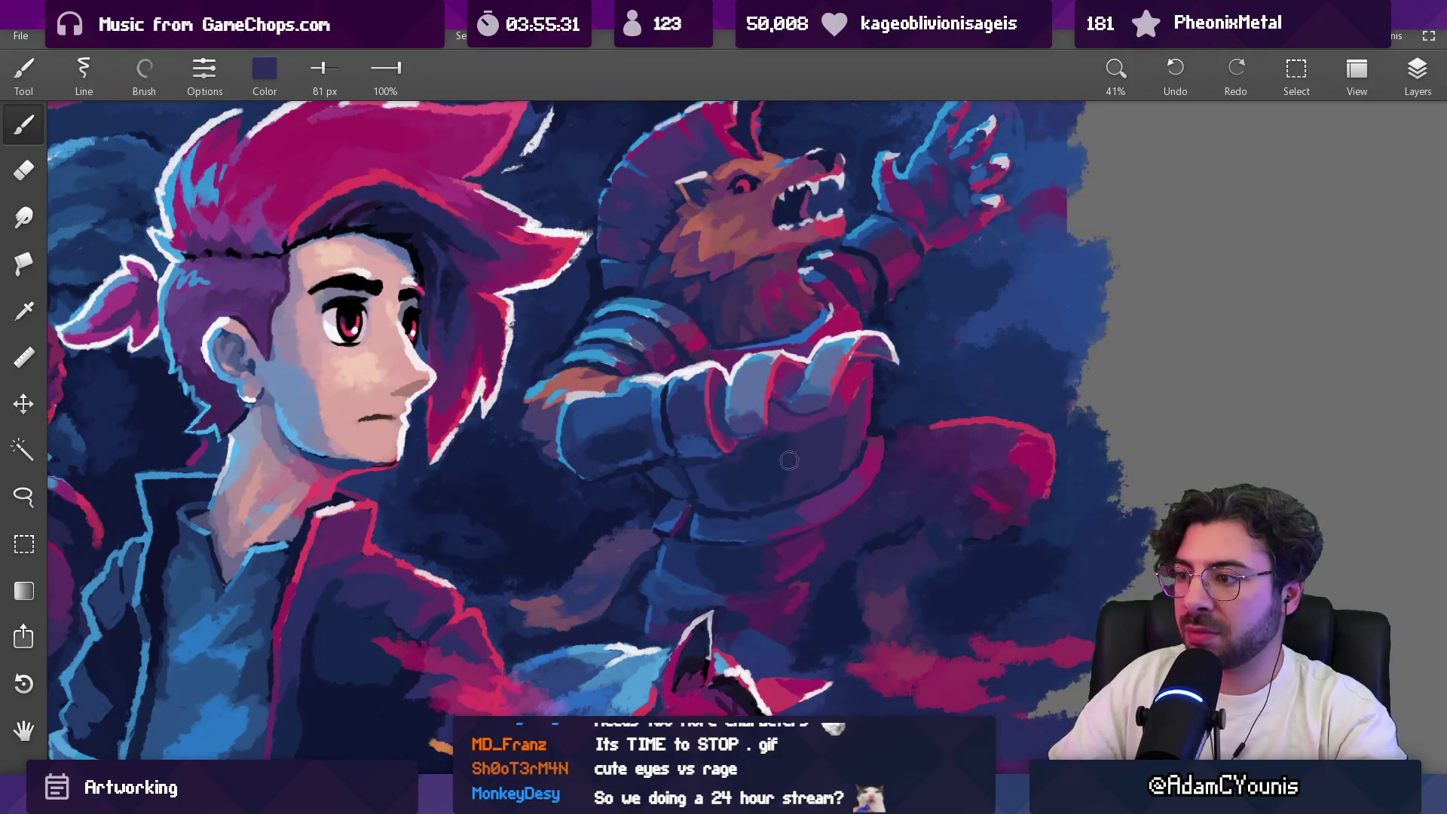
{"action": "left_click", "coordinate": [792, 486], "text": "alt"}
{"action": "left_click_drag", "start_coordinate": [791, 486], "coordinate": [785, 482]}
{"action": "left_click", "coordinate": [778, 481], "text": "alt"}
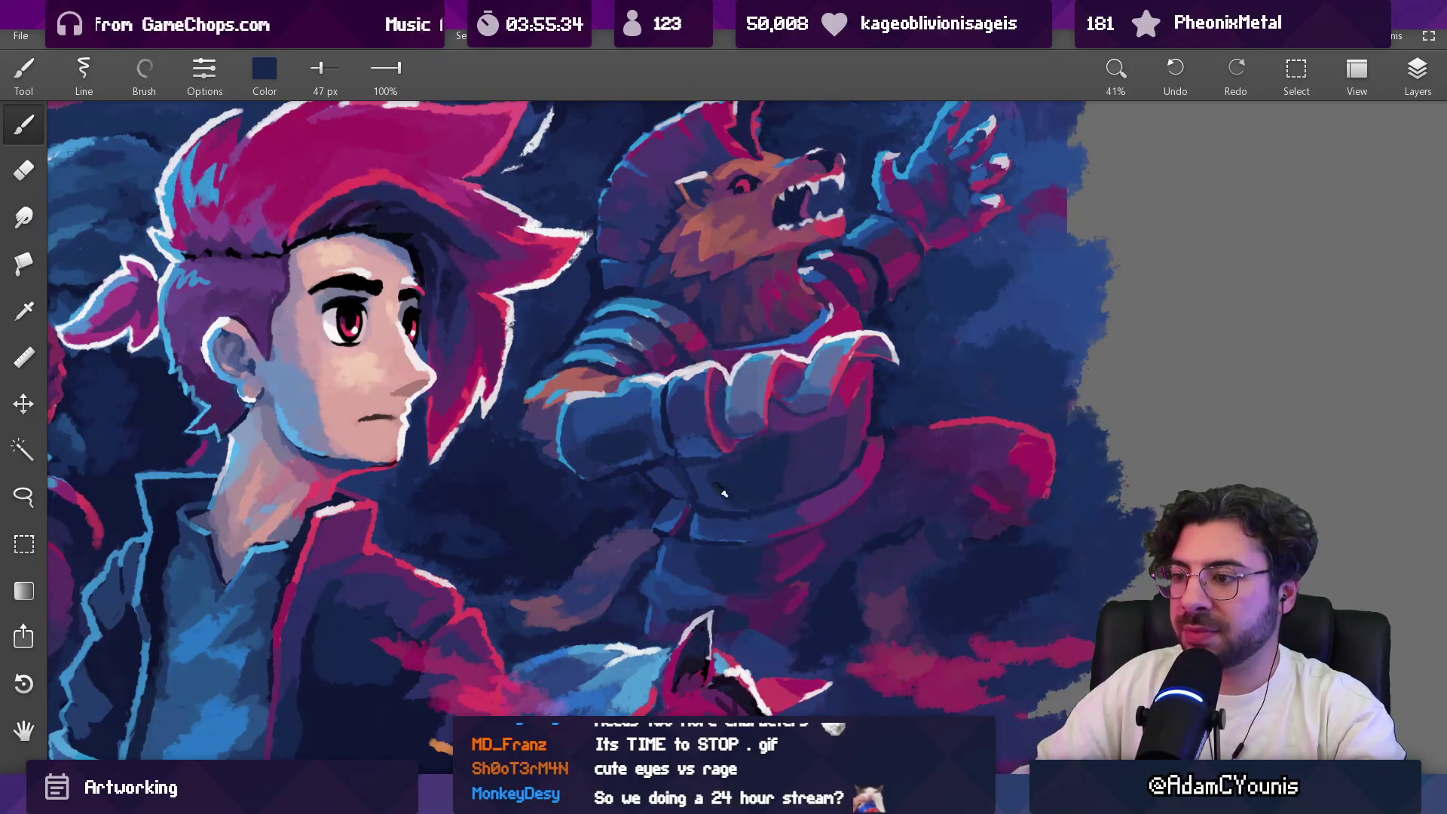
{"action": "left_click", "coordinate": [693, 566], "text": "alt"}
{"action": "key", "text": "bracketright"}
{"action": "left_click", "coordinate": [609, 452], "text": "alt"}
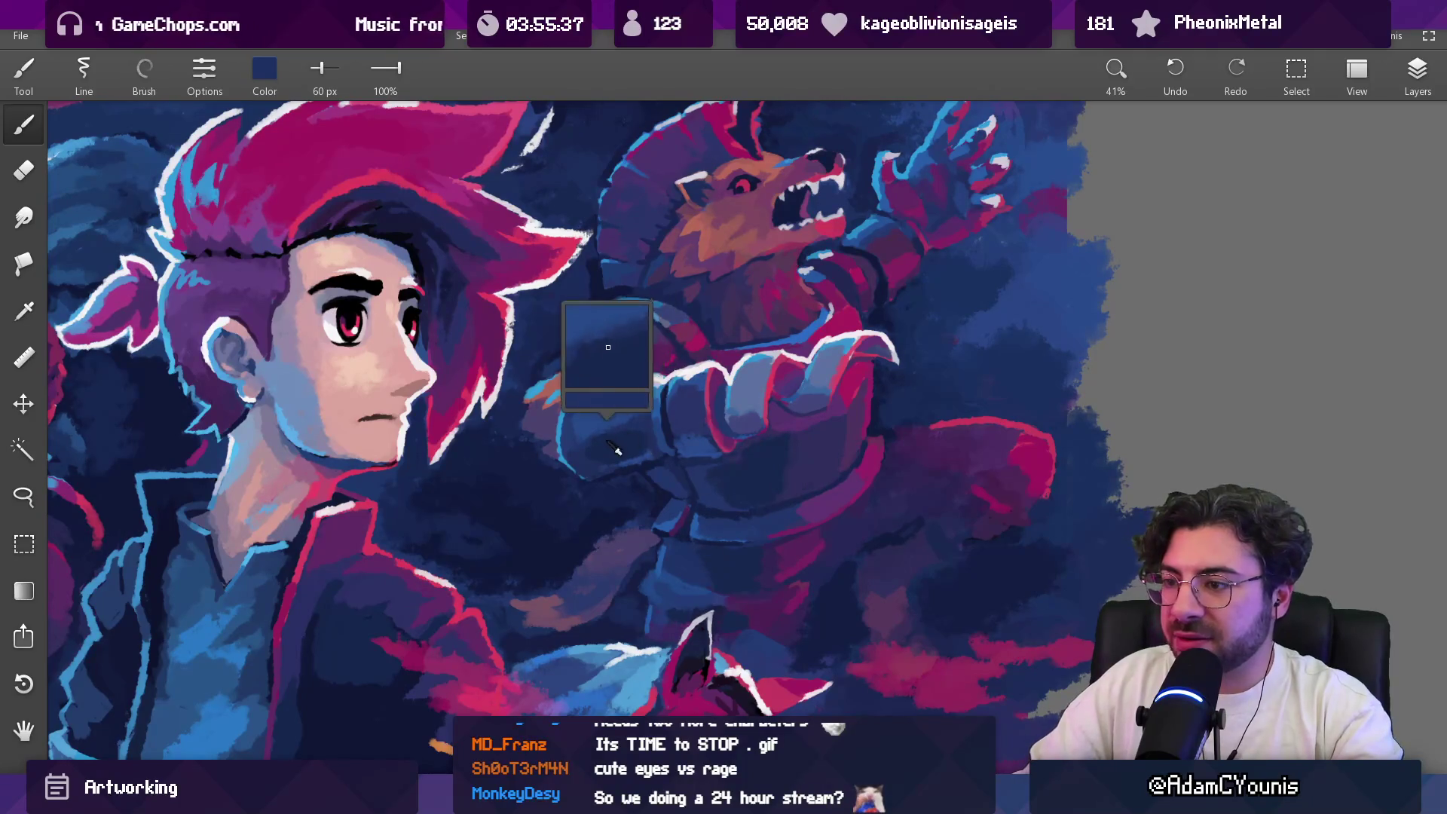
{"action": "left_click", "coordinate": [681, 426], "text": "alt"}
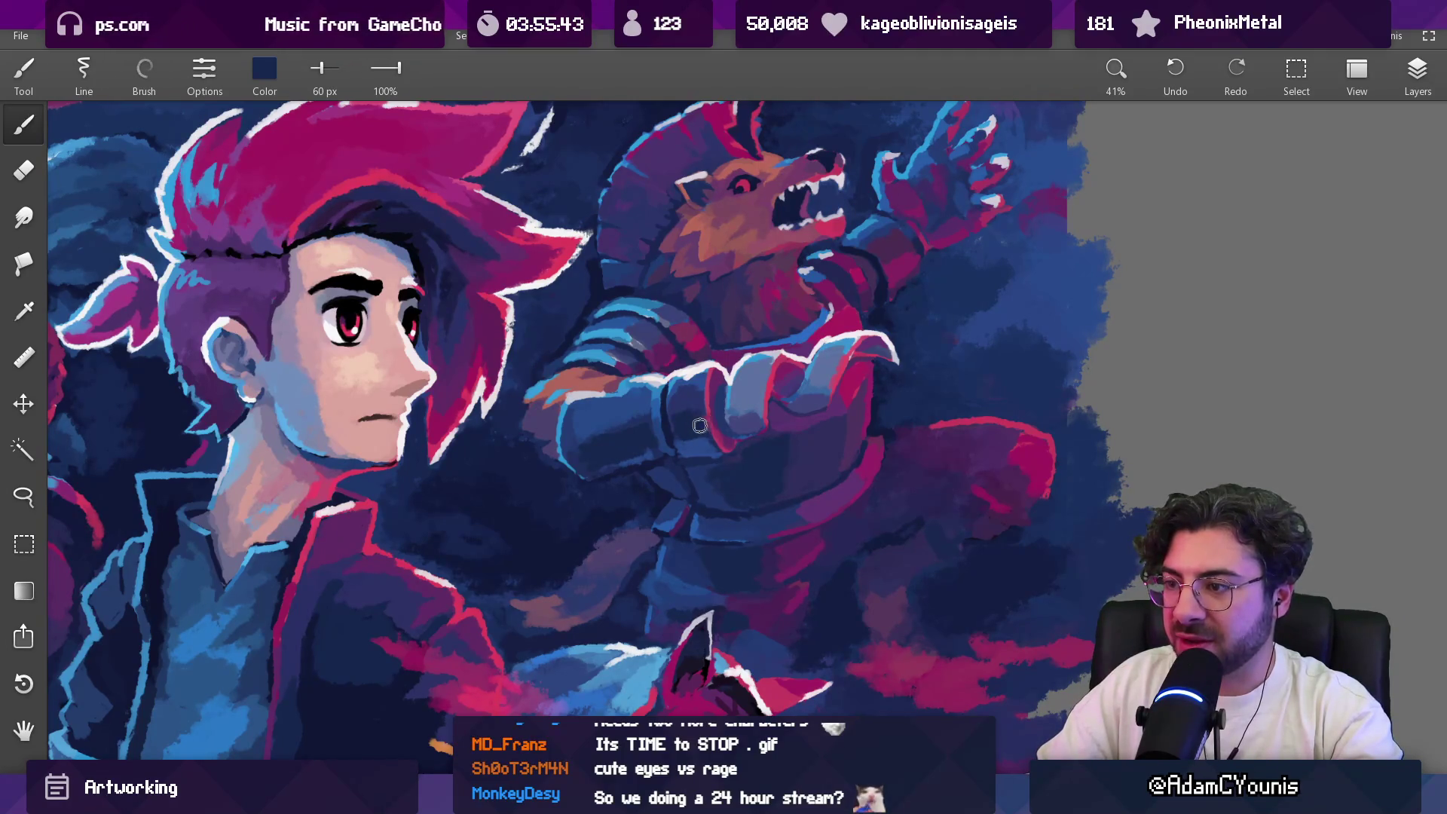
Step: Fit the artwork on screen, paint over the wolf's armoured fist and sample a brighter blue
{"action": "key", "text": "ctrl+0"}
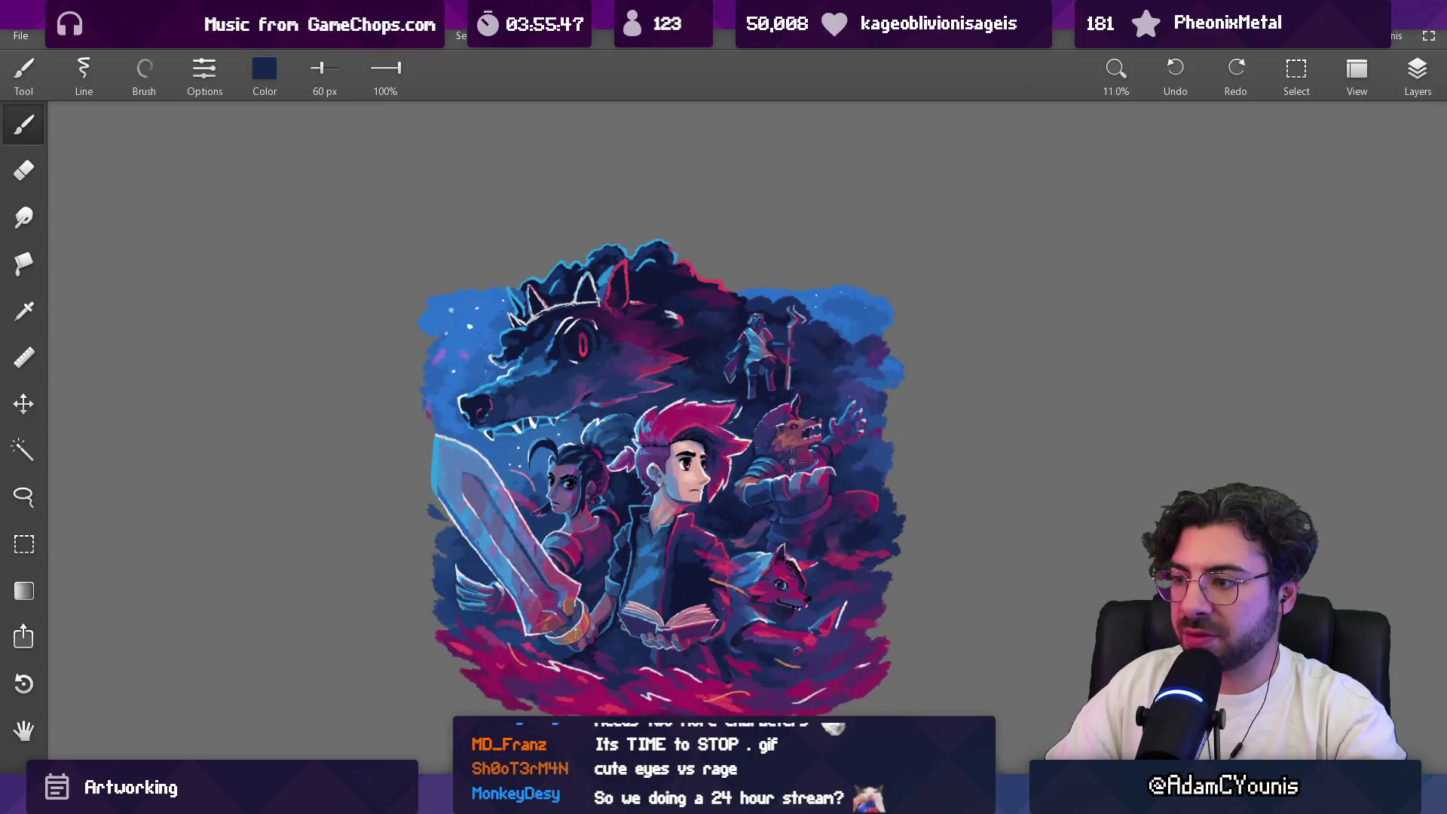
{"action": "scroll", "coordinate": [761, 475], "scroll_direction": "up", "scroll_amount": 5}
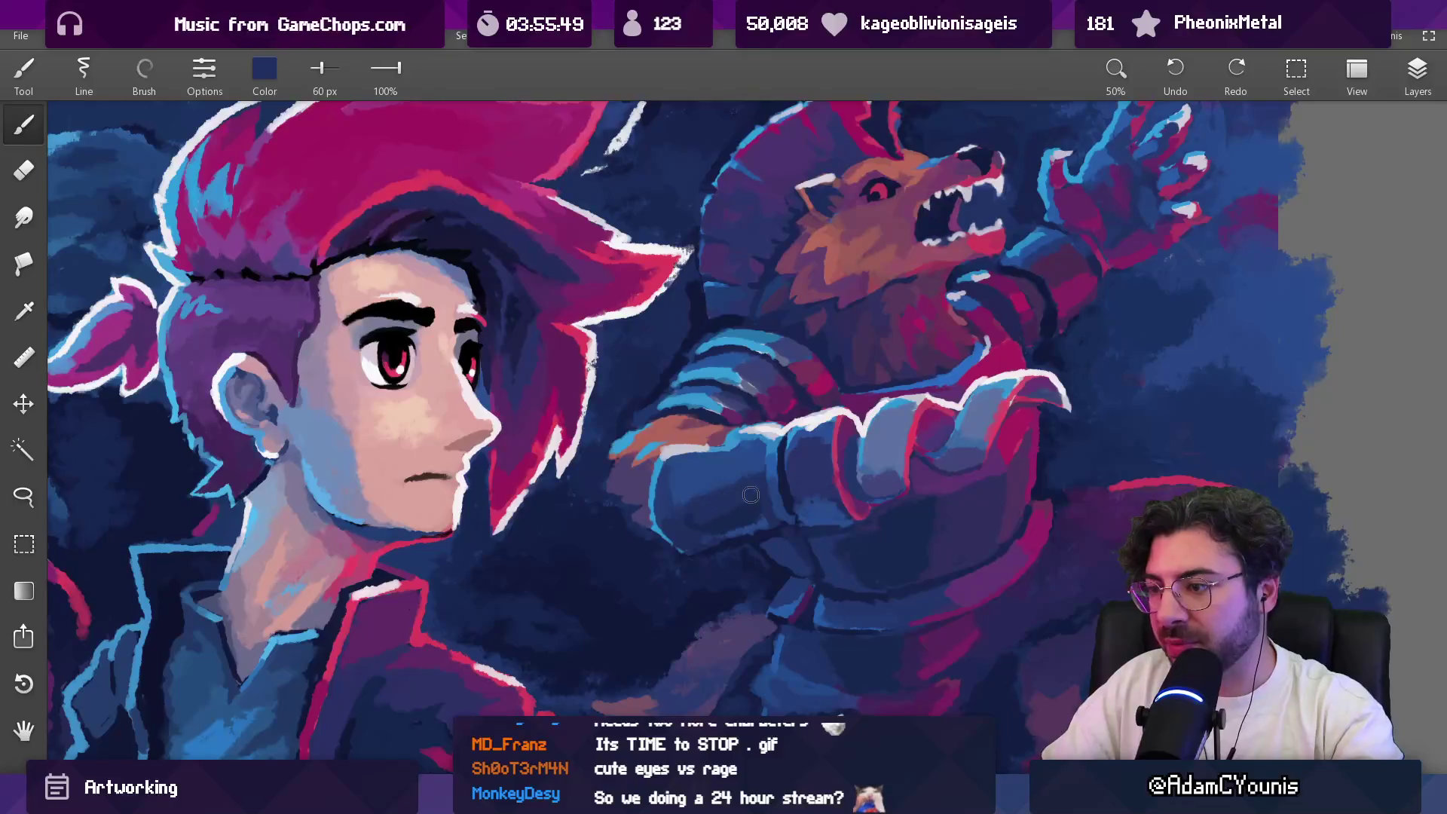
{"action": "left_click_drag", "start_coordinate": [689, 520], "coordinate": [754, 434]}
{"action": "left_click", "coordinate": [700, 486], "text": "alt"}
{"action": "left_click", "coordinate": [712, 489], "text": "alt"}
{"action": "left_click", "coordinate": [740, 487], "text": "alt"}
{"action": "left_click", "coordinate": [817, 445], "text": "alt"}
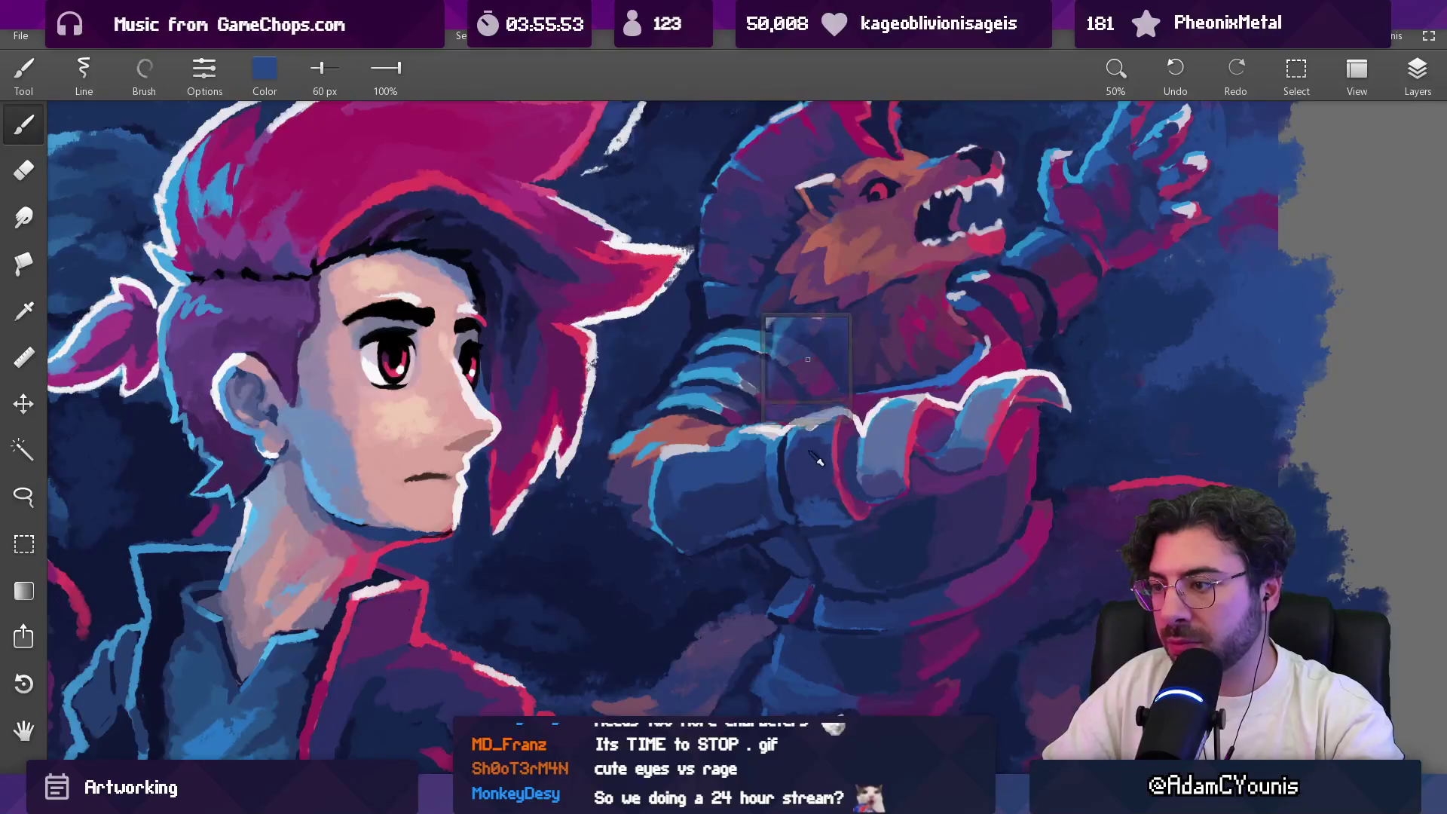
{"action": "scroll", "coordinate": [827, 450], "scroll_direction": "down", "scroll_amount": 4}
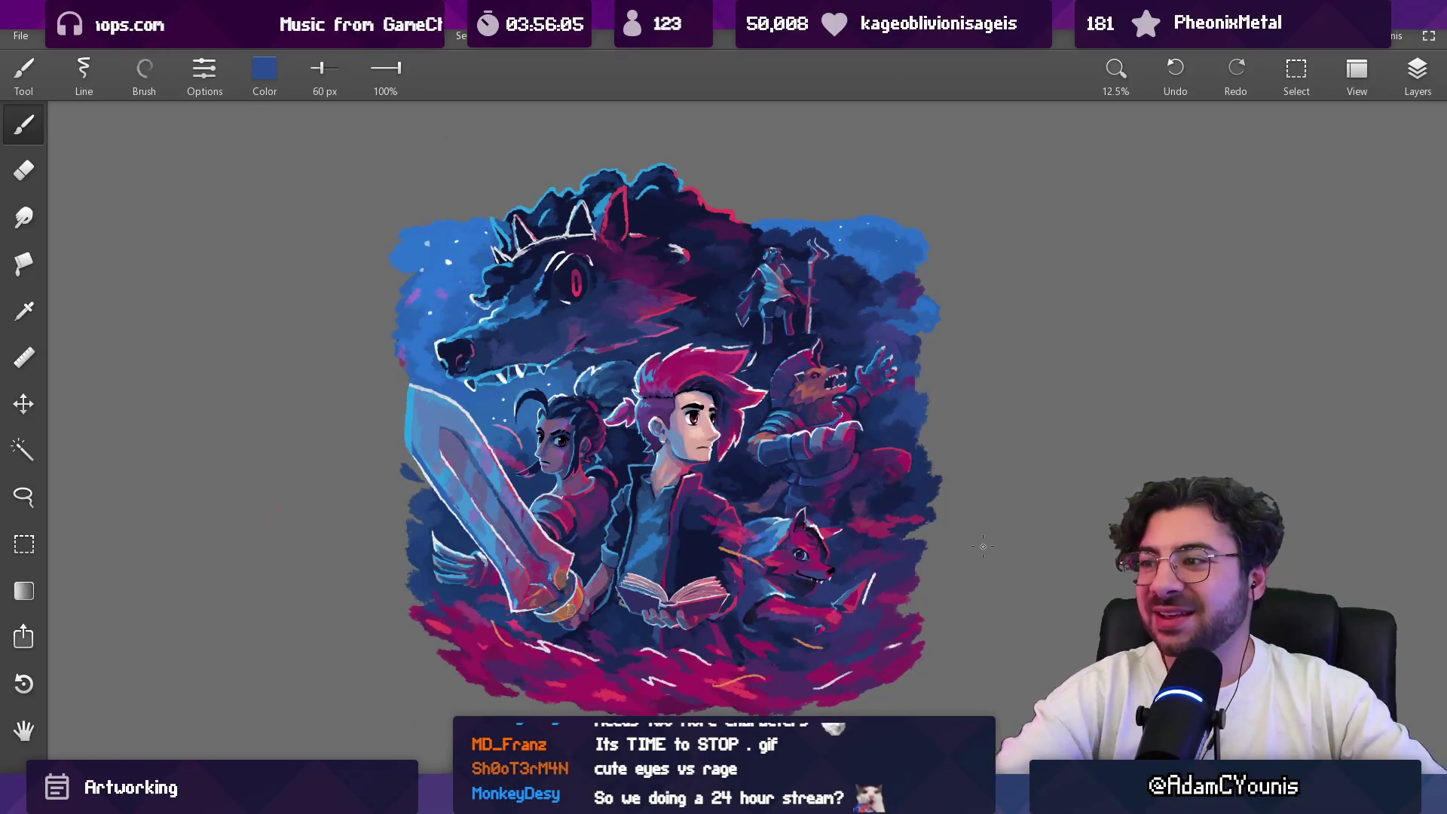
{"action": "left_click_drag", "start_coordinate": [850, 501], "coordinate": [840, 479]}
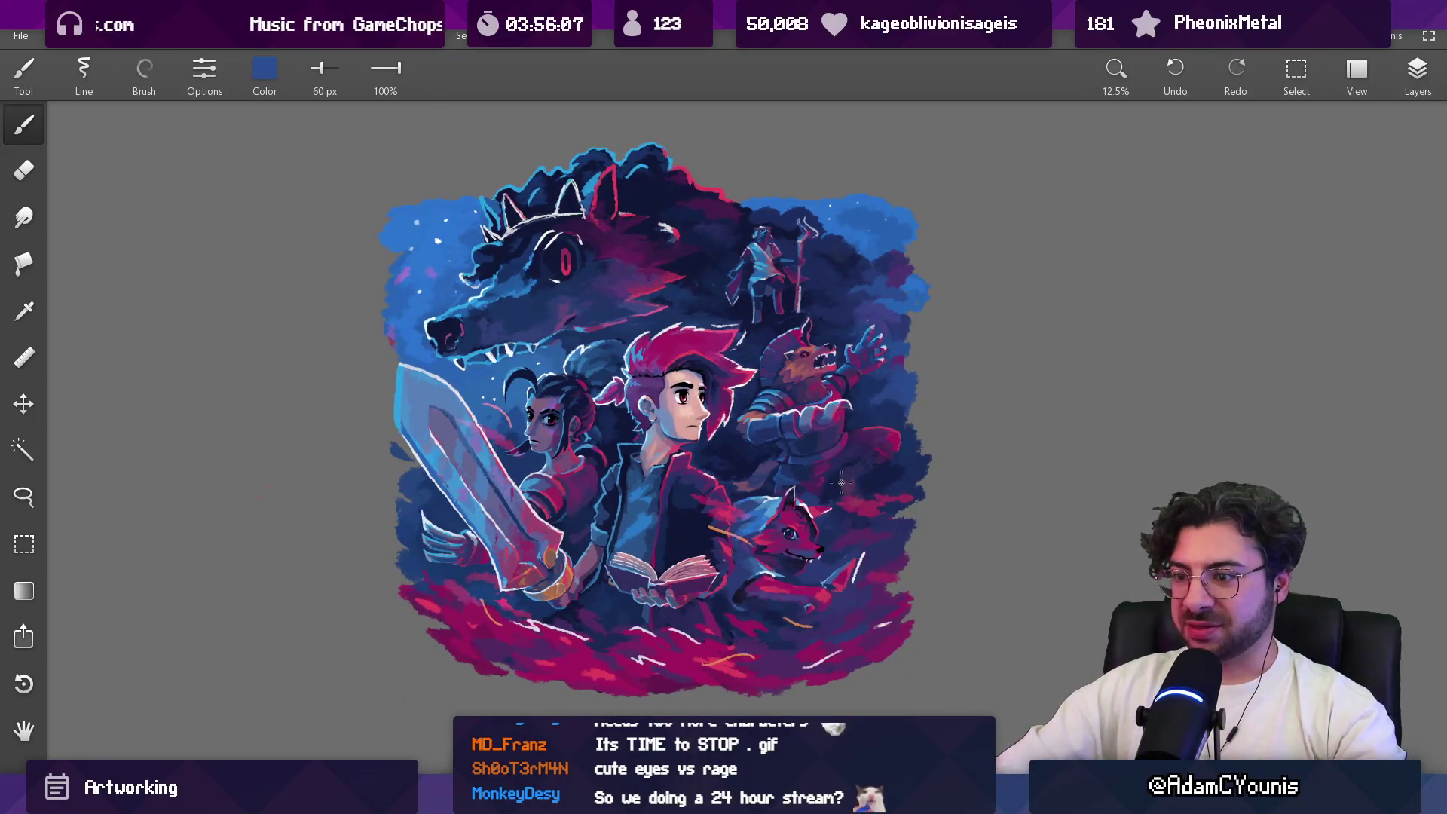
{"action": "left_click", "coordinate": [1403, 89]}
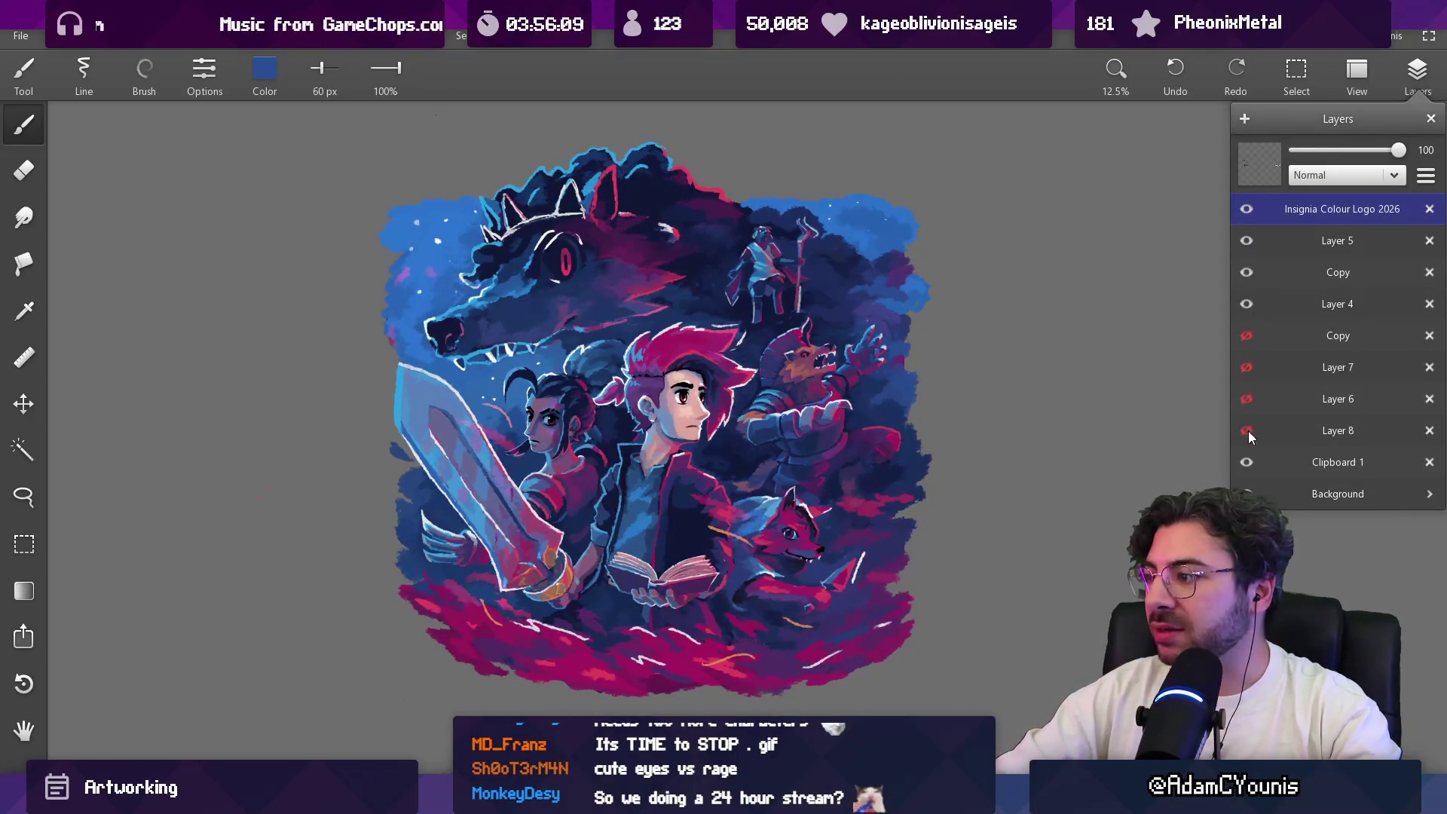
{"action": "key", "text": "ctrl+minus"}
{"action": "left_click_drag", "start_coordinate": [1253, 524], "coordinate": [847, 450]}
{"action": "key", "text": "m"}
{"action": "left_click_drag", "start_coordinate": [946, 328], "coordinate": [1174, 421]}
{"action": "key", "text": "ctrl+c"}
{"action": "key", "text": "ctrl+v"}
{"action": "mouse_move", "coordinate": [1109, 369]}
{"action": "left_mouse_down"}
{"action": "mouse_move", "coordinate": [269, 497]}
{"action": "mouse_move", "coordinate": [269, 471]}
{"action": "mouse_move", "coordinate": [433, 536]}
{"action": "left_mouse_up"}
{"action": "scroll", "coordinate": [269, 471], "scroll_direction": "up", "scroll_amount": 3}
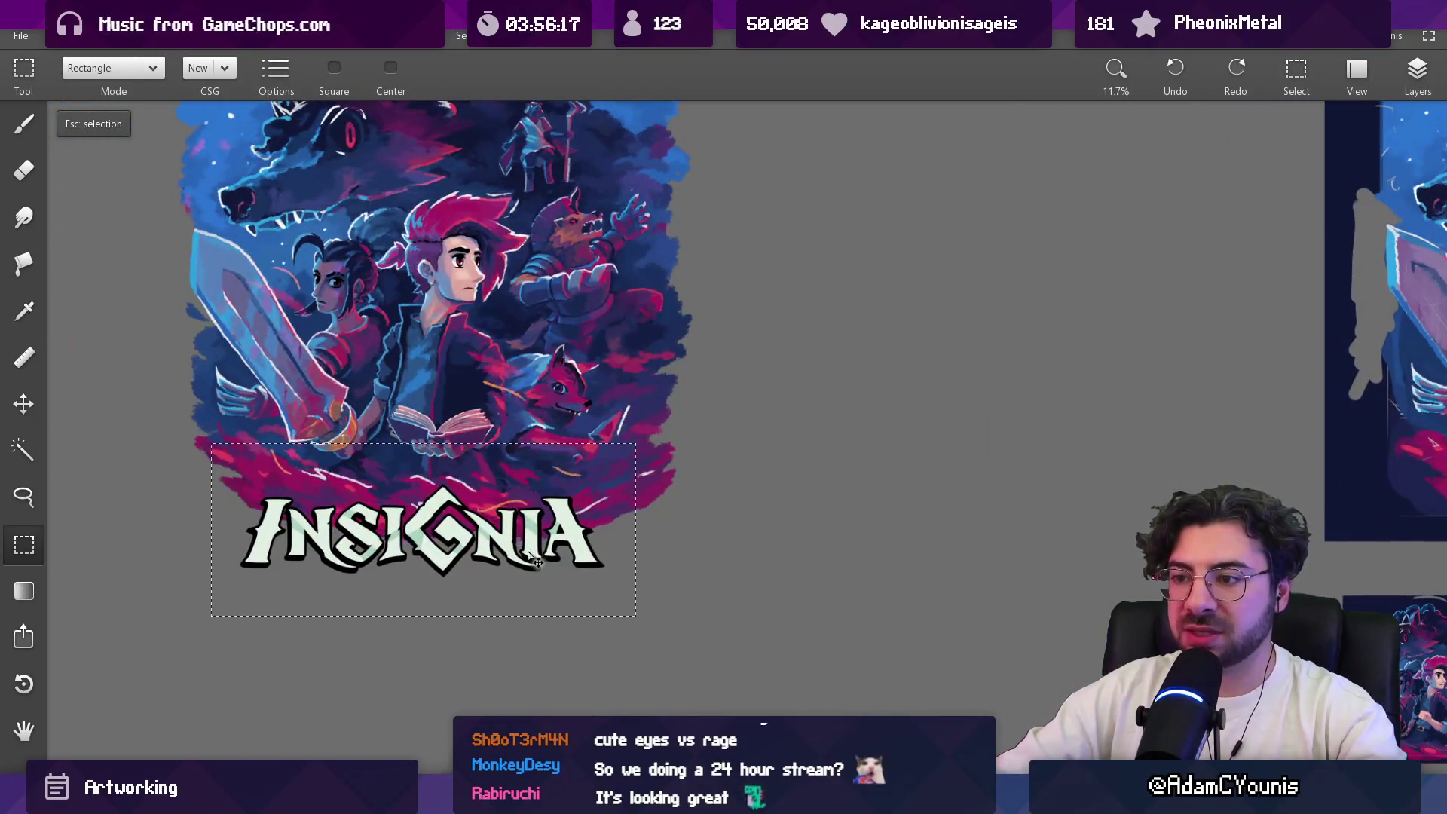
{"action": "scroll", "coordinate": [528, 531], "scroll_direction": "down", "scroll_amount": 1}
{"action": "key", "text": "Escape"}
{"action": "key", "text": "e"}
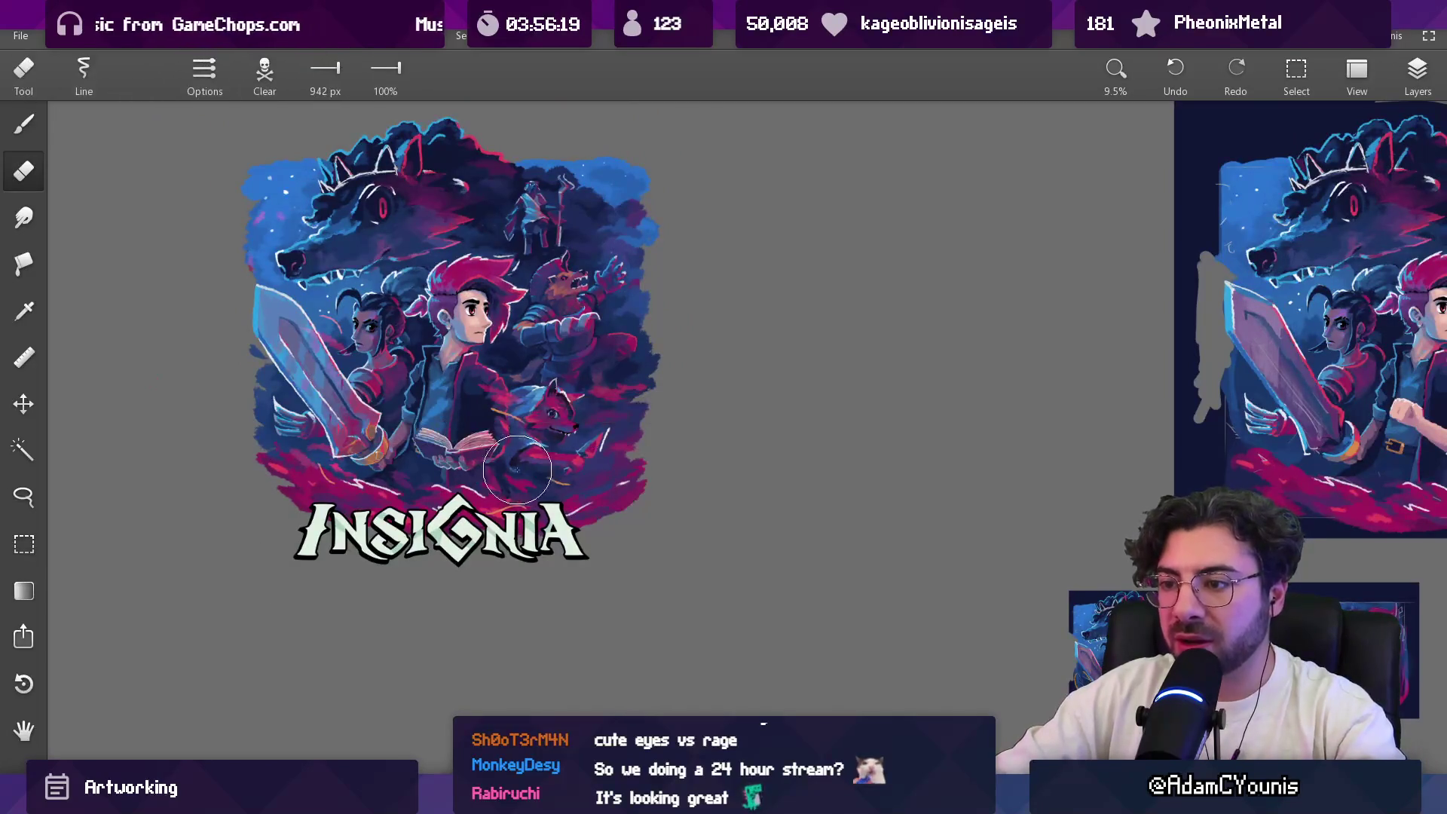
{"action": "key", "text": "ctrl+z"}
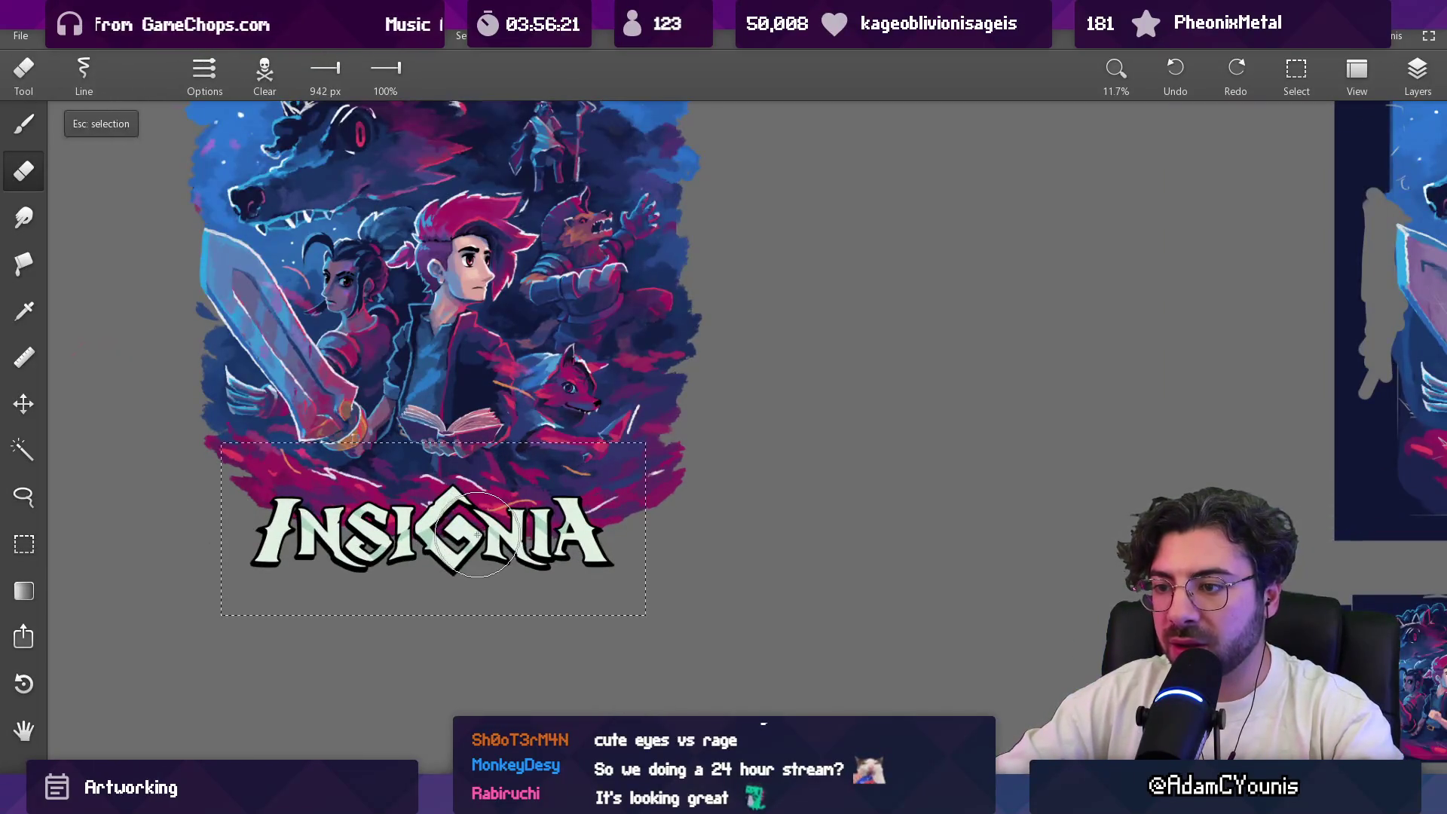
{"action": "key", "text": "ctrl+z"}
{"action": "scroll", "coordinate": [485, 539], "scroll_direction": "down", "scroll_amount": 3}
{"action": "left_click", "coordinate": [1416, 72]}
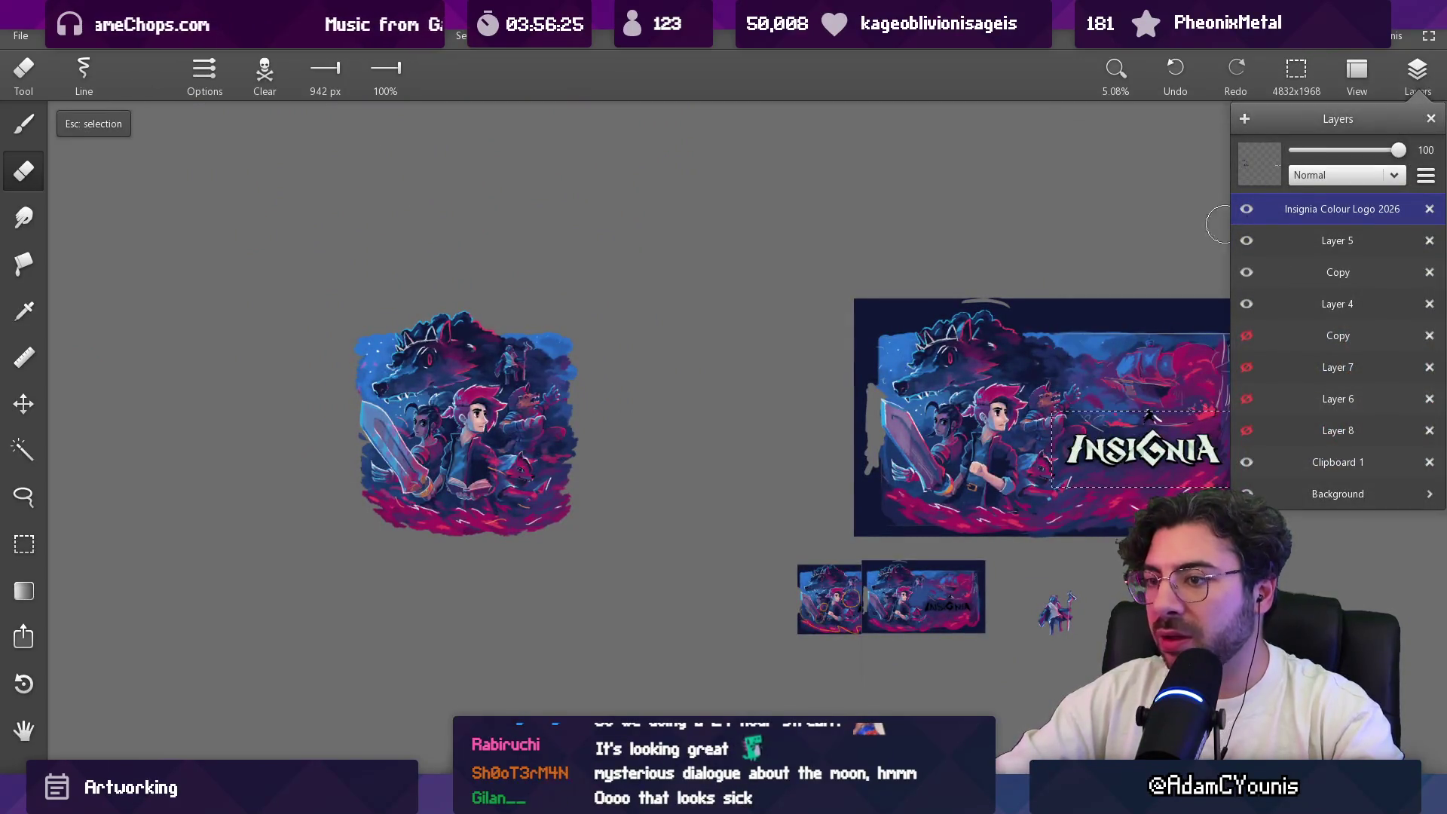
{"action": "key", "text": "m"}
{"action": "mouse_move", "coordinate": [338, 243]}
{"action": "left_mouse_down"}
{"action": "mouse_move", "coordinate": [461, 433]}
{"action": "mouse_move", "coordinate": [599, 561]}
{"action": "left_mouse_up"}
{"action": "key", "text": "Return"}
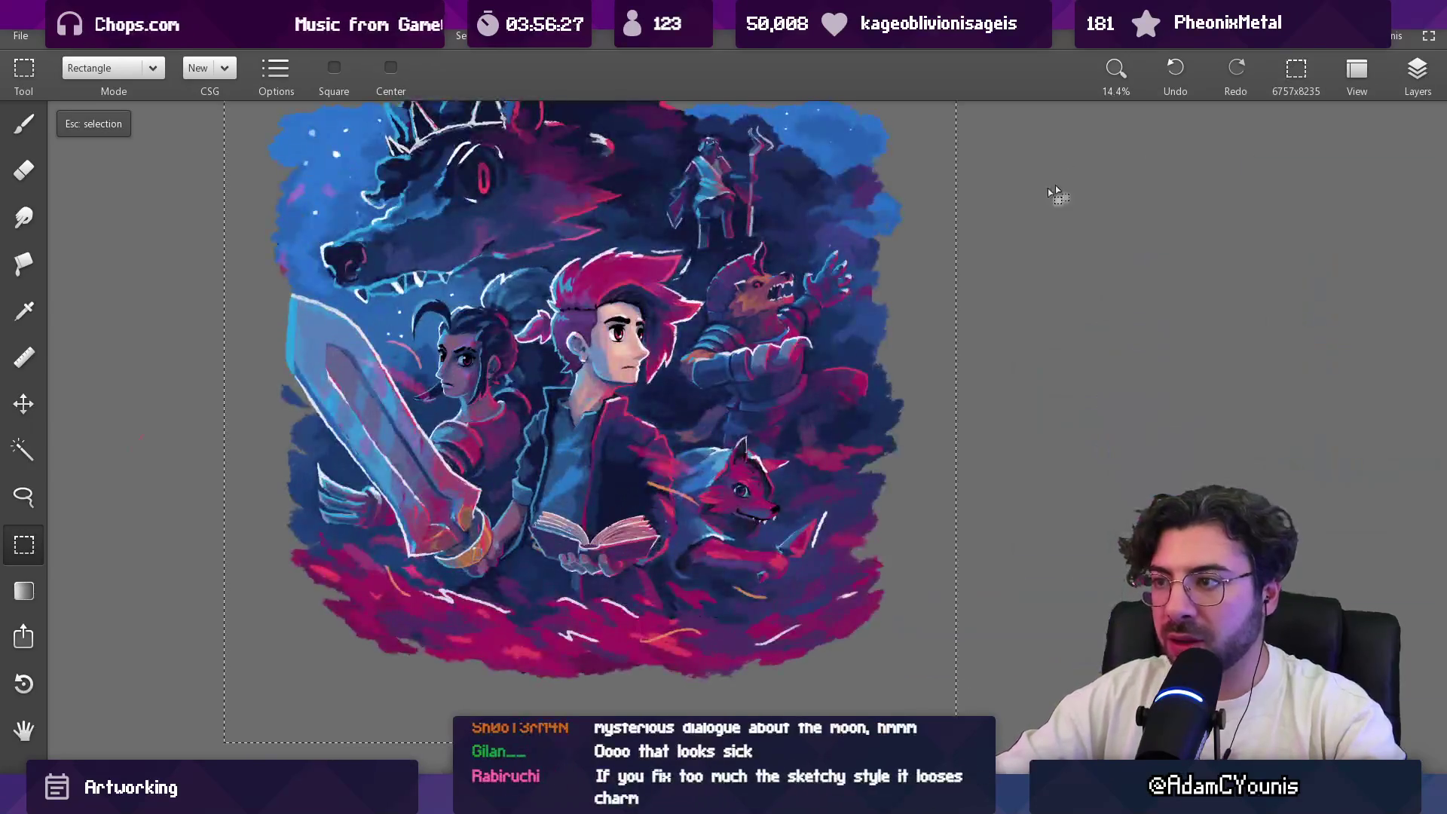
Step: Clear the selection, switch to the brush, adjust its size and zoom in on the artwork
{"action": "left_click", "coordinate": [1418, 76]}
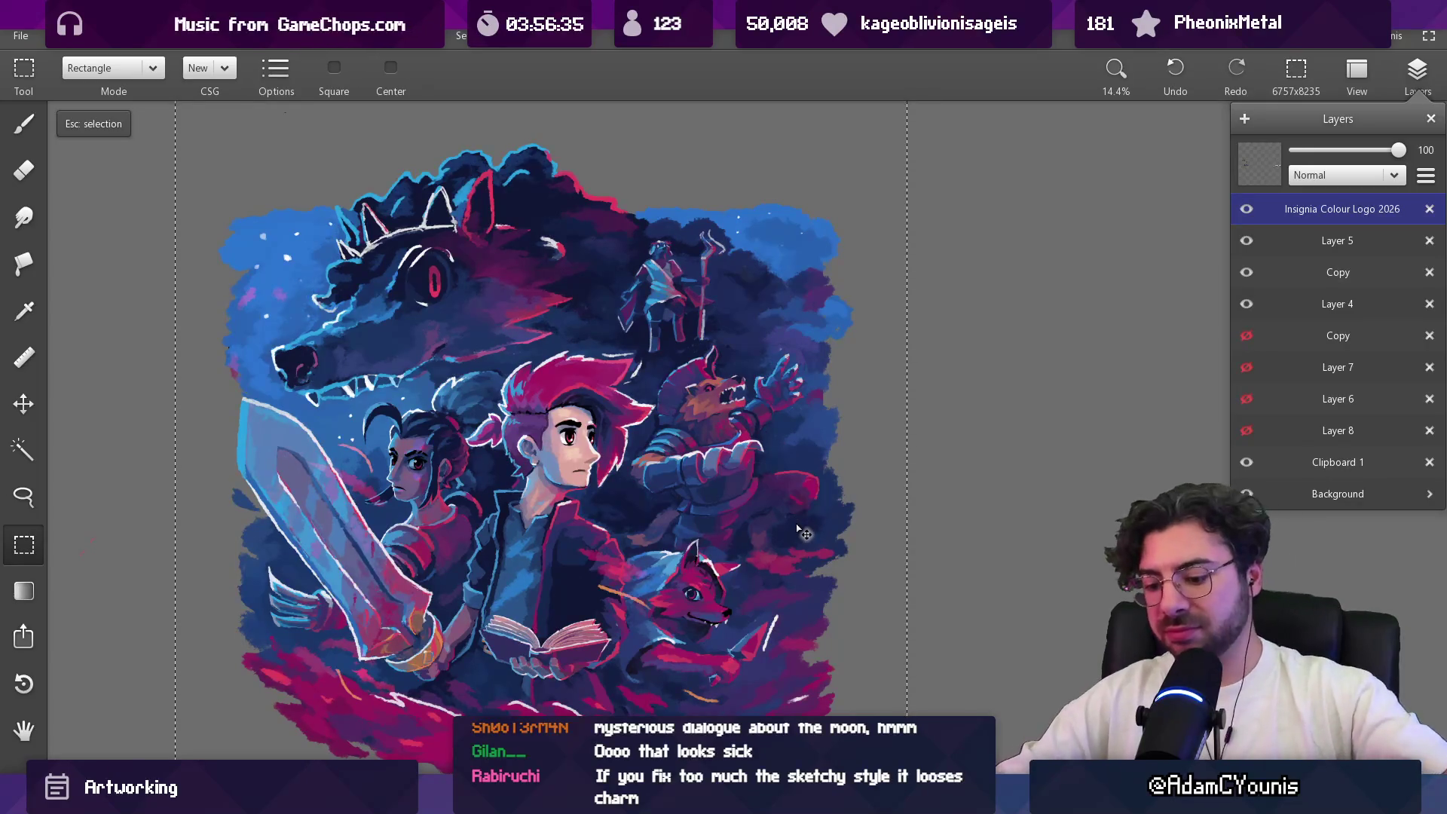
{"action": "key", "text": "Escape"}
{"action": "key", "text": "Escape"}
{"action": "key", "text": "b"}
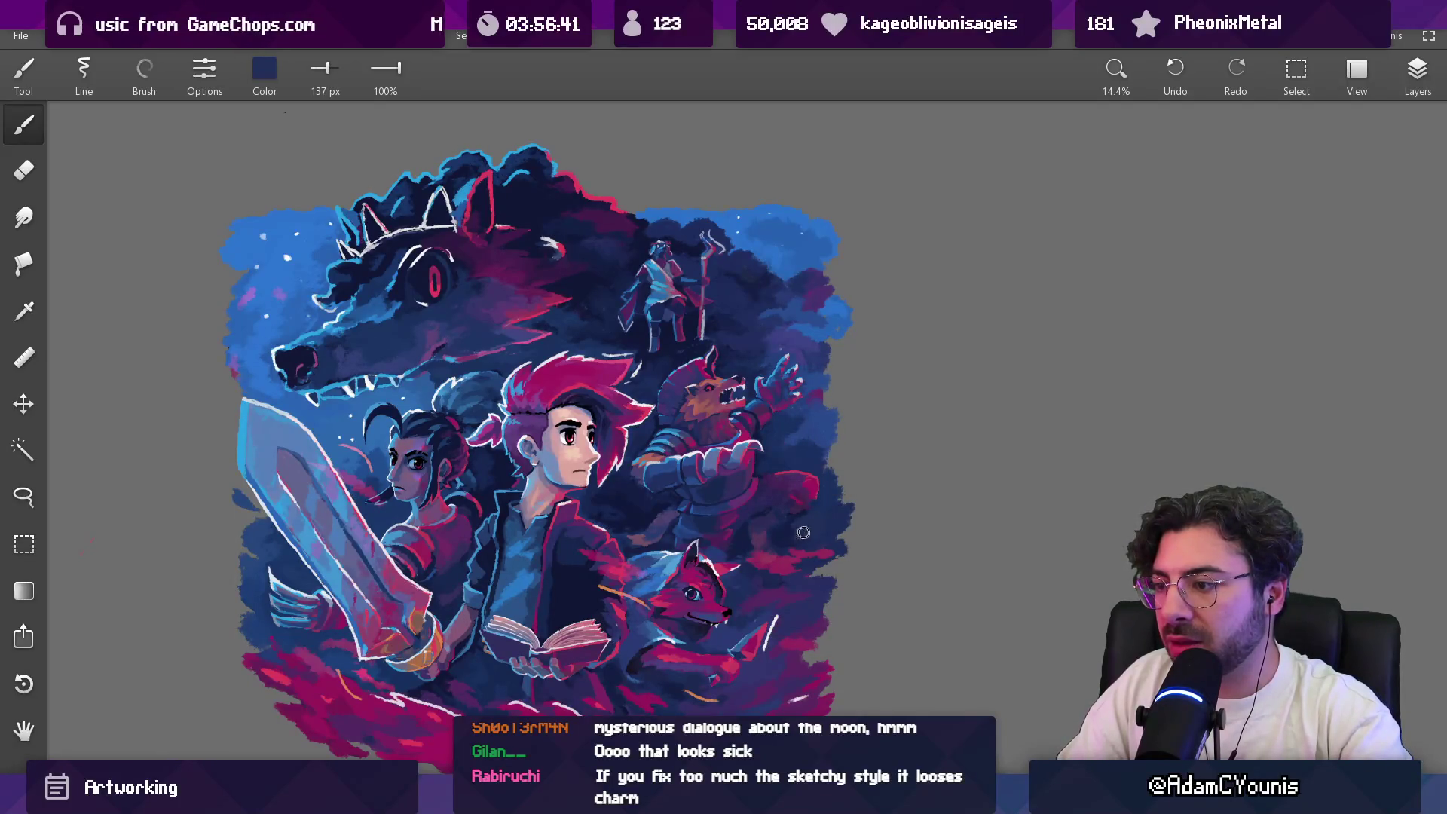
{"action": "key", "text": "bracketright"}
{"action": "key", "text": "bracketright"}
{"action": "key", "text": "bracketright"}
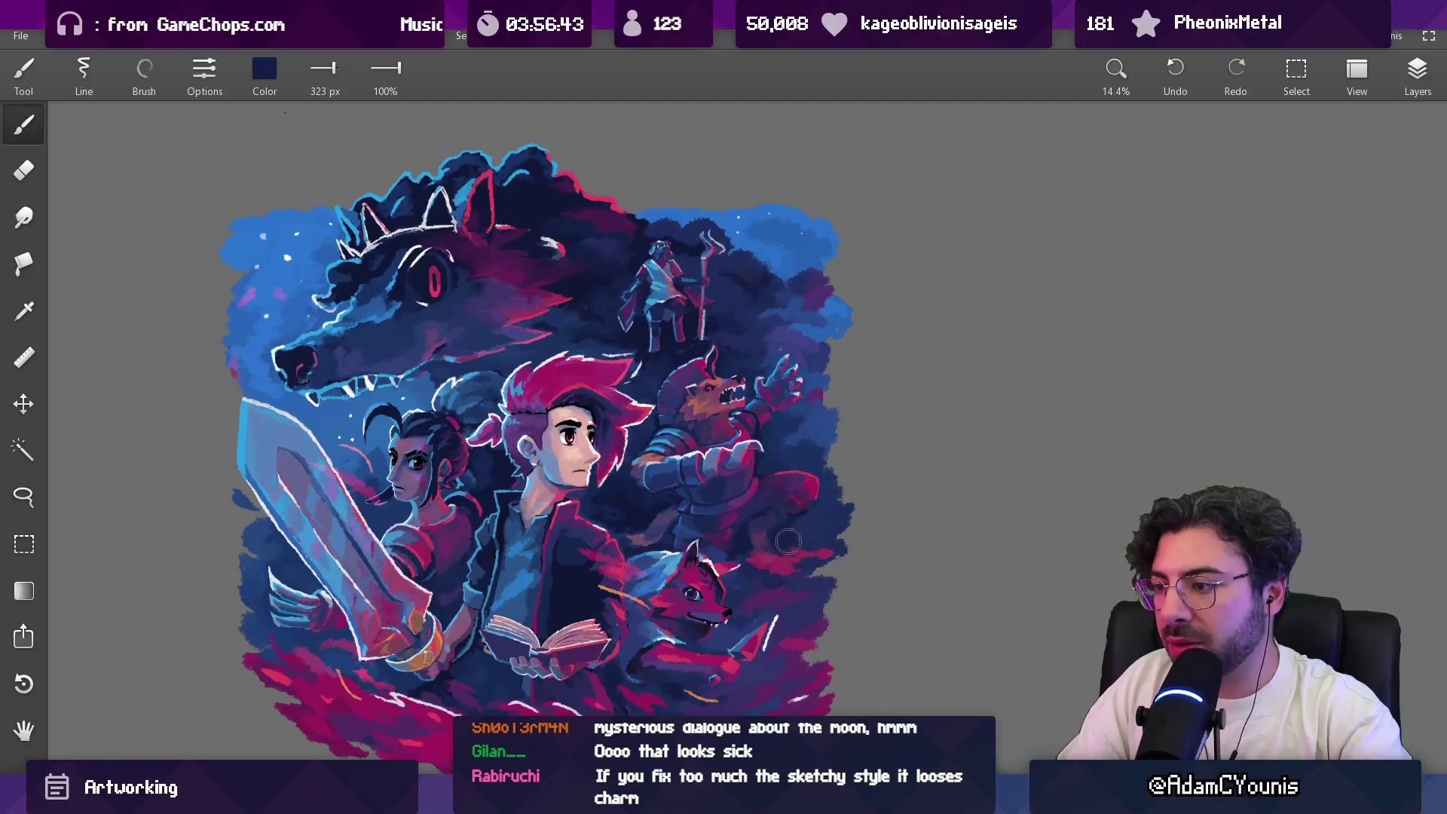
{"action": "mouse_move", "coordinate": [830, 480]}
{"action": "left_mouse_down"}
{"action": "mouse_move", "coordinate": [814, 497]}
{"action": "mouse_move", "coordinate": [778, 489]}
{"action": "left_mouse_up"}
{"action": "key", "text": "bracketleft"}
{"action": "key", "text": "bracketleft"}
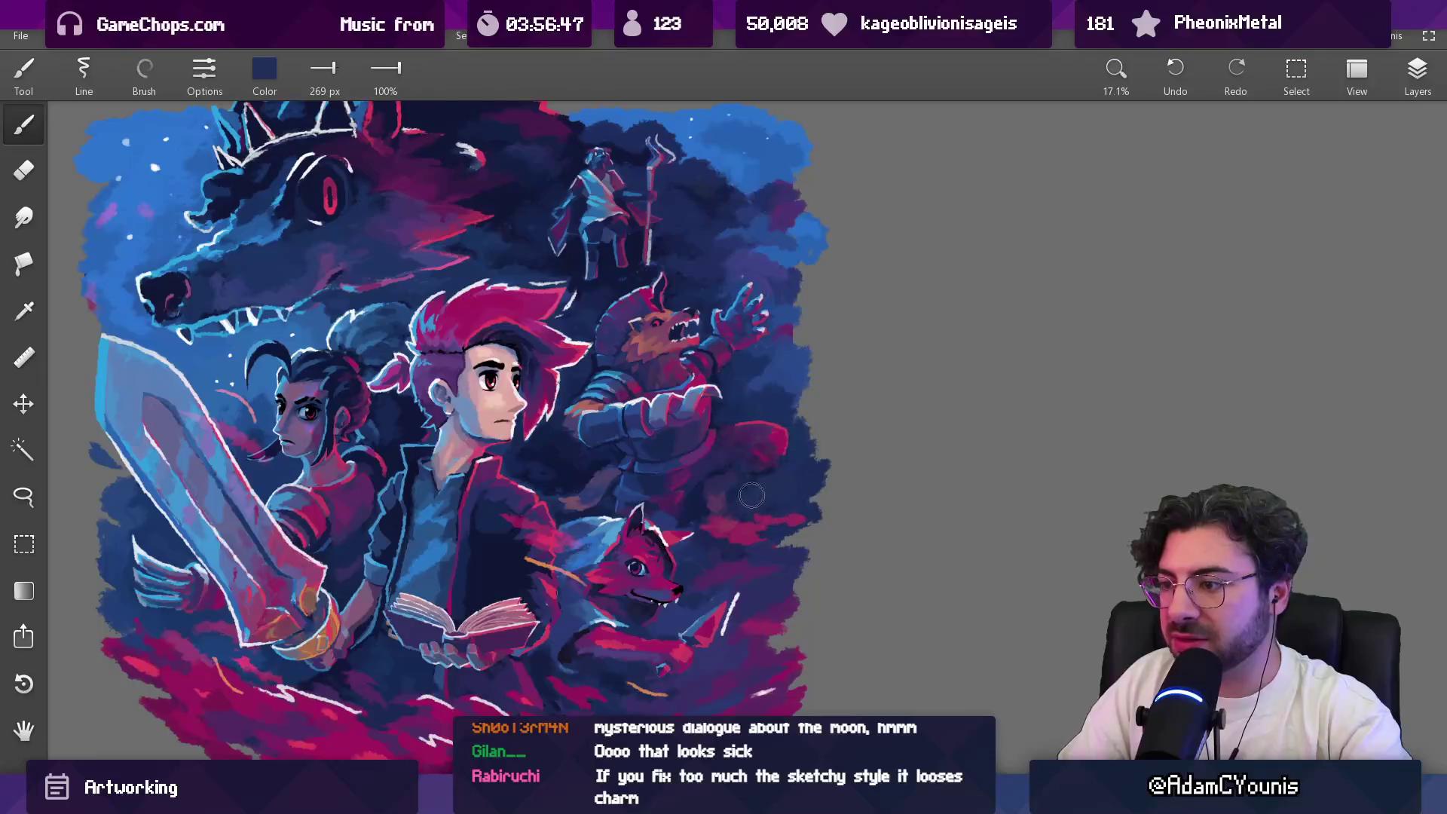
{"action": "scroll", "coordinate": [739, 495], "scroll_direction": "down", "scroll_amount": 5}
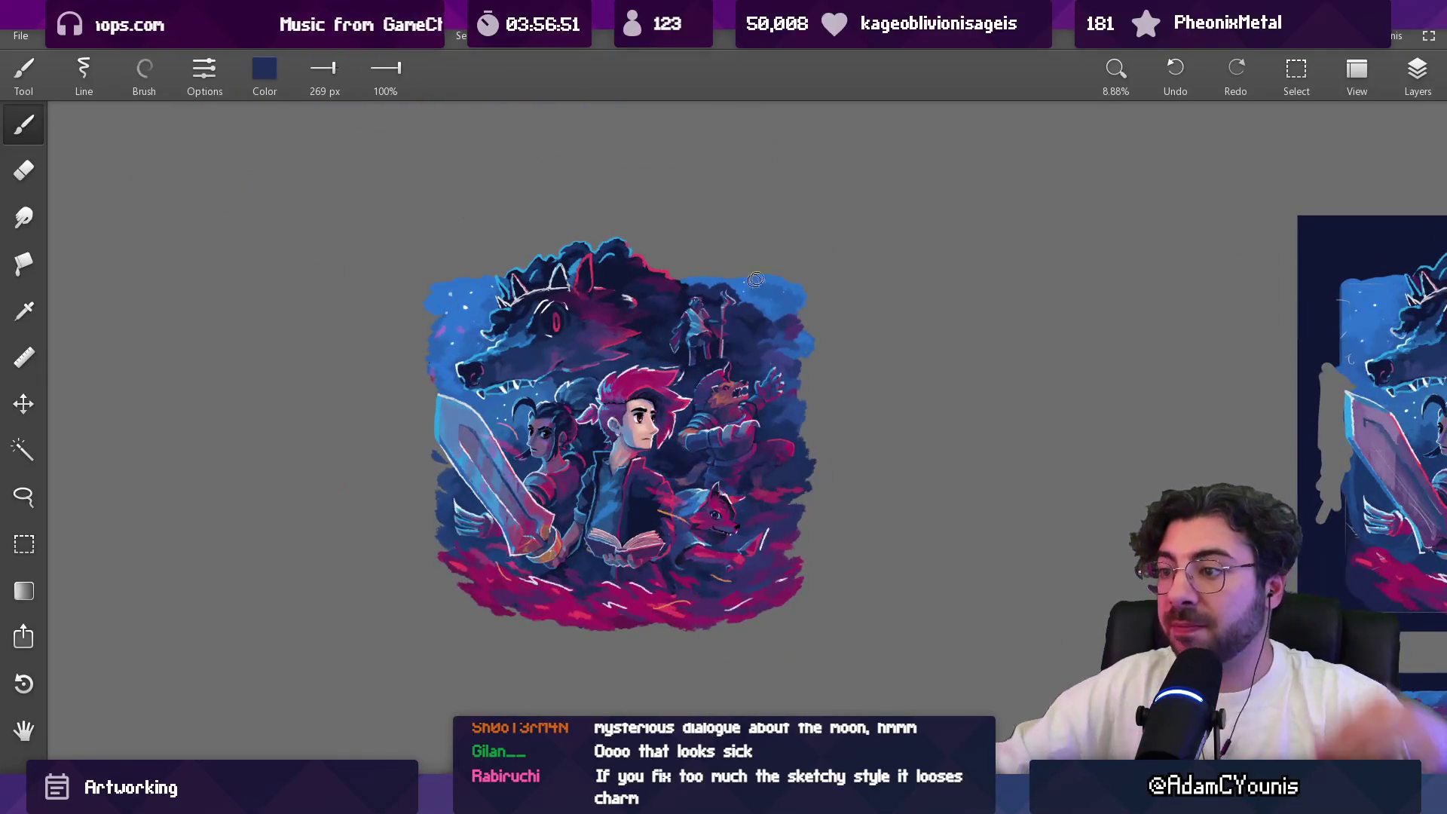
Step: Toggle the Insignia Colour Logo 2026 layer on and off to compare, leaving it visible
{"action": "left_click", "coordinate": [1396, 96]}
{"action": "left_click", "coordinate": [1244, 211]}
{"action": "left_click", "coordinate": [1245, 211]}
{"action": "left_click", "coordinate": [1244, 211]}
{"action": "left_click", "coordinate": [1245, 211]}
{"action": "left_click", "coordinate": [1246, 211]}
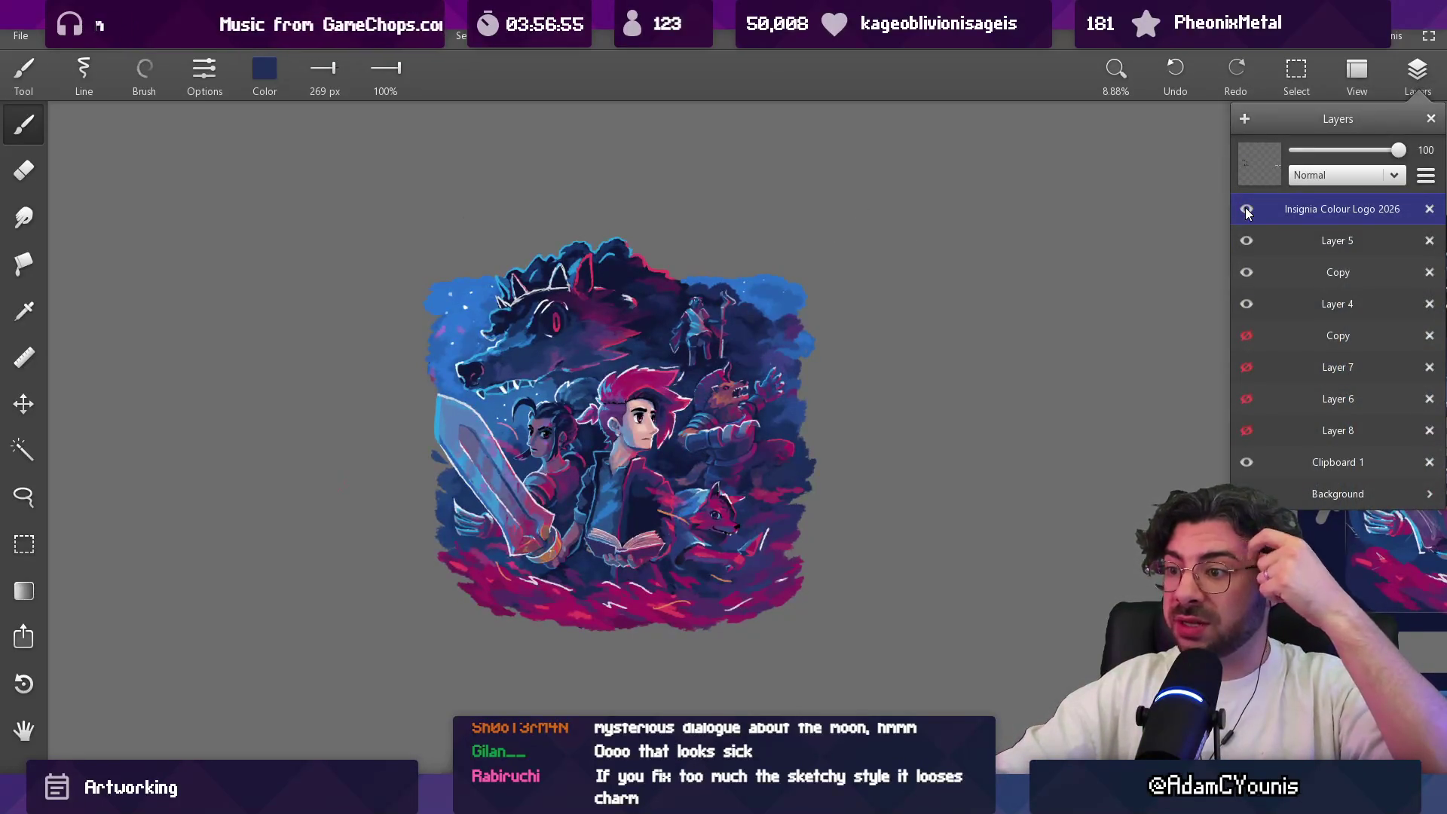
{"action": "left_click", "coordinate": [1246, 211]}
{"action": "left_click", "coordinate": [1246, 210]}
Step: Rectangle-select the whole illustration, copy it and paste it above Clipboard 1 as a new layer
{"action": "key", "text": "m"}
{"action": "mouse_move", "coordinate": [351, 183]}
{"action": "left_mouse_down"}
{"action": "mouse_move", "coordinate": [756, 608]}
{"action": "mouse_move", "coordinate": [842, 646]}
{"action": "left_mouse_up"}
{"action": "key", "text": "ctrl+c"}
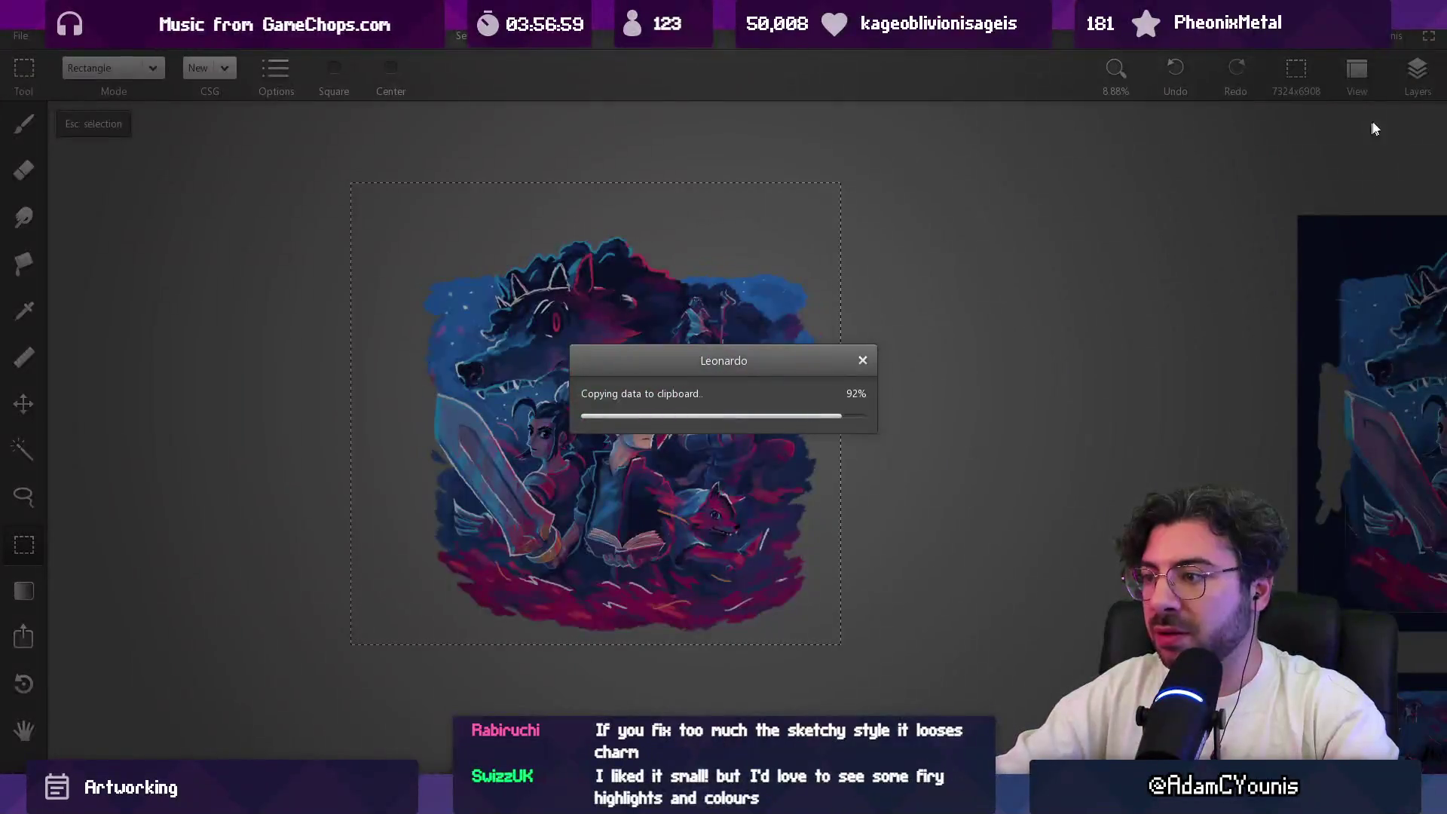
{"action": "left_click", "coordinate": [1417, 71]}
{"action": "left_click", "coordinate": [1277, 462]}
{"action": "key", "text": "ctrl+v"}
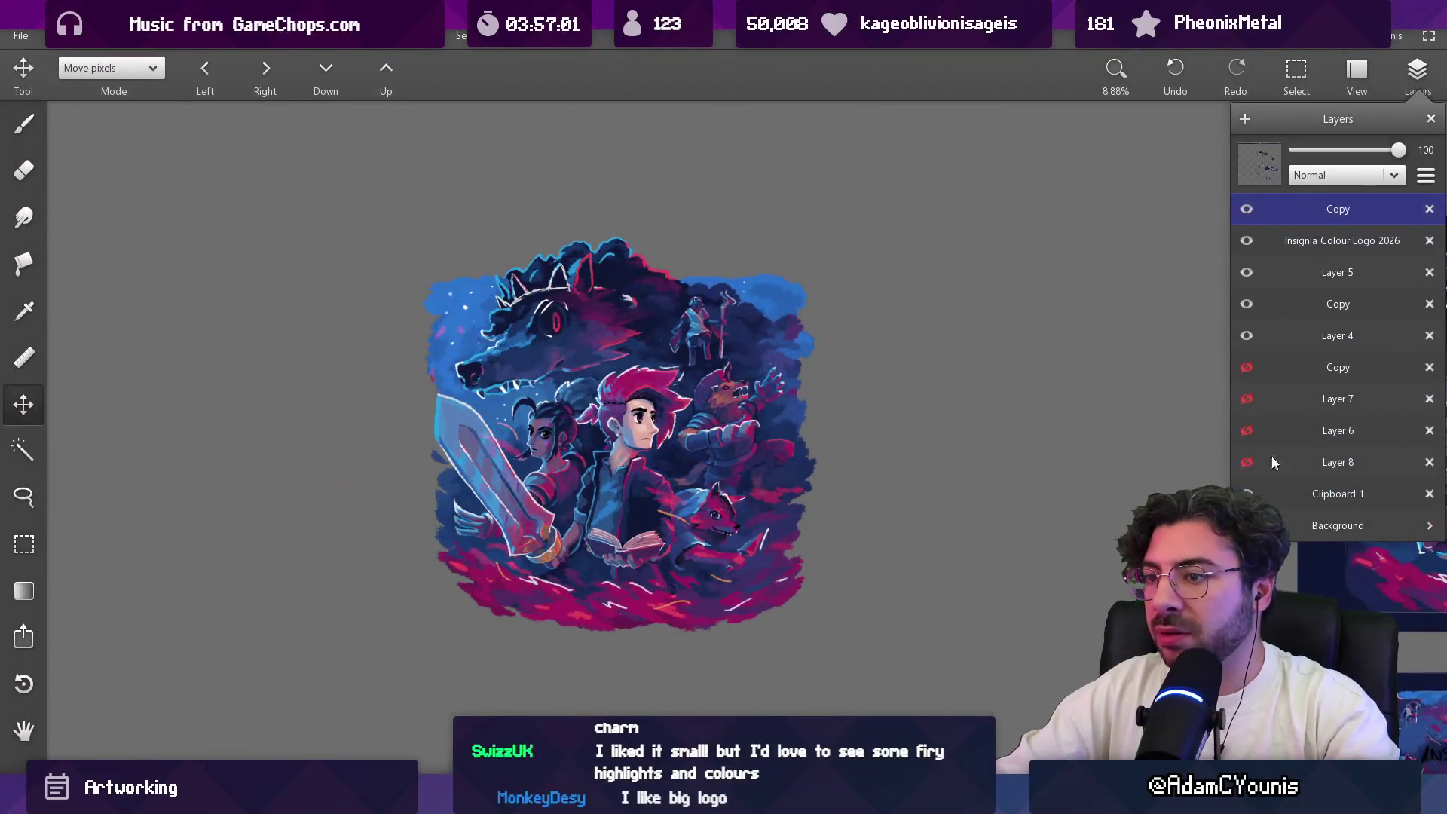
Step: Move the Copy layer down the stack, compare it hidden and shown, then delete it
{"action": "left_click_drag", "start_coordinate": [1312, 205], "coordinate": [1314, 460]}
{"action": "left_click", "coordinate": [1245, 462]}
{"action": "left_click", "coordinate": [1246, 462]}
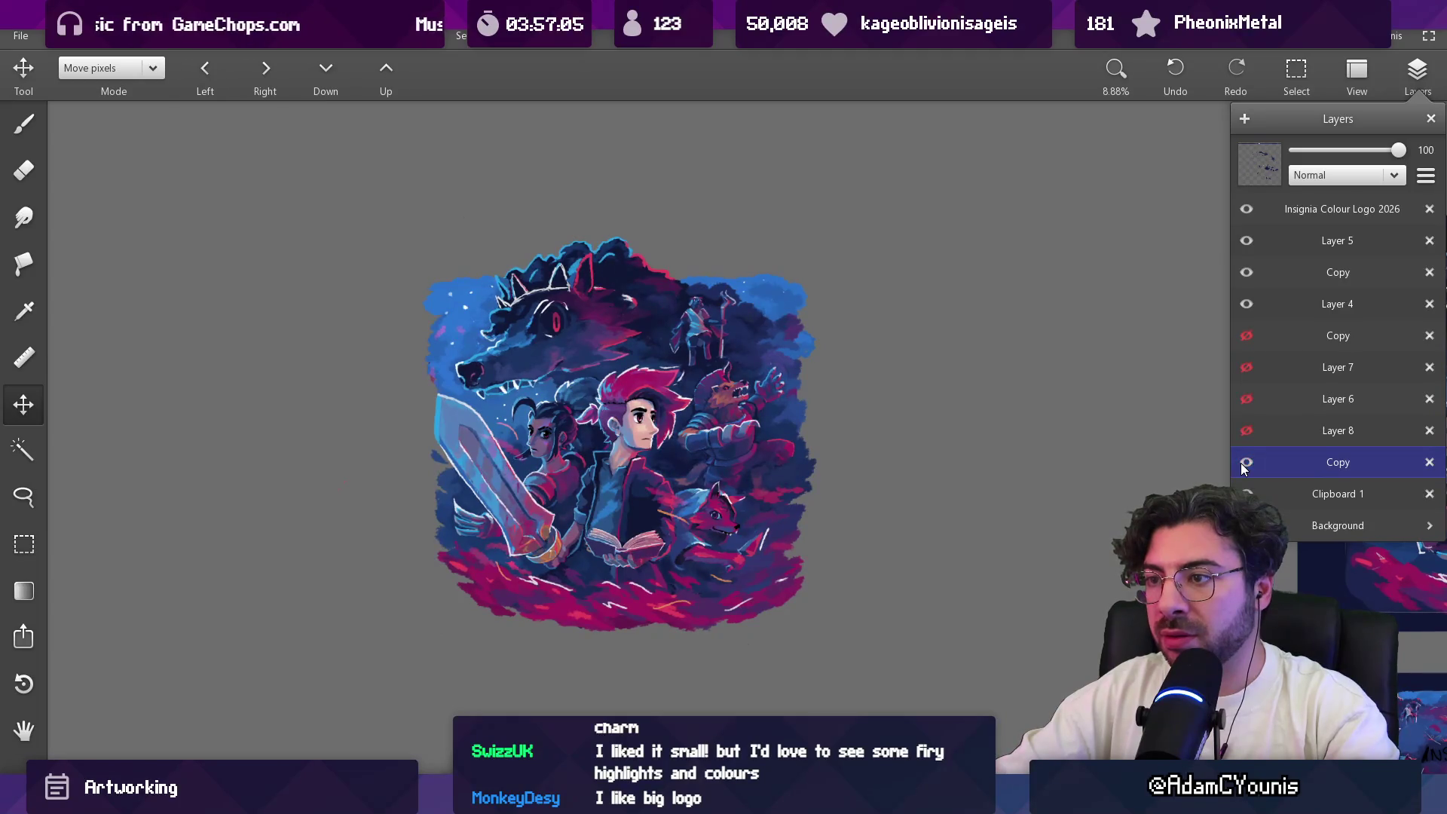
{"action": "left_click", "coordinate": [1244, 467]}
{"action": "left_click", "coordinate": [1244, 467]}
{"action": "left_click", "coordinate": [1243, 467]}
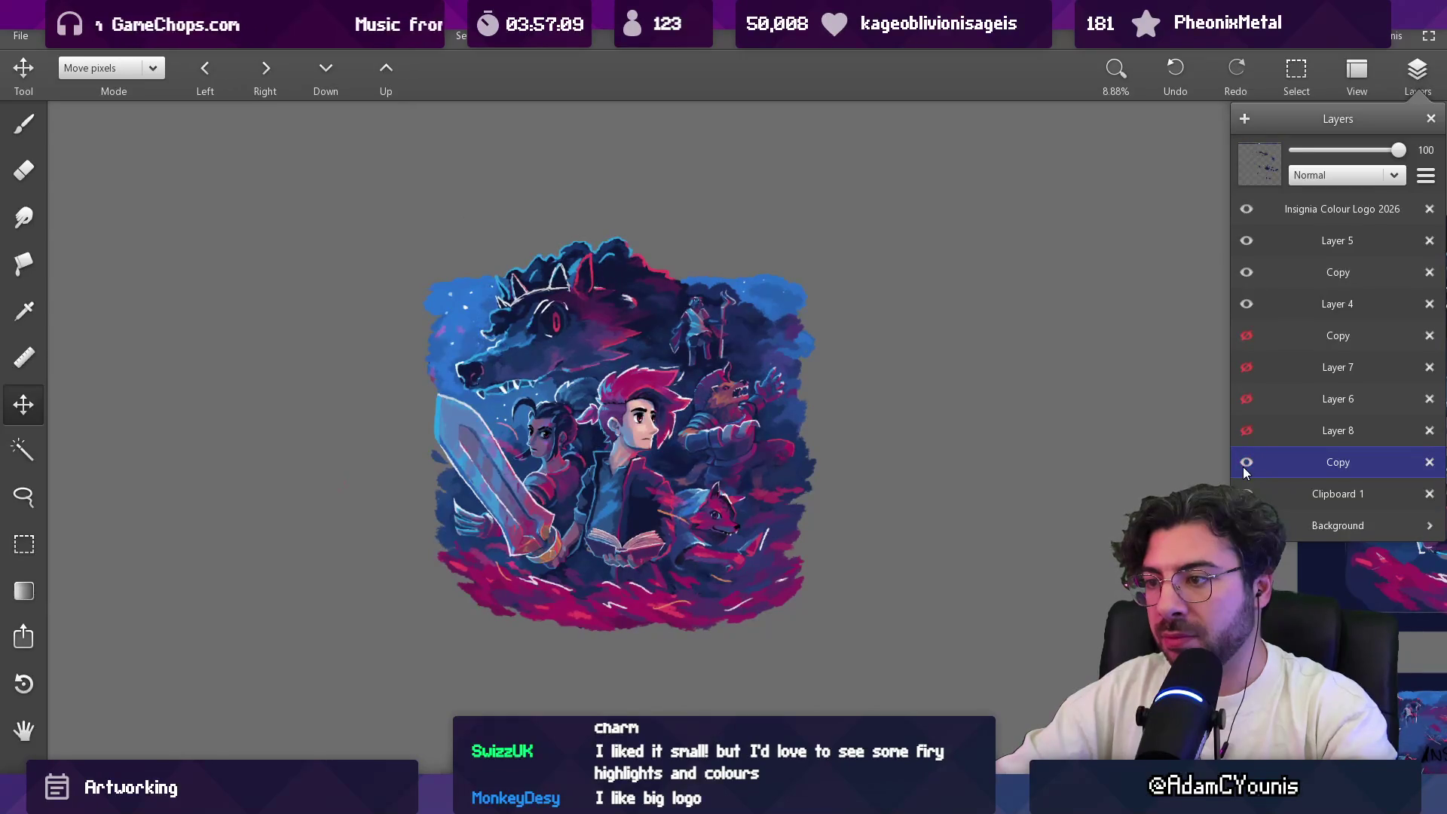
{"action": "key", "text": "Delete"}
Step: Close and reopen the Layers list to check the remaining original layers
{"action": "left_click", "coordinate": [1007, 456]}
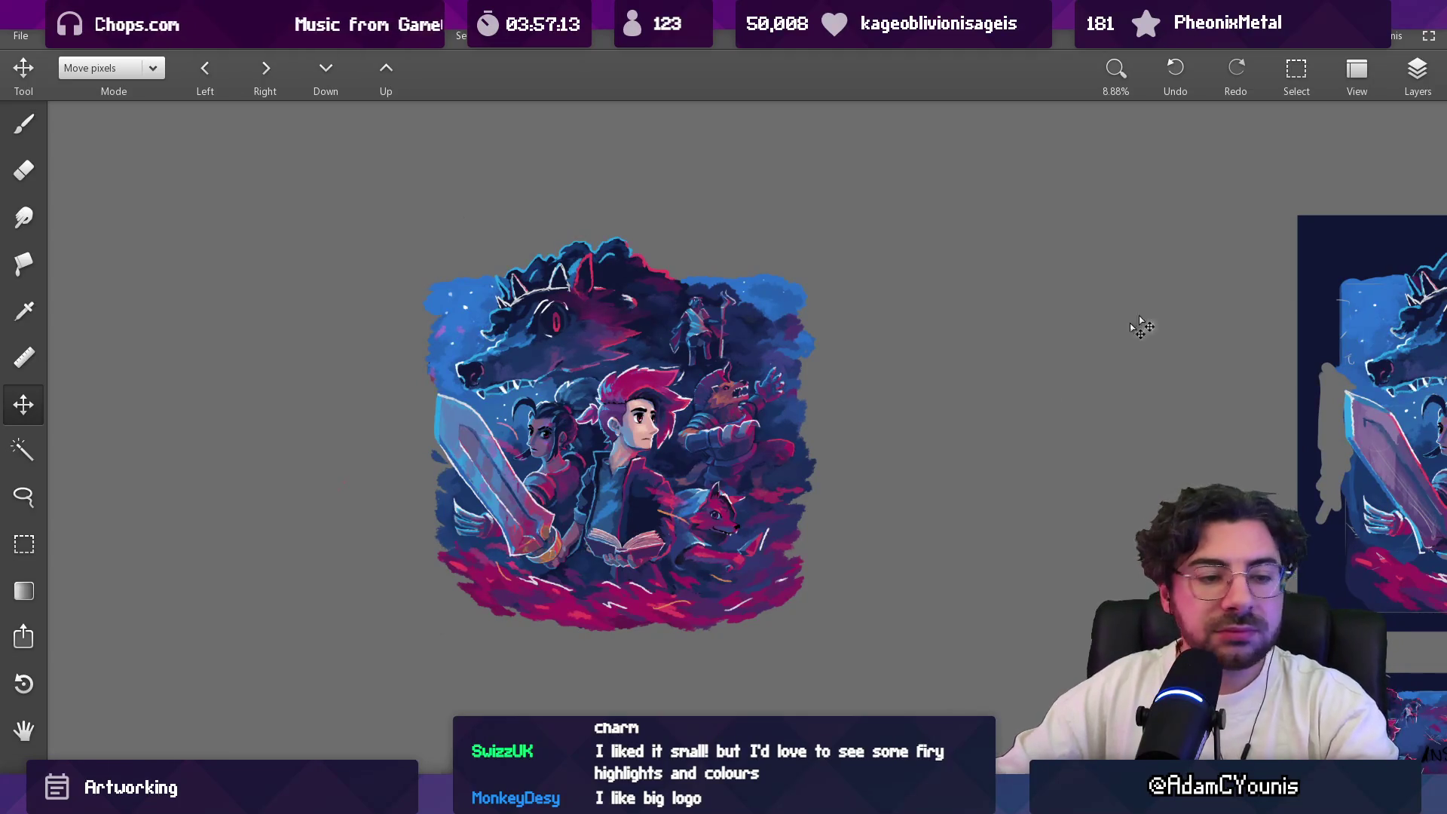
{"action": "left_click", "coordinate": [1416, 72]}
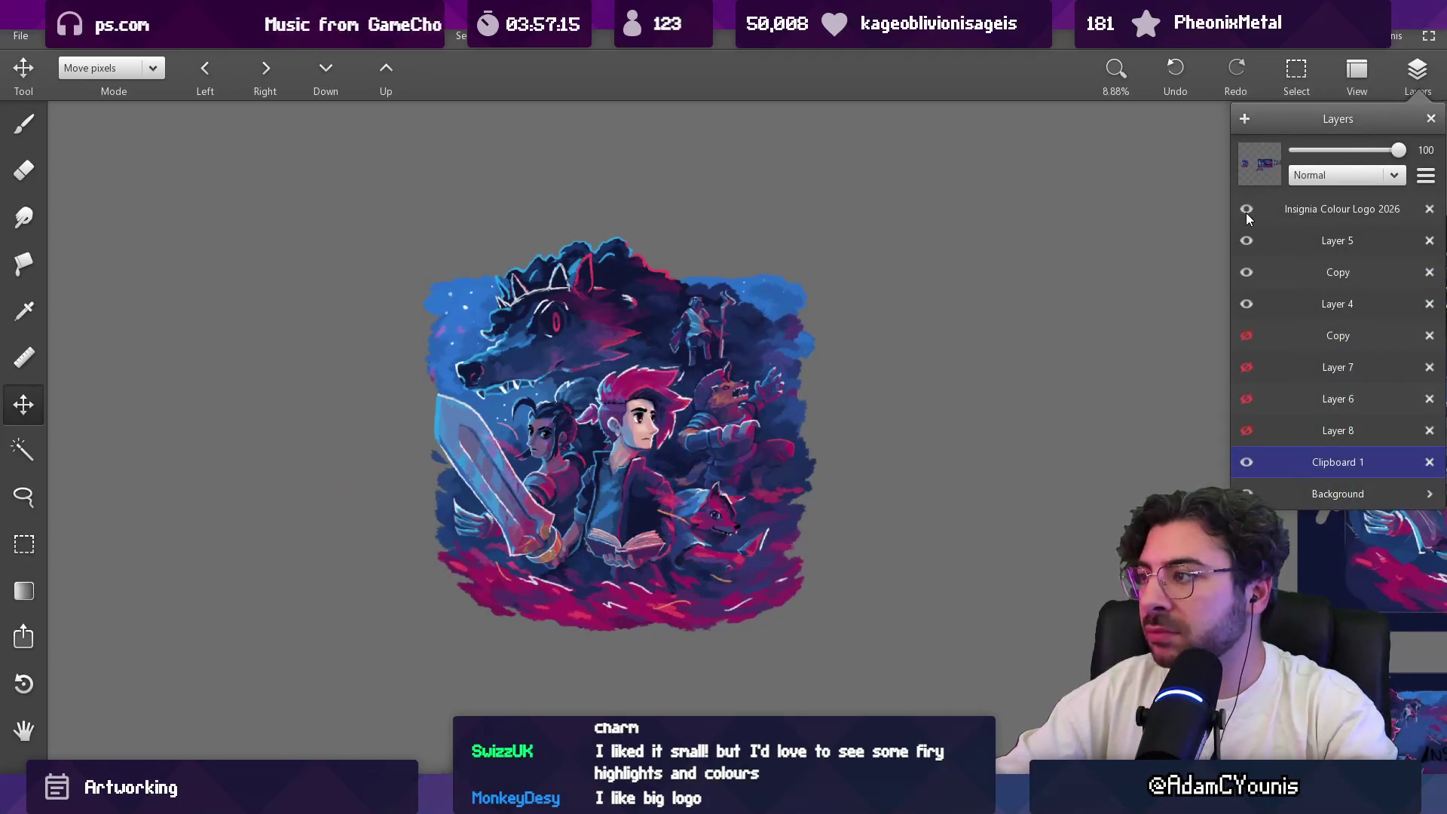
{"action": "scroll", "coordinate": [1136, 251], "scroll_direction": "down", "scroll_amount": 3}
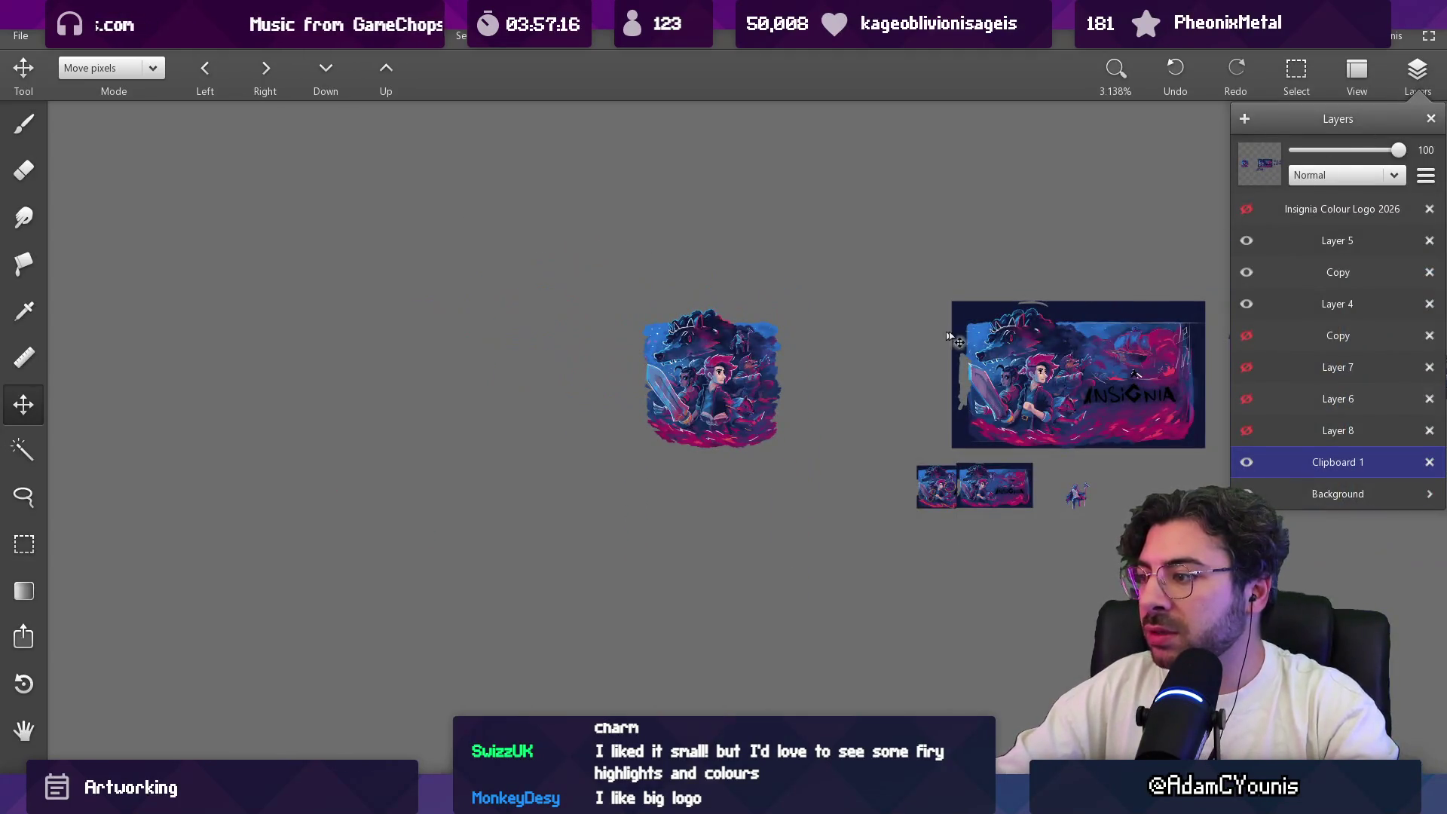
{"action": "left_click", "coordinate": [1206, 249]}
Step: Rectangle-select the banner's INSIGNIA logo, copy and paste it, and drag the copy below the illustration
{"action": "key", "text": "m"}
{"action": "left_click_drag", "start_coordinate": [1079, 360], "coordinate": [1186, 420]}
{"action": "left_click", "coordinate": [1416, 71]}
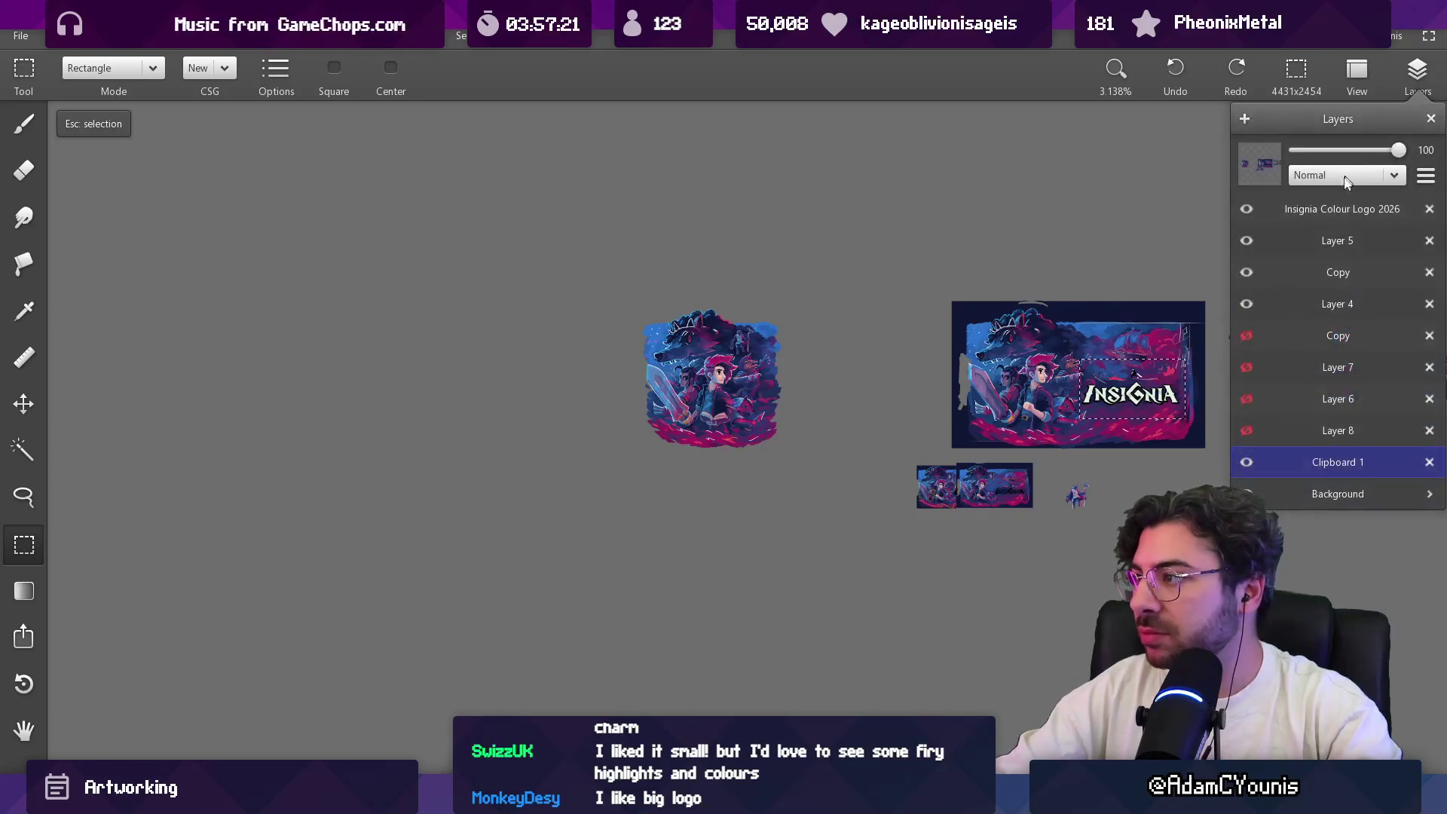
{"action": "key", "text": "ctrl+c"}
{"action": "key", "text": "ctrl+v"}
{"action": "left_click_drag", "start_coordinate": [1130, 391], "coordinate": [704, 494]}
Step: Scale the pasted logo down and commit it across the illustration's bottom edge
{"action": "scroll", "coordinate": [724, 493], "scroll_direction": "up", "scroll_amount": 3}
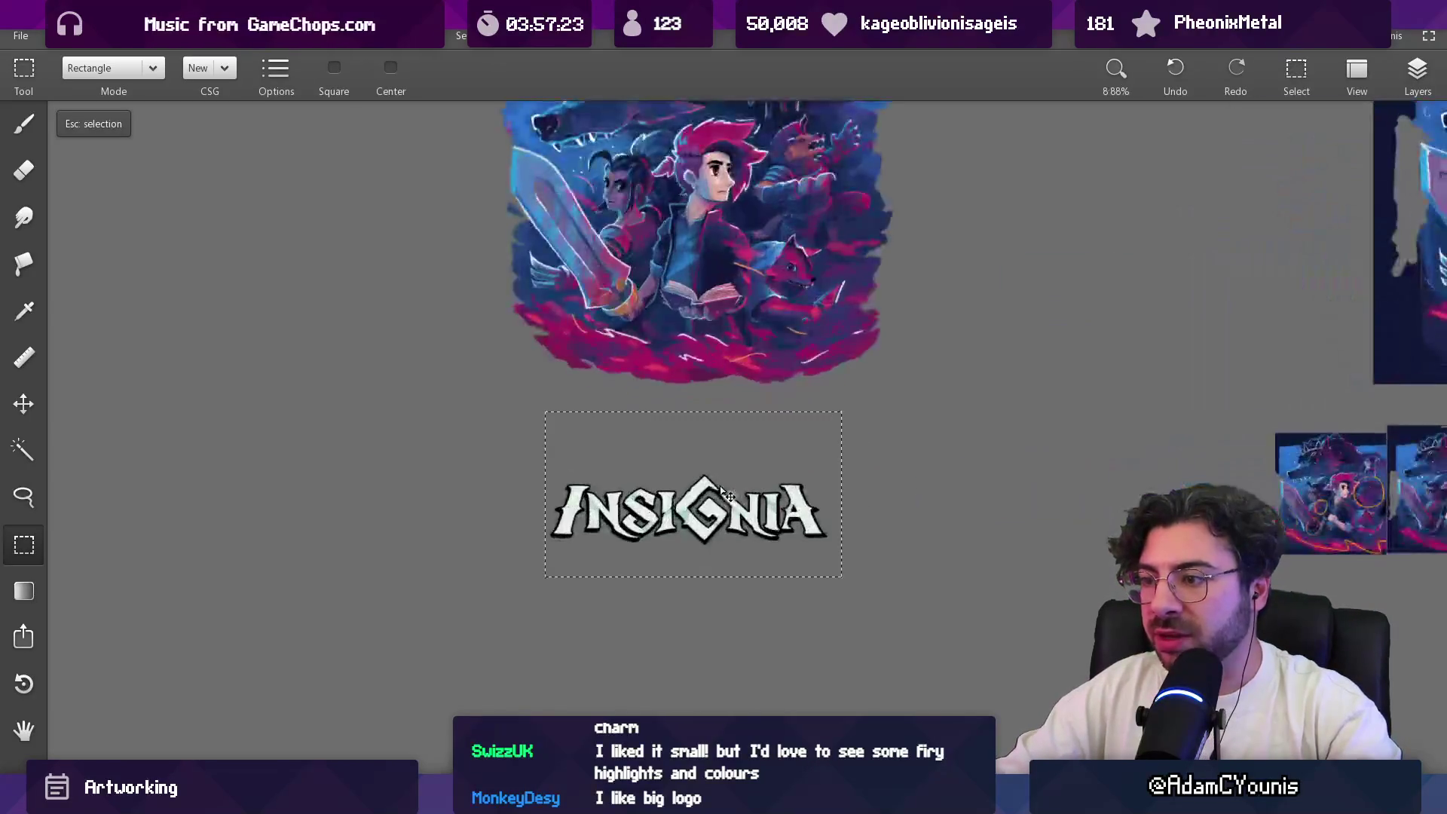
{"action": "scroll", "coordinate": [724, 492], "scroll_direction": "up", "scroll_amount": 3}
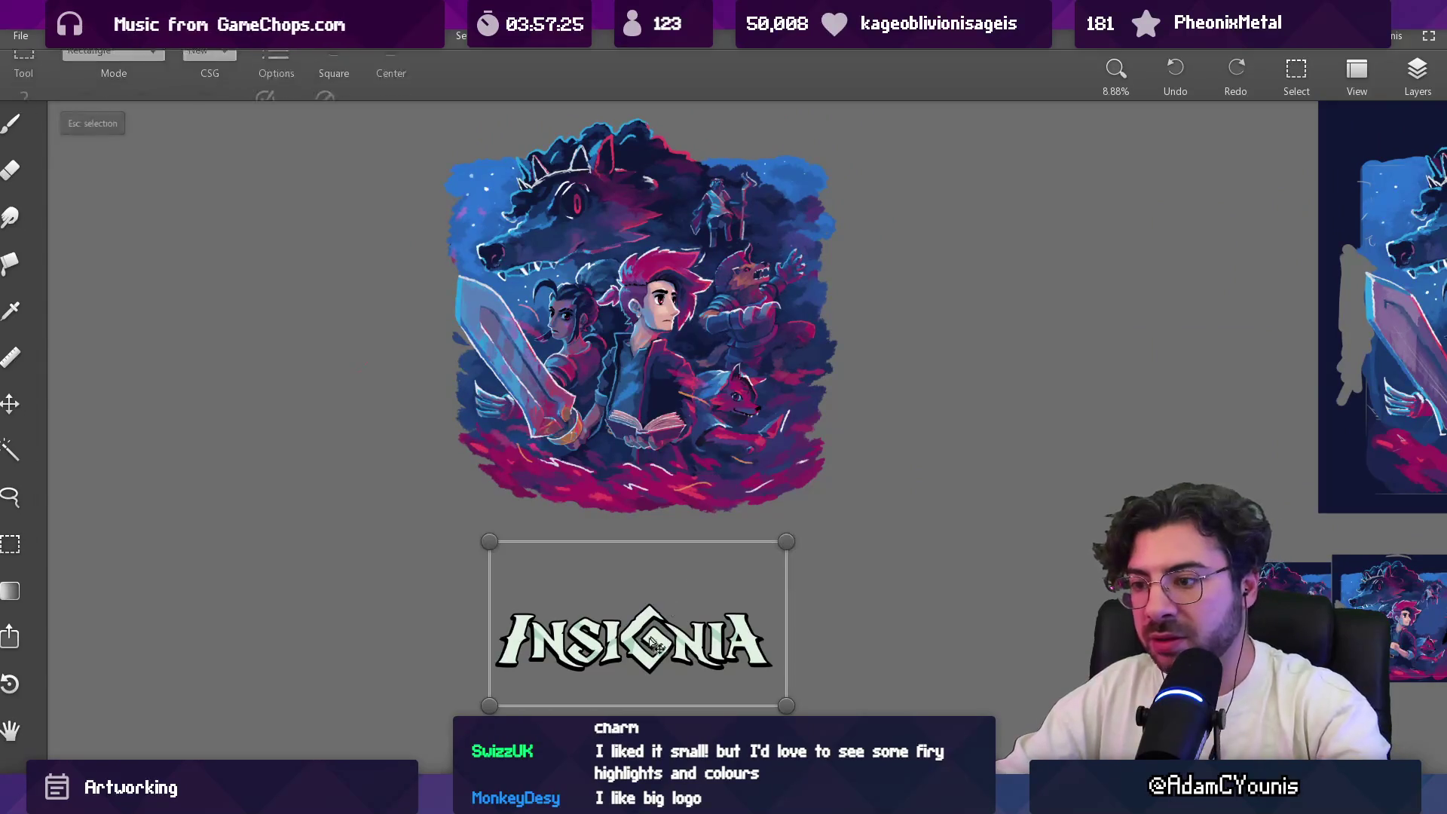
{"action": "left_click_drag", "start_coordinate": [489, 706], "coordinate": [565, 662]}
{"action": "left_click_drag", "start_coordinate": [655, 645], "coordinate": [646, 504]}
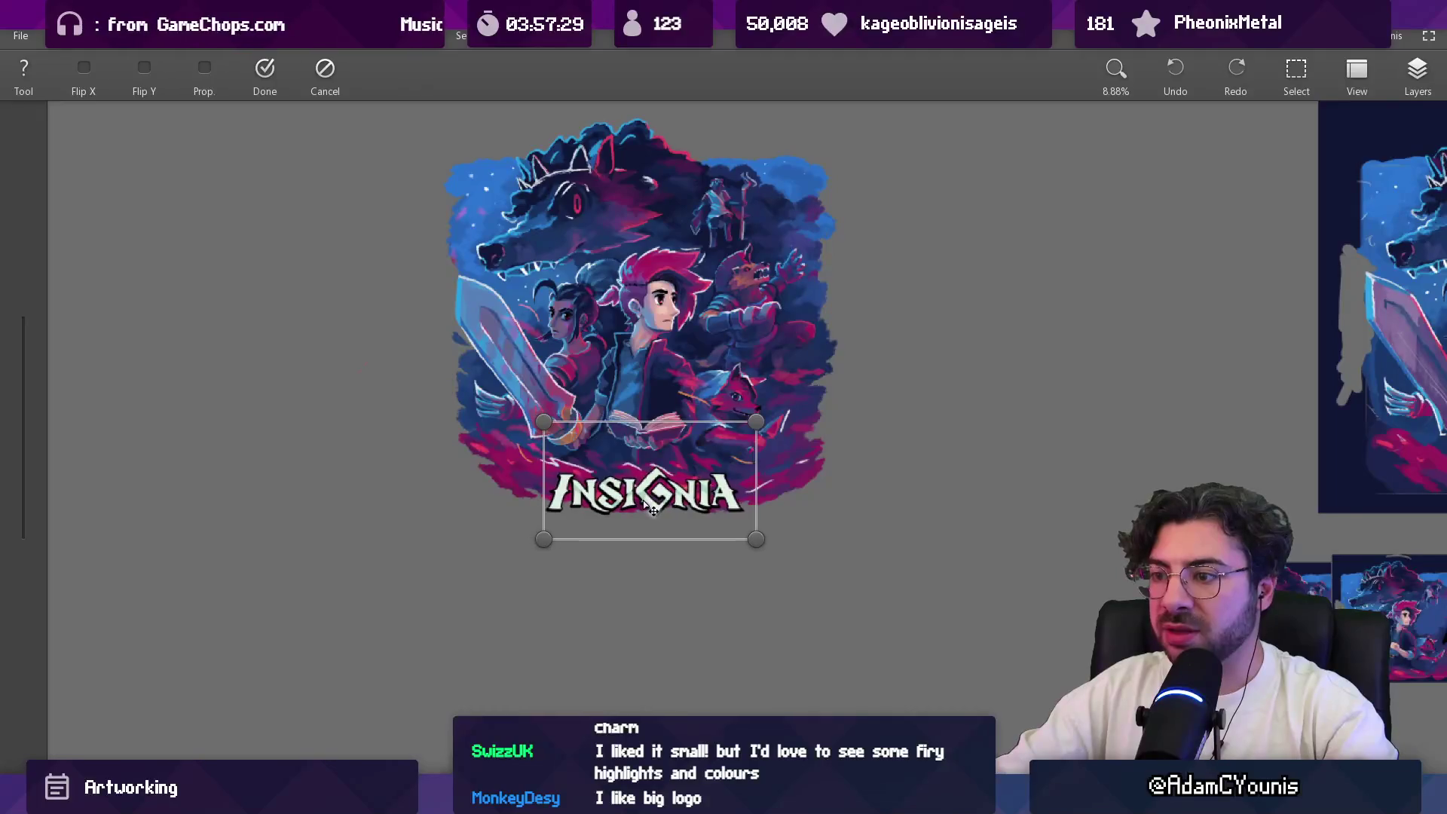
{"action": "key", "text": "Escape"}
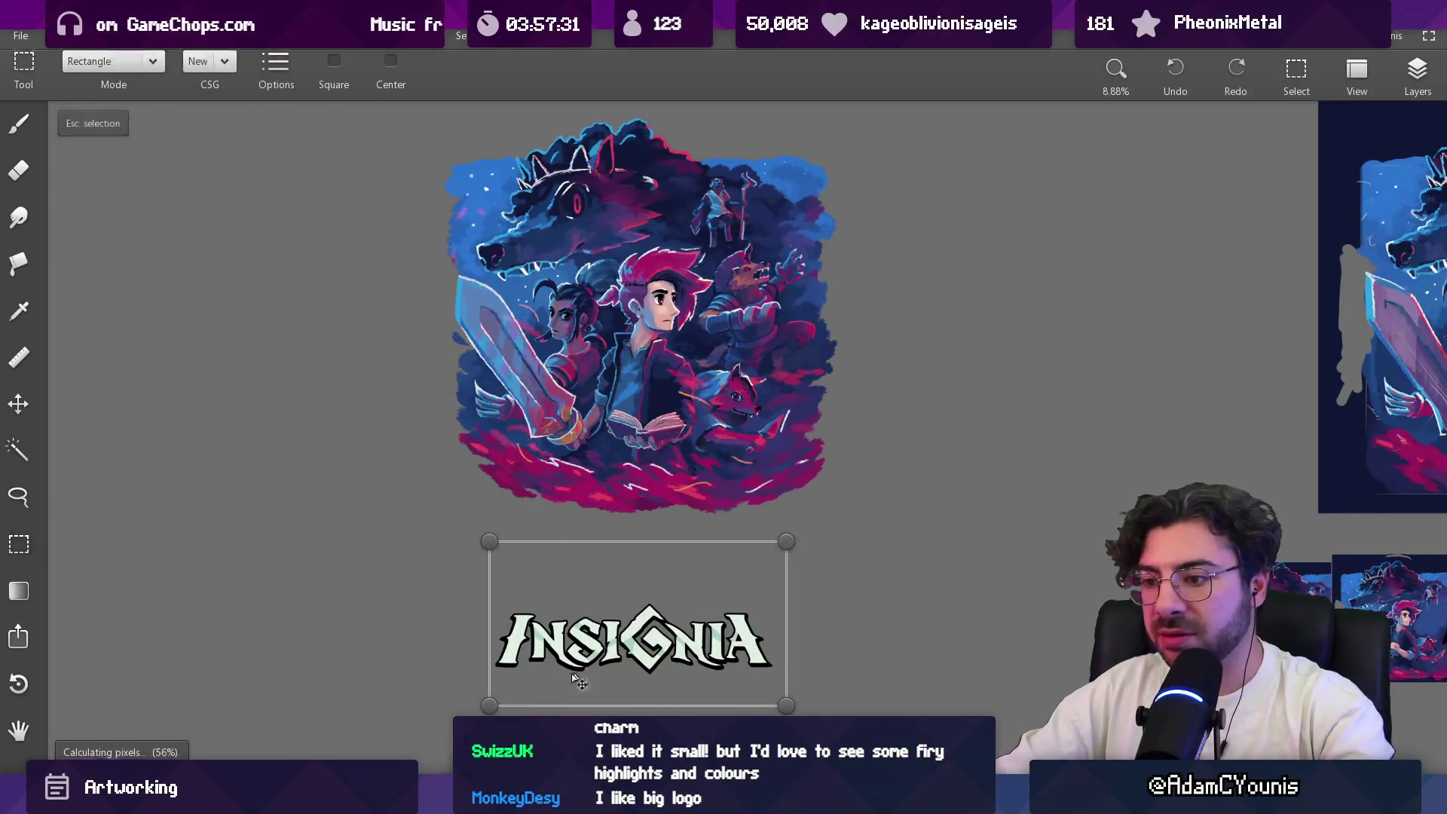
{"action": "left_click_drag", "start_coordinate": [489, 705], "coordinate": [555, 662]}
{"action": "left_click_drag", "start_coordinate": [656, 610], "coordinate": [646, 486]}
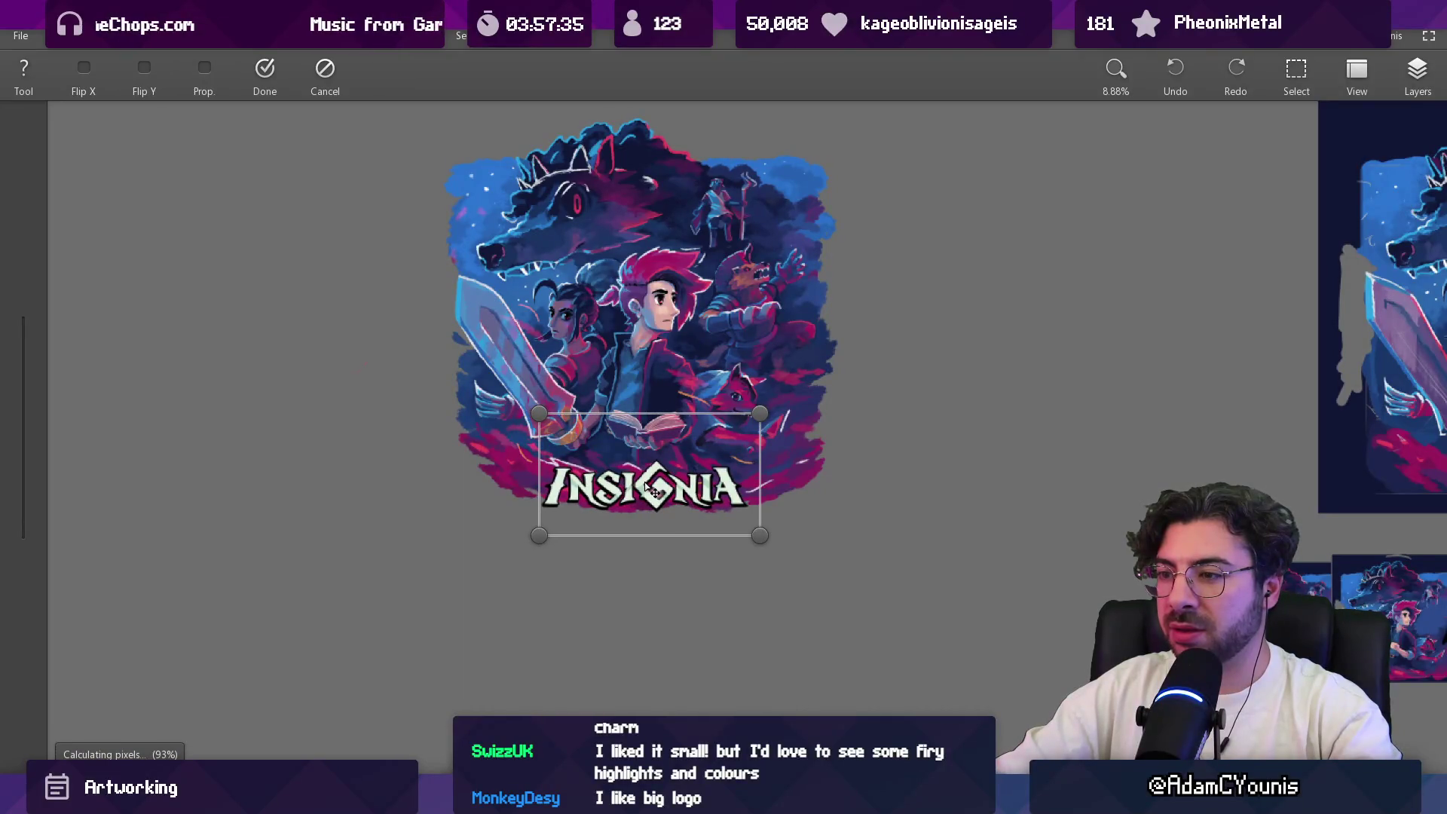
{"action": "key", "text": "Return"}
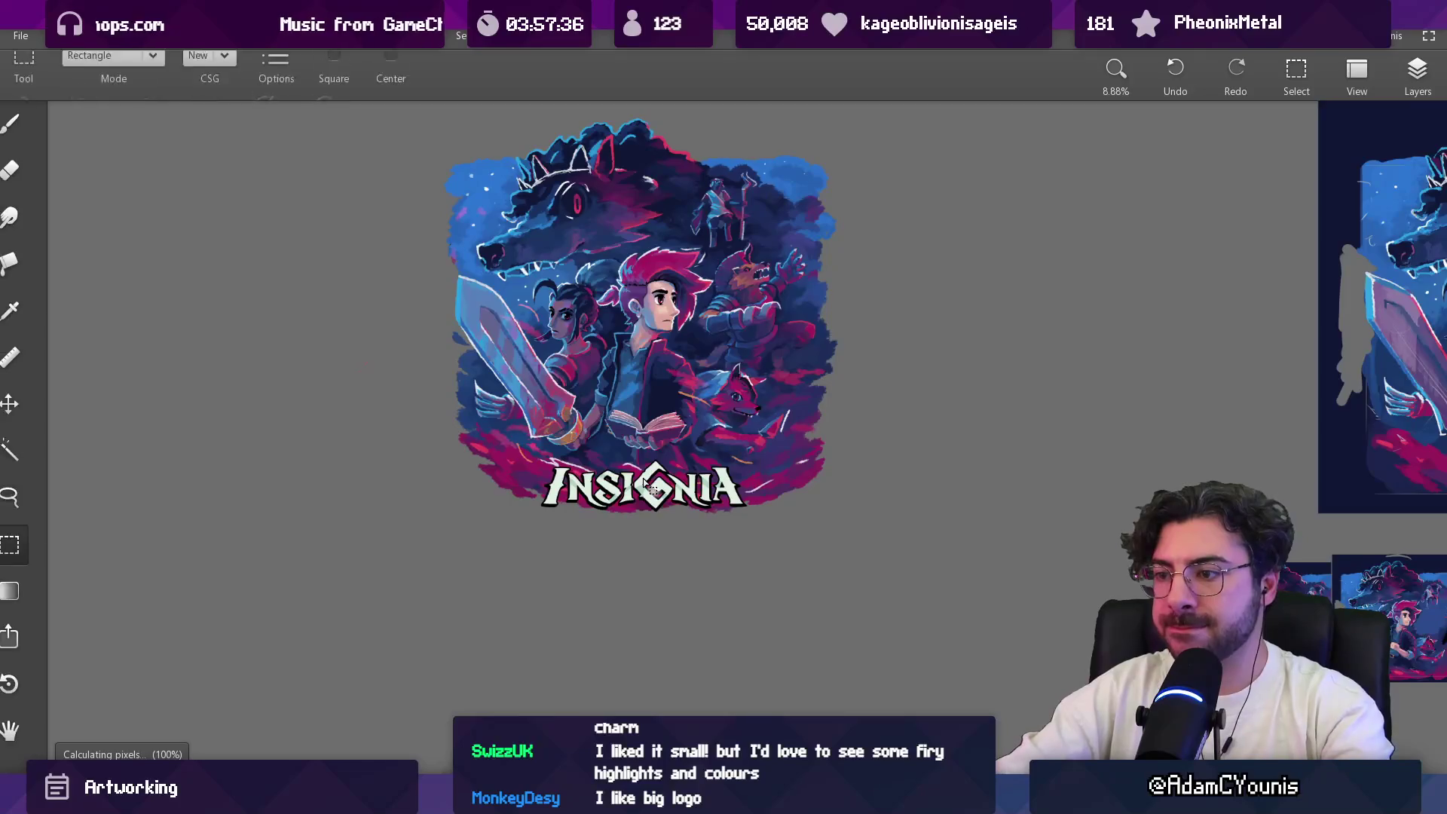
Step: Rectangle-select the whole illustration together with its new logo
{"action": "key", "text": "m"}
{"action": "mouse_move", "coordinate": [483, 465]}
{"action": "left_mouse_down"}
{"action": "mouse_move", "coordinate": [846, 142]}
{"action": "mouse_move", "coordinate": [839, 126]}
{"action": "left_mouse_up"}
{"action": "scroll", "coordinate": [587, 484], "scroll_direction": "up", "scroll_amount": 3}
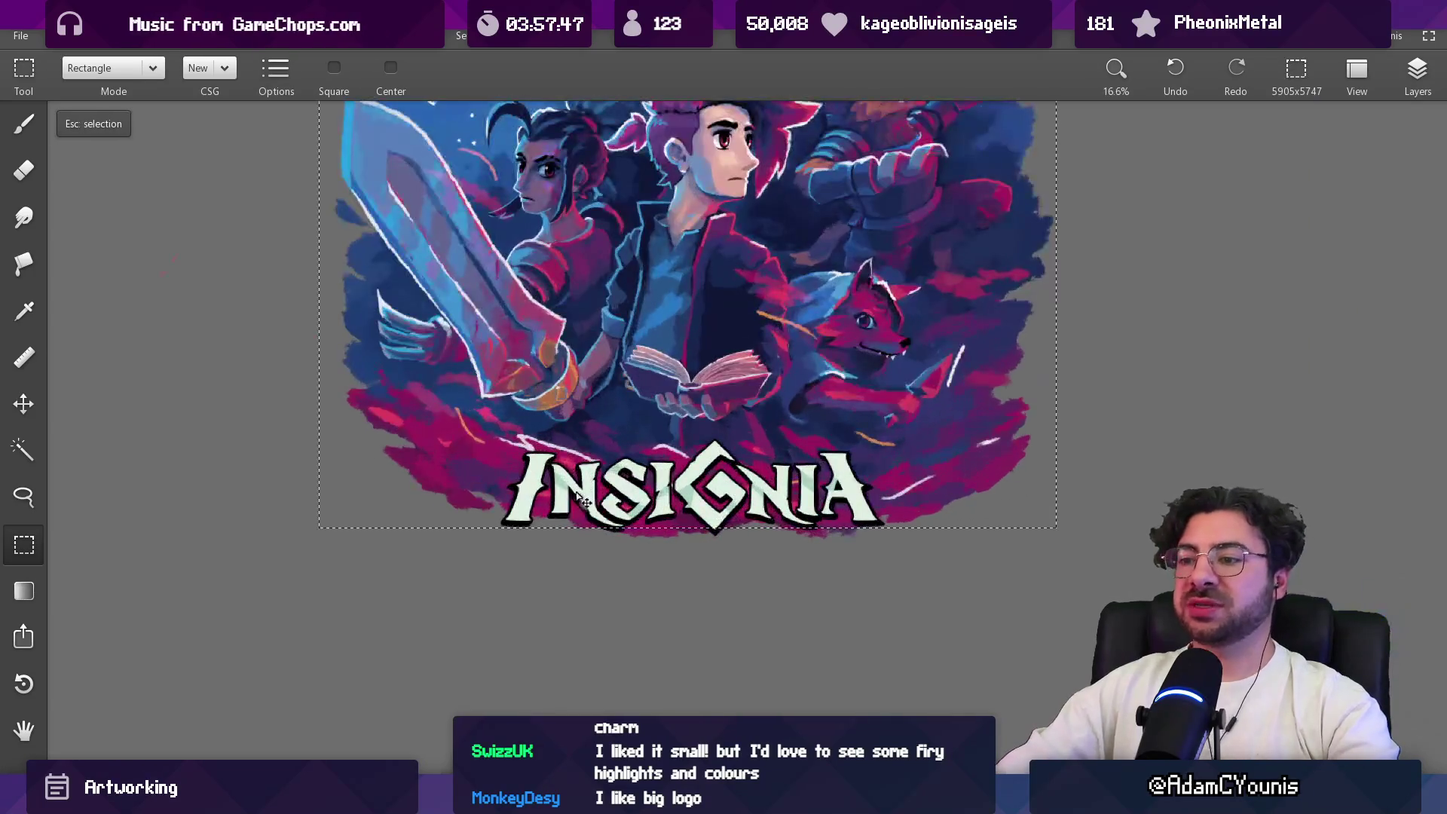
Step: Paint a thin dark test stroke along the bottom edge, then remove it
{"action": "key", "text": "b"}
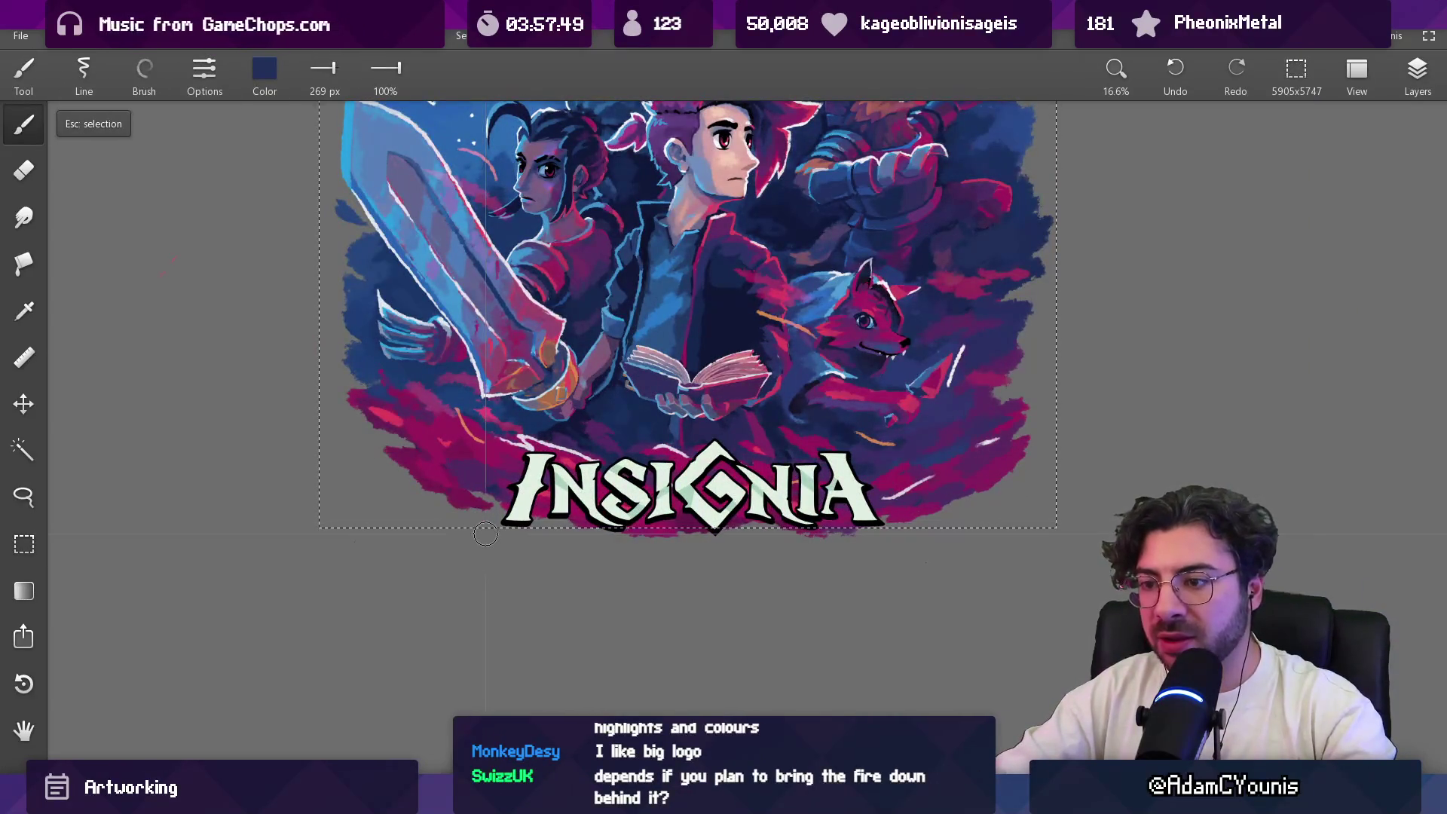
{"action": "left_click_drag", "start_coordinate": [498, 523], "coordinate": [339, 525]}
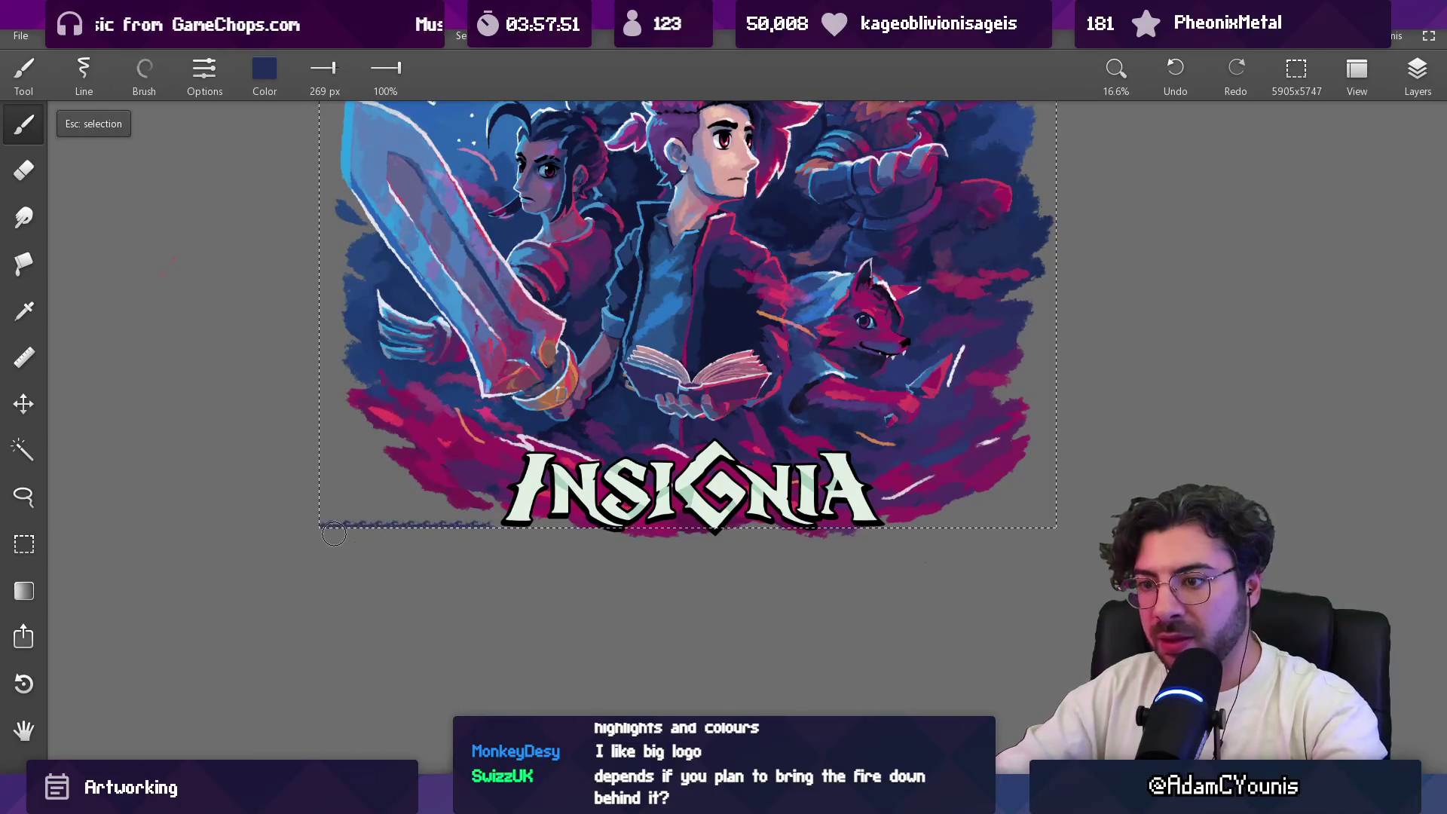
{"action": "key", "text": "m"}
{"action": "key", "text": "ctrl+a"}
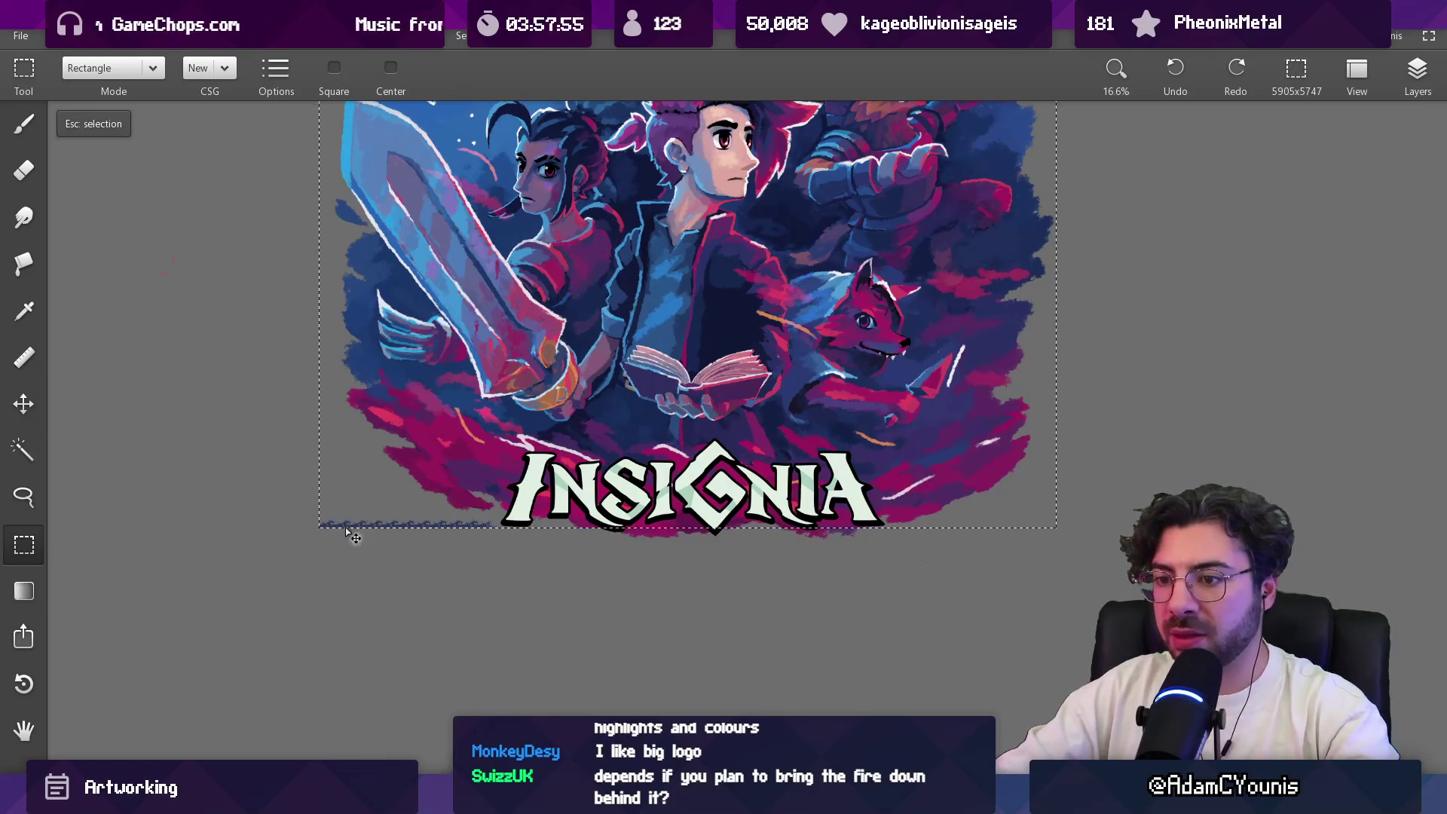
{"action": "key", "text": "Delete"}
{"action": "key", "text": "Escape"}
{"action": "scroll", "coordinate": [532, 494], "scroll_direction": "down", "scroll_amount": 4}
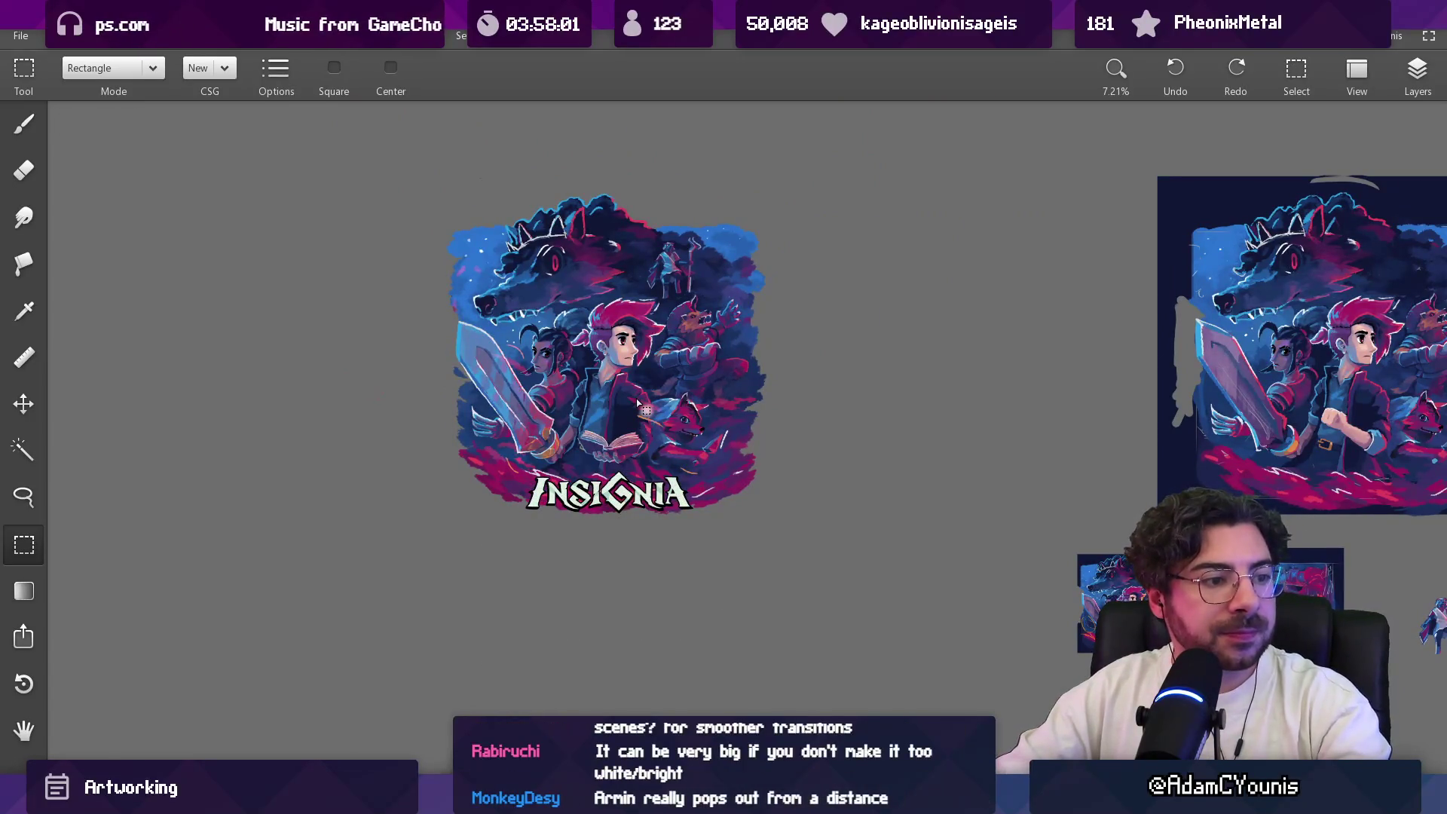
Step: Eyedrop the pink from the artwork and shrink the brush from 72 px to 34 px
{"action": "key", "text": "b"}
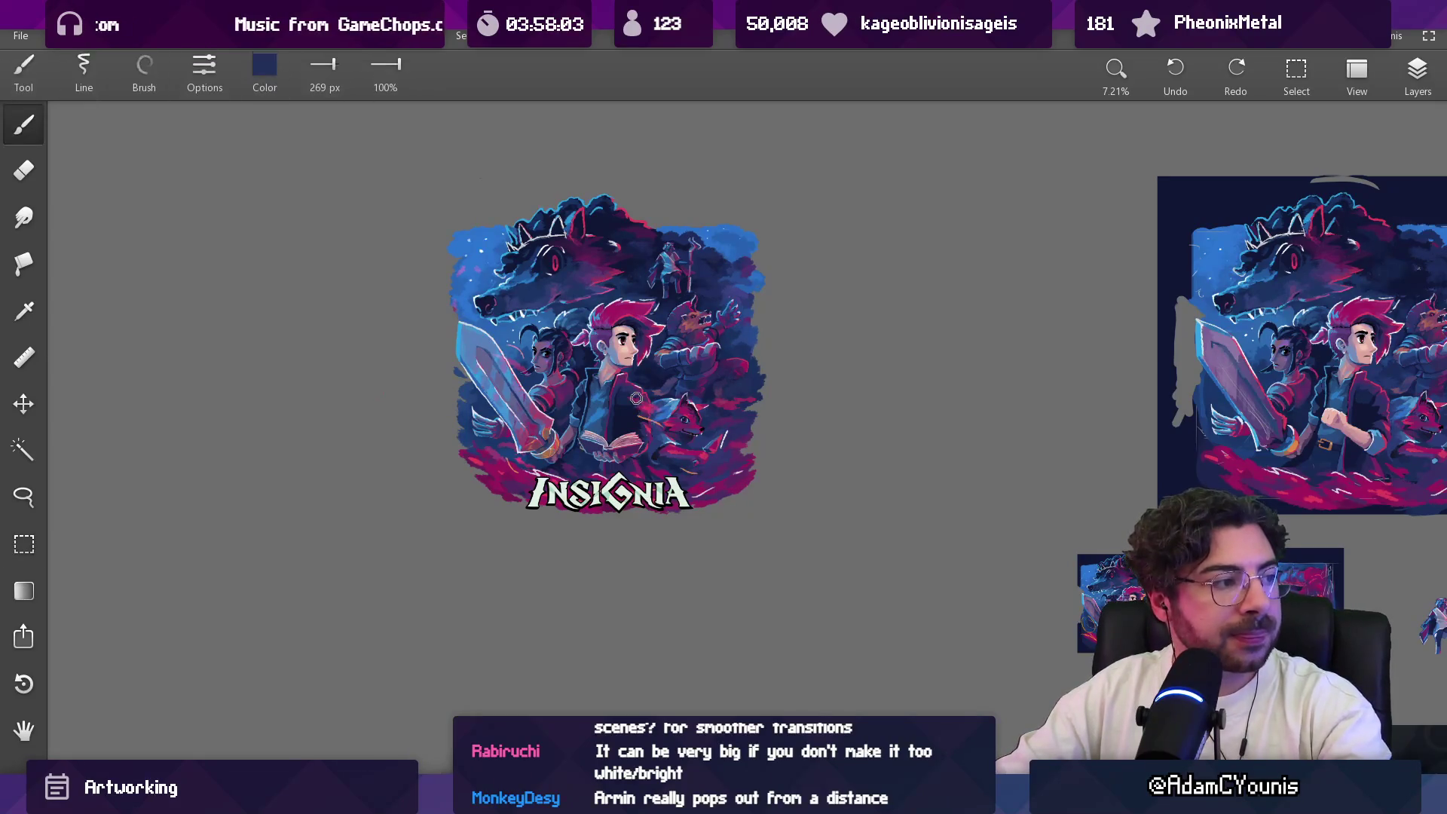
{"action": "scroll", "coordinate": [764, 460], "scroll_direction": "up", "scroll_amount": 8}
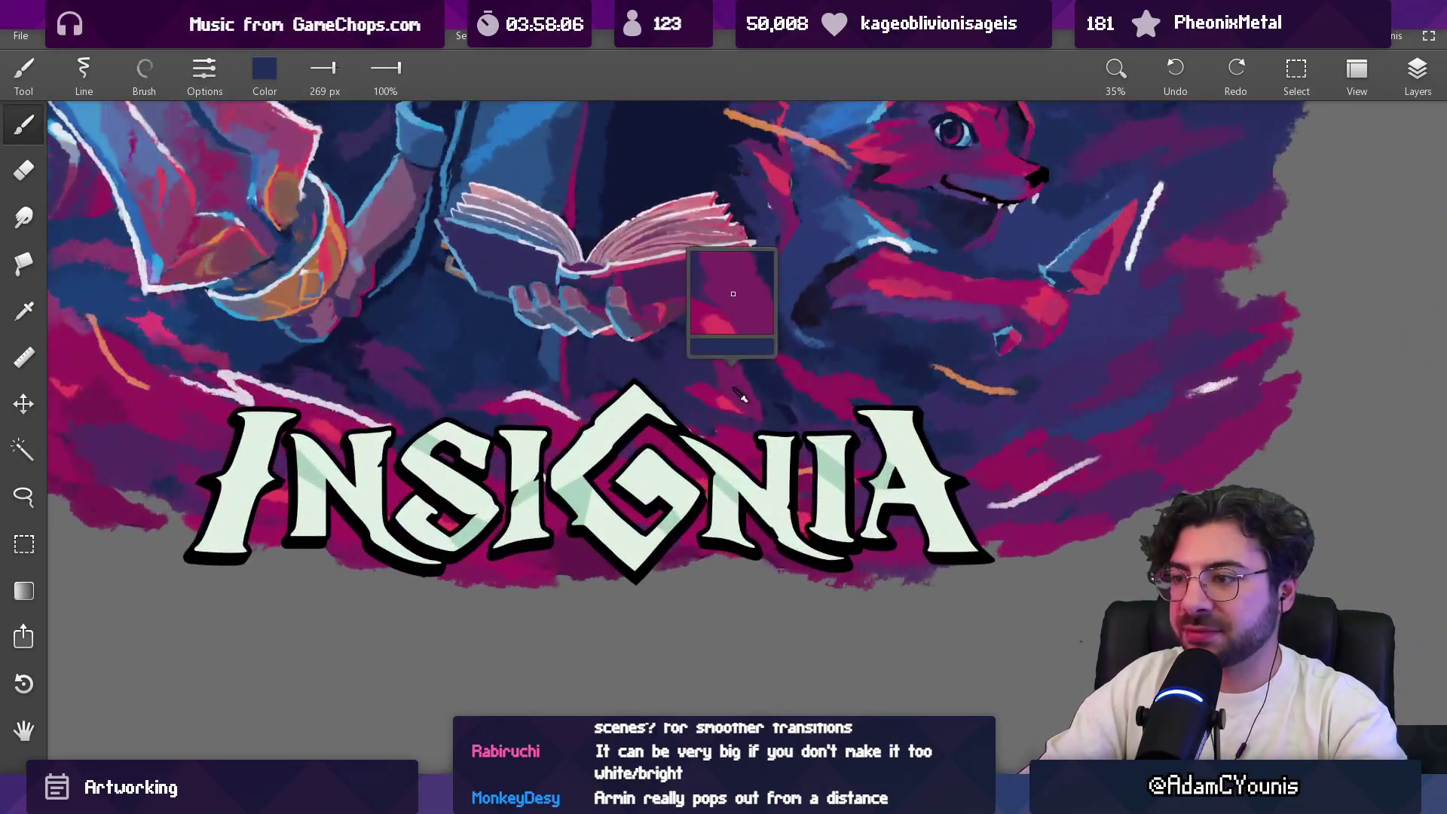
{"action": "left_click", "coordinate": [742, 407], "text": "alt"}
{"action": "key", "text": "bracketleft"}
{"action": "key", "text": "bracketleft"}
{"action": "key", "text": "bracketleft"}
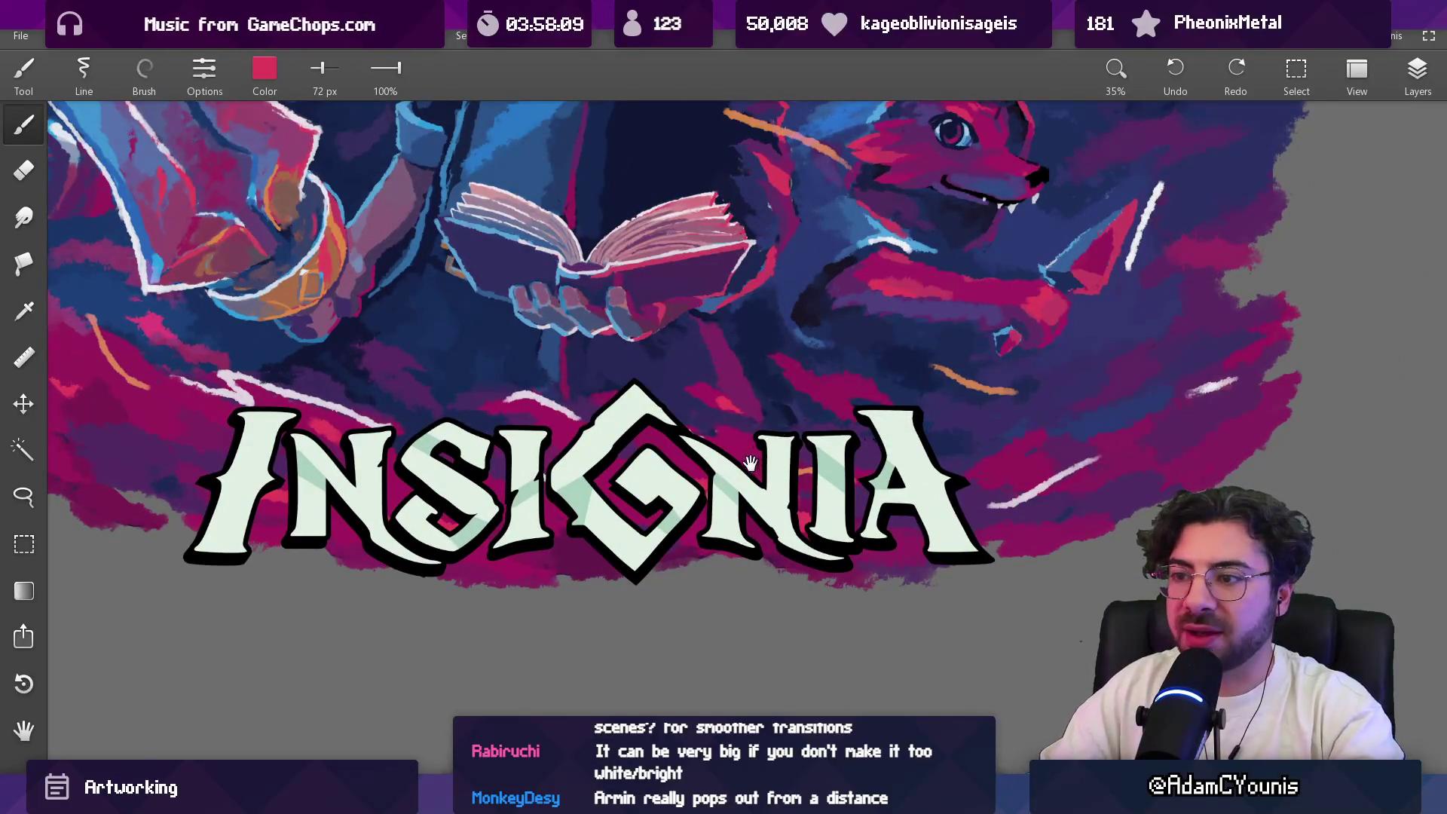
{"action": "scroll", "coordinate": [749, 462], "scroll_direction": "left", "scroll_amount": 5}
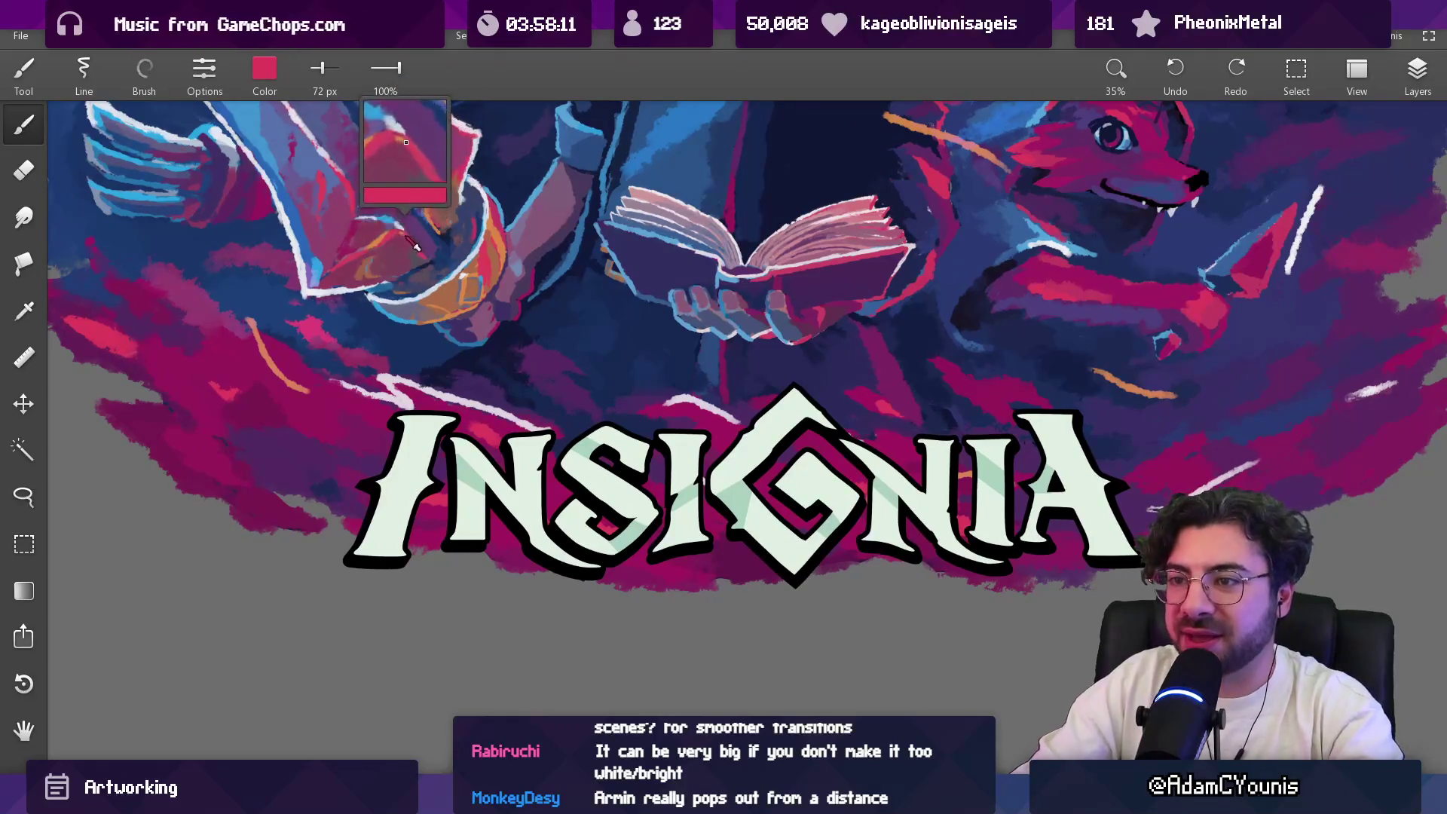
{"action": "scroll", "coordinate": [551, 431], "scroll_direction": "left", "scroll_amount": 4}
{"action": "scroll", "coordinate": [550, 431], "scroll_direction": "up", "scroll_amount": 5}
{"action": "key", "text": "bracketleft"}
{"action": "key", "text": "bracketleft"}
{"action": "key", "text": "bracketleft"}
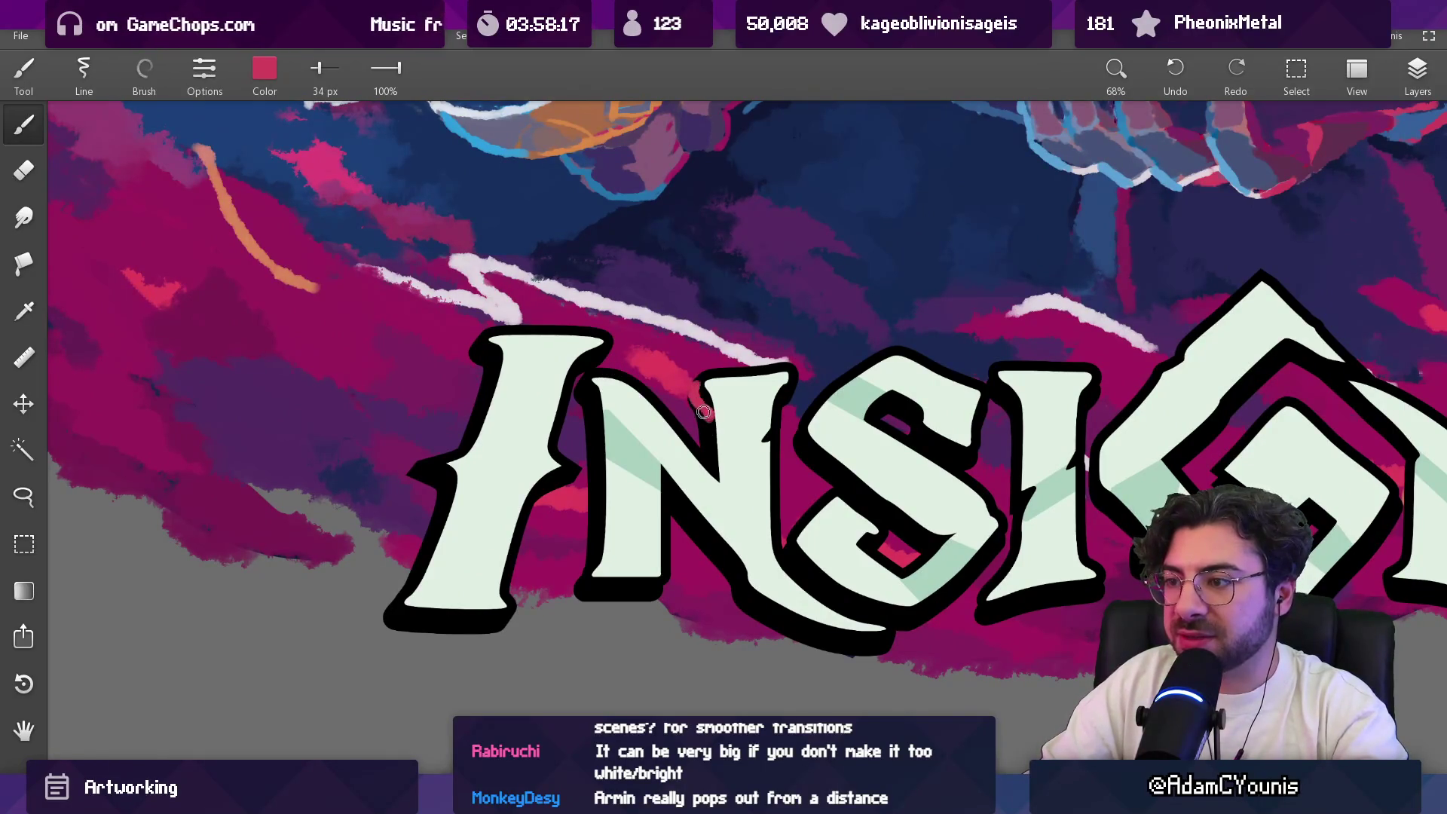
{"action": "scroll", "coordinate": [703, 420], "scroll_direction": "down", "scroll_amount": 8}
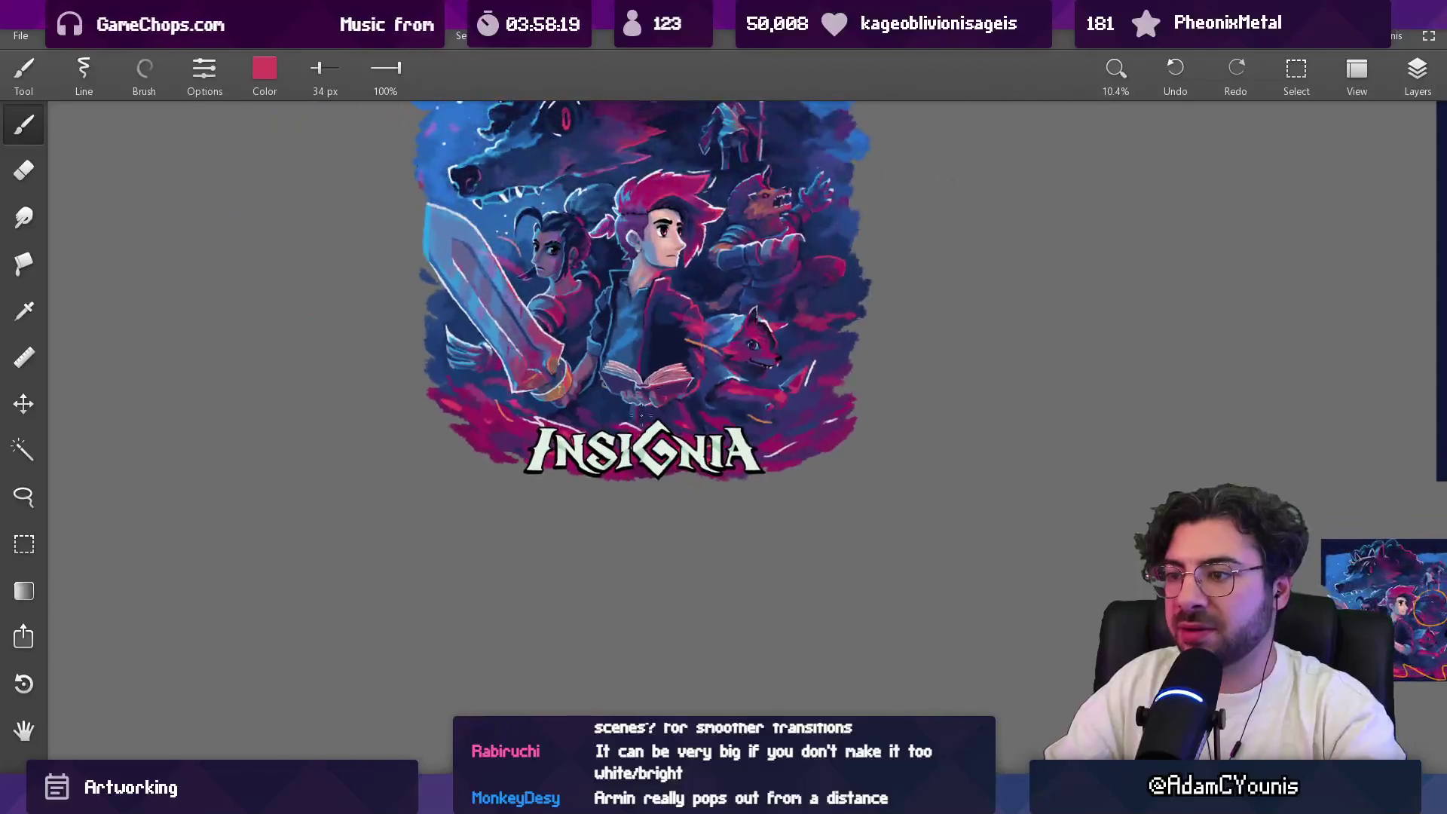
{"action": "scroll", "coordinate": [660, 336], "scroll_direction": "up", "scroll_amount": 4}
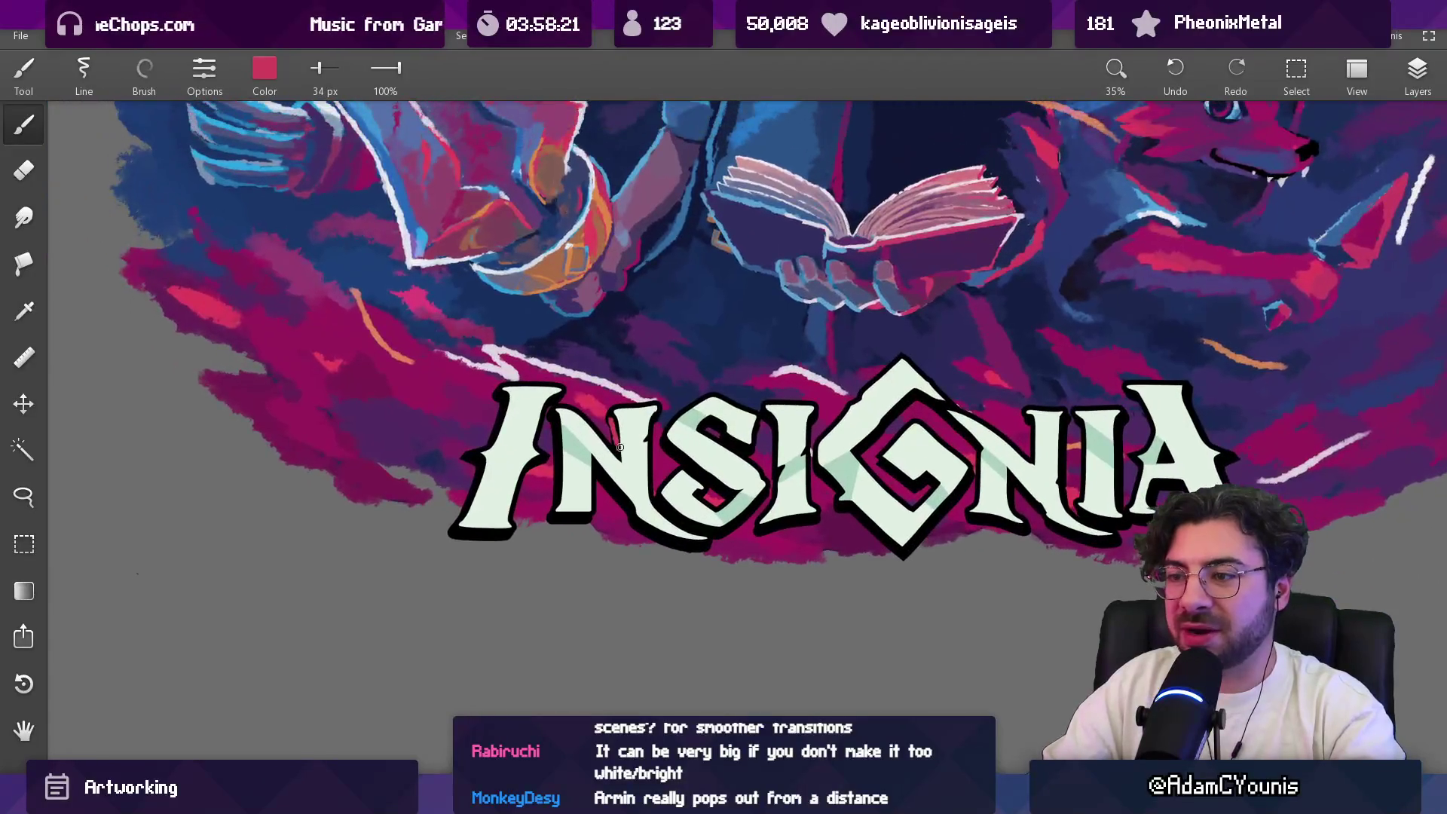
{"action": "scroll", "coordinate": [503, 546], "scroll_direction": "down", "scroll_amount": 3}
Step: Zoom in on the book and logo and paint a short red stroke beside the I
{"action": "mouse_move", "coordinate": [551, 454]}
{"action": "left_mouse_down"}
{"action": "mouse_move", "coordinate": [565, 522]}
{"action": "mouse_move", "coordinate": [557, 468]}
{"action": "left_mouse_up"}
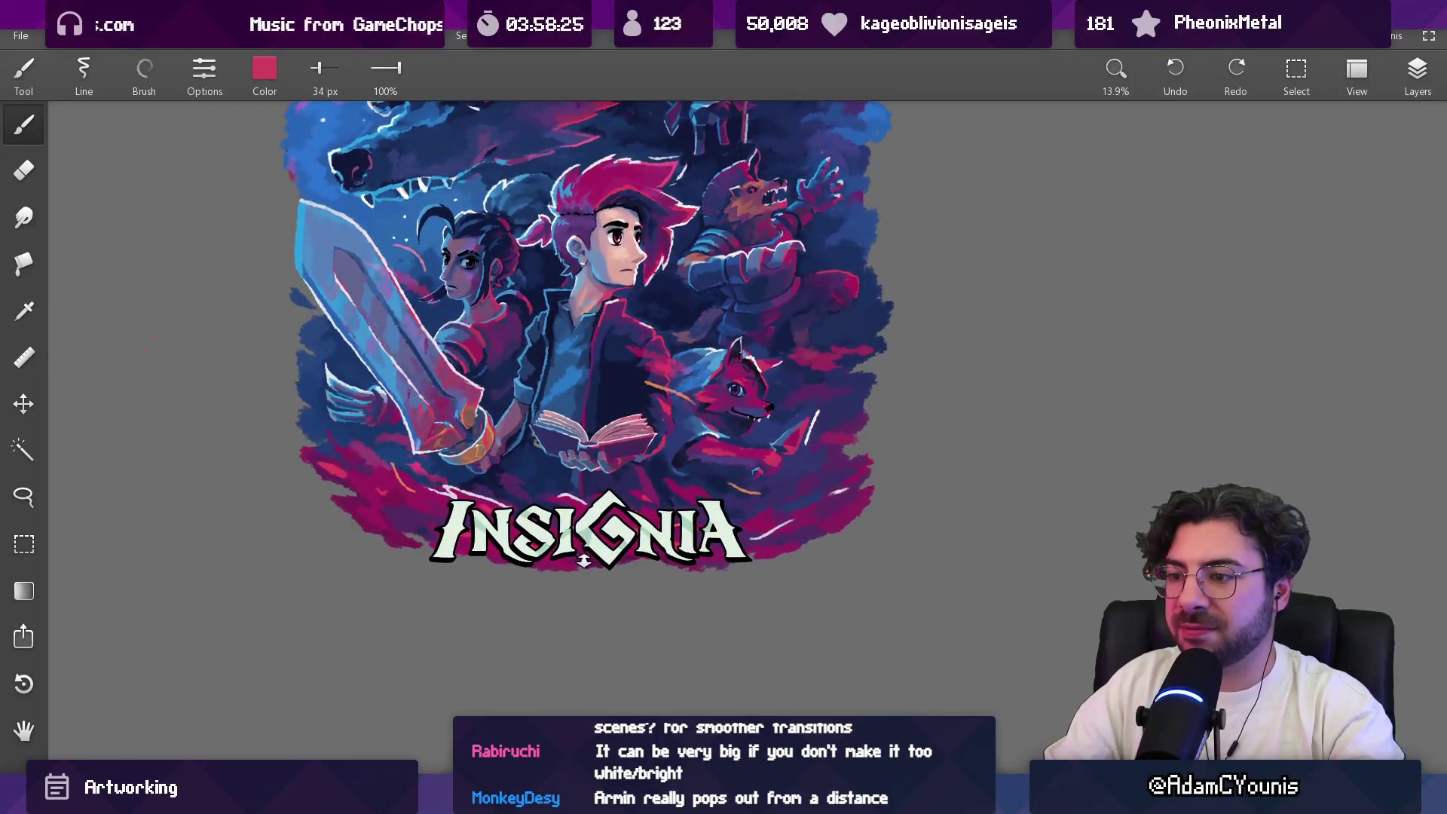
{"action": "scroll", "coordinate": [580, 527], "scroll_direction": "up", "scroll_amount": 2}
{"action": "left_click_drag", "start_coordinate": [539, 536], "coordinate": [660, 453]}
{"action": "scroll", "coordinate": [421, 527], "scroll_direction": "up", "scroll_amount": 2}
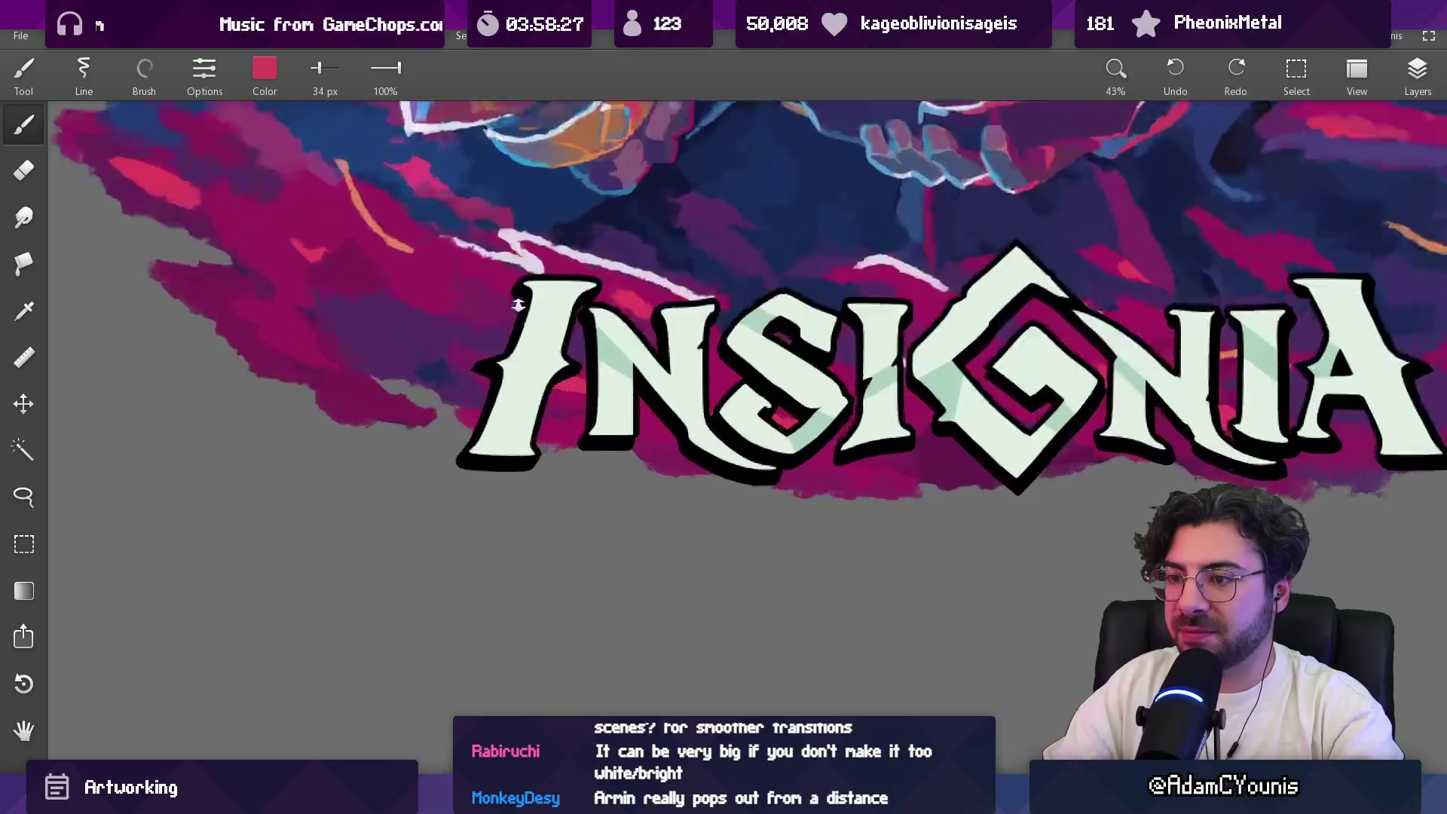
{"action": "left_click_drag", "start_coordinate": [486, 375], "coordinate": [471, 425]}
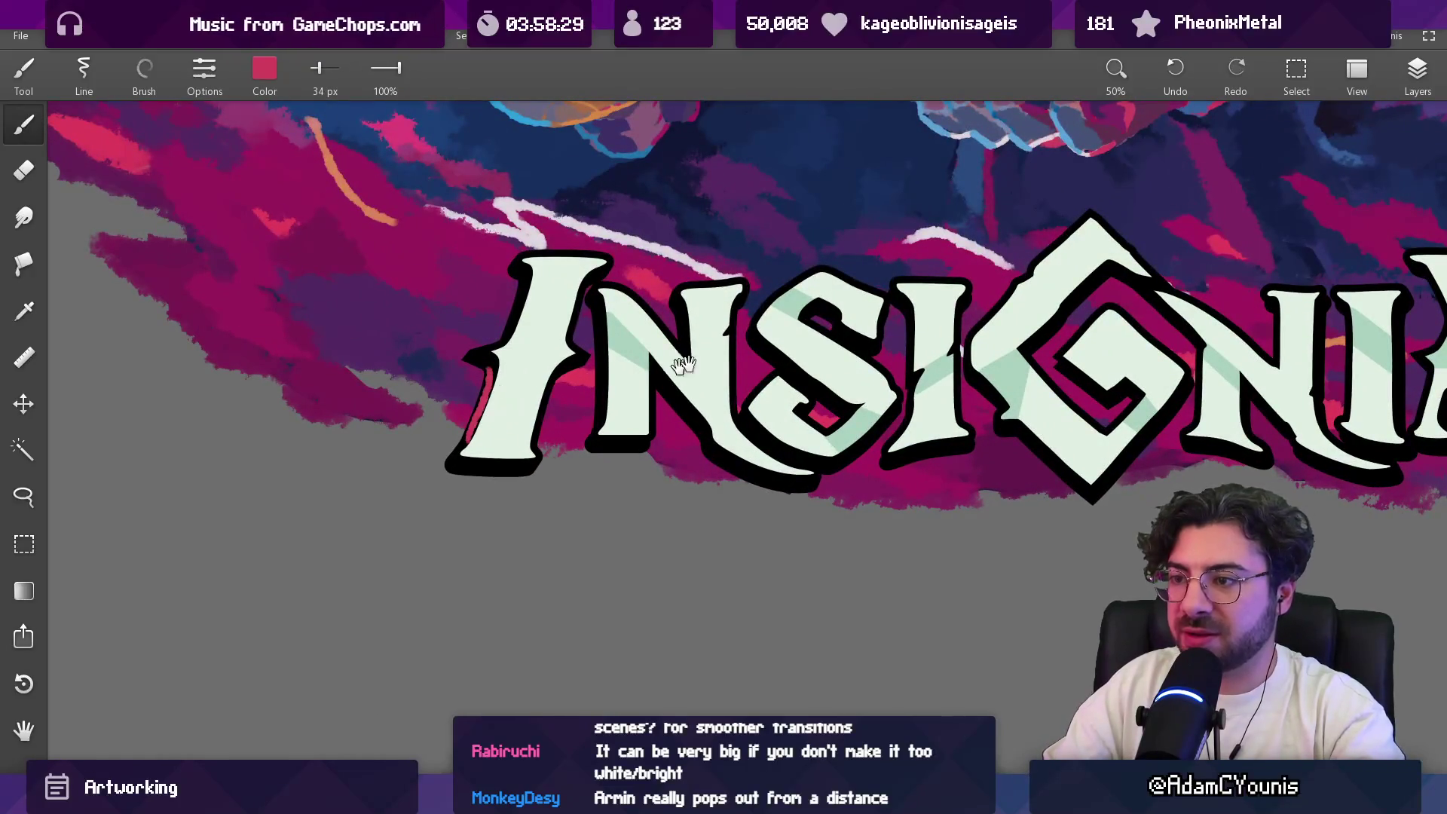
Step: Zoom back out and recentre the view on the whole illustration
{"action": "scroll", "coordinate": [683, 365], "scroll_direction": "right", "scroll_amount": 5}
{"action": "scroll", "coordinate": [776, 405], "scroll_direction": "up", "scroll_amount": 2}
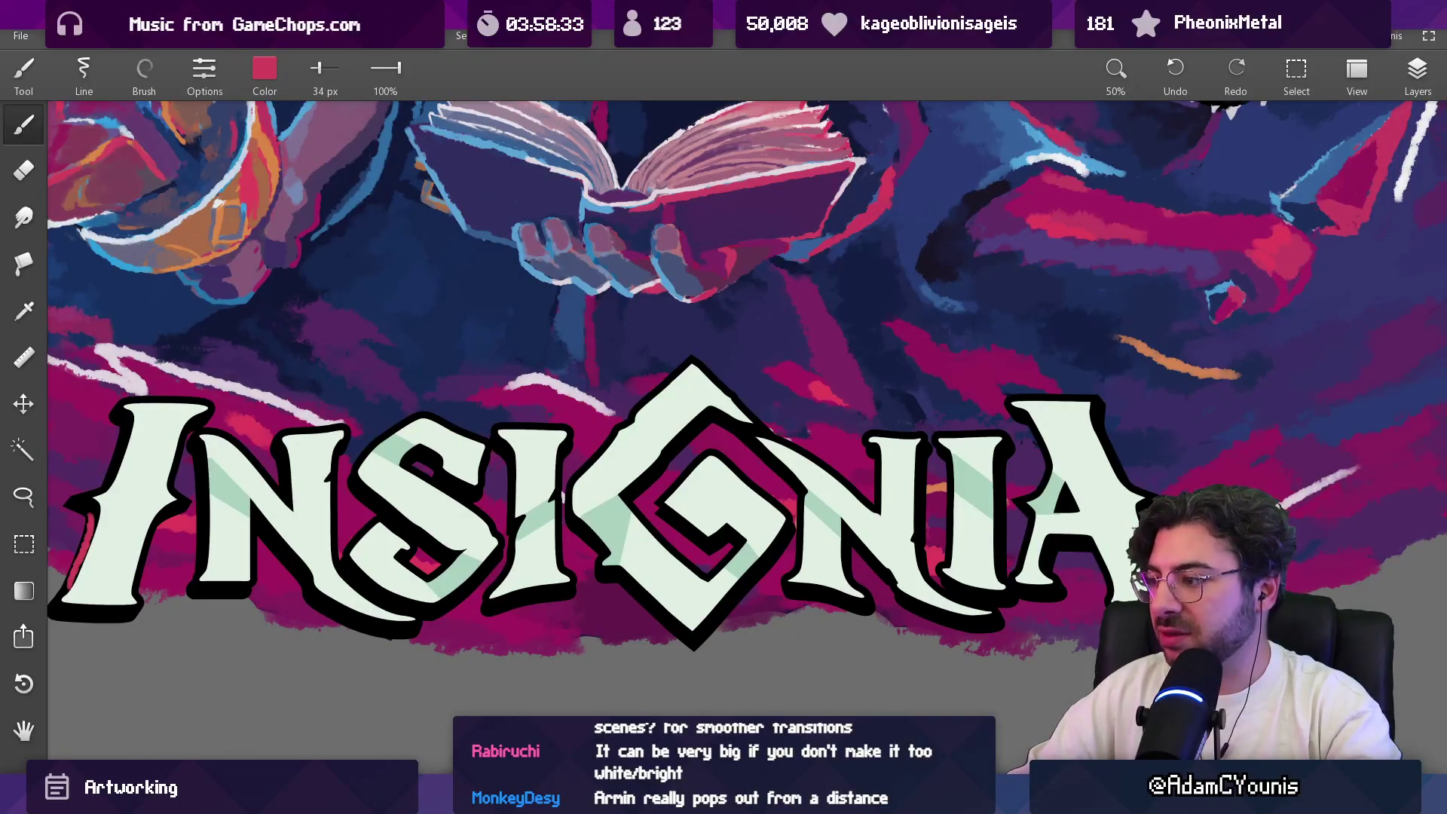
{"action": "scroll", "coordinate": [1005, 417], "scroll_direction": "down", "scroll_amount": 3}
{"action": "scroll", "coordinate": [754, 498], "scroll_direction": "down", "scroll_amount": 2}
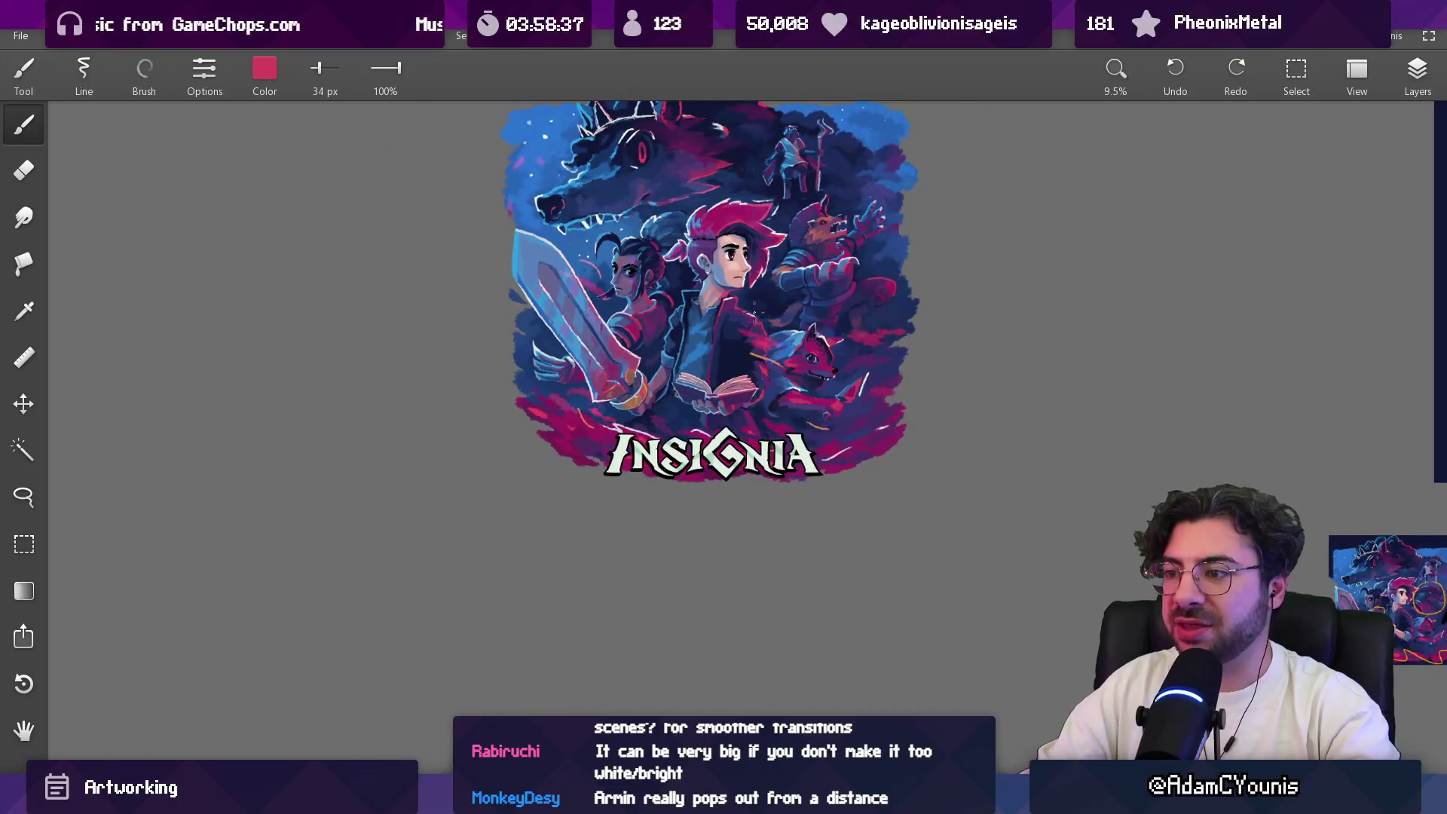
{"action": "scroll", "coordinate": [729, 341], "scroll_direction": "down", "scroll_amount": 1}
{"action": "scroll", "coordinate": [666, 277], "scroll_direction": "up", "scroll_amount": 3}
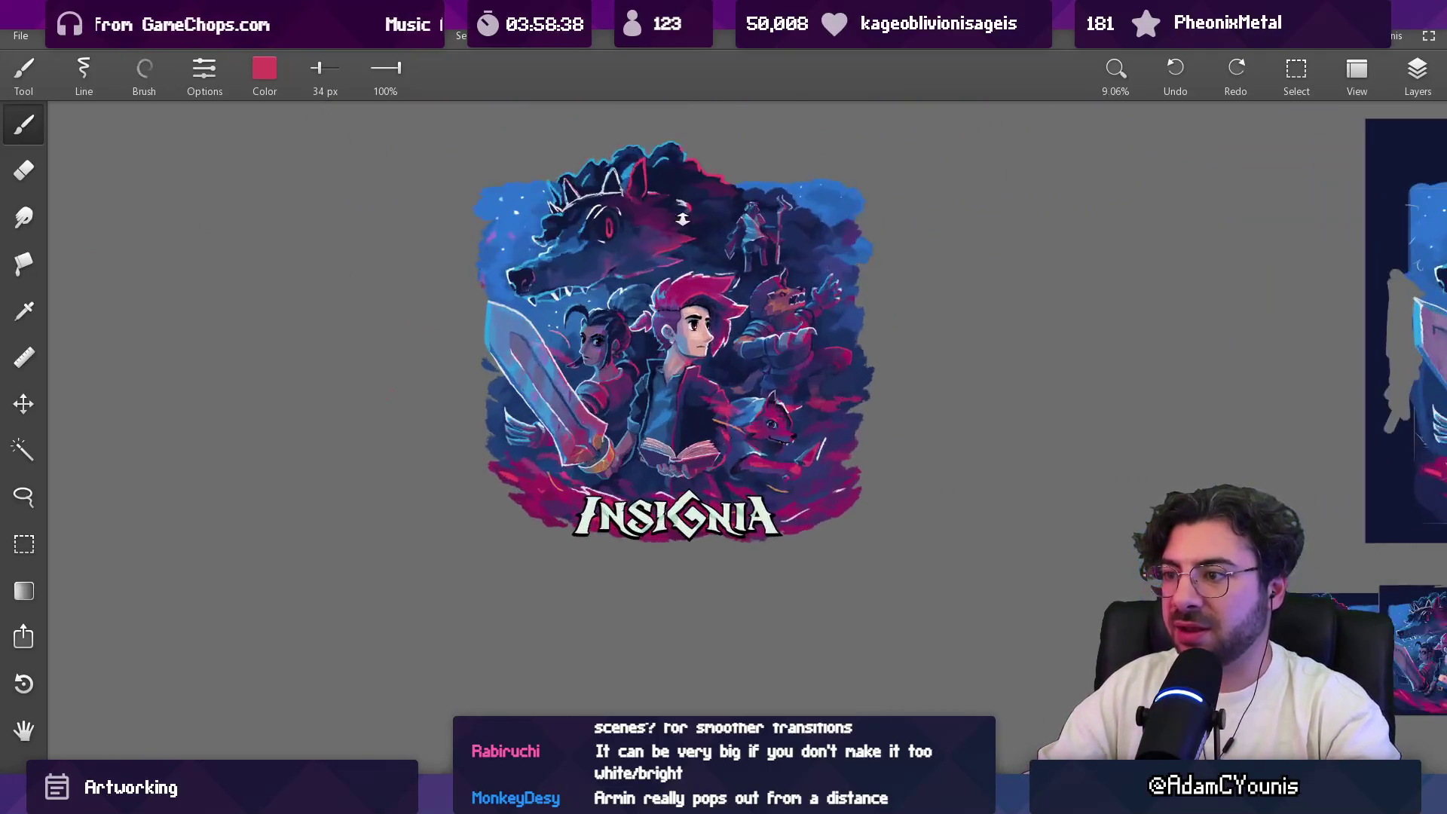
{"action": "left_click_drag", "start_coordinate": [667, 275], "coordinate": [674, 375]}
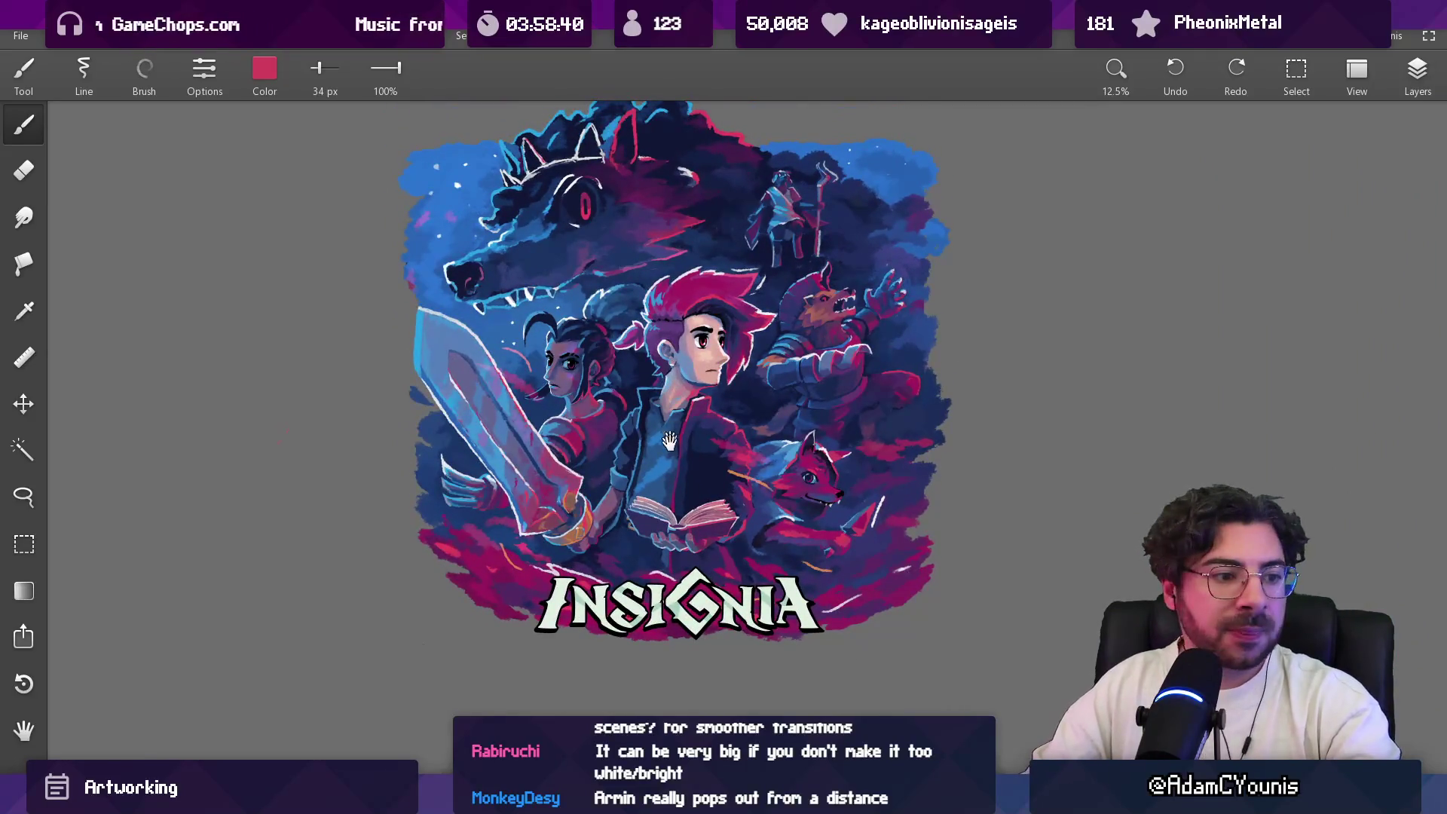
{"action": "left_click_drag", "start_coordinate": [669, 441], "coordinate": [682, 466]}
{"action": "scroll", "coordinate": [682, 489], "scroll_direction": "down", "scroll_amount": 2}
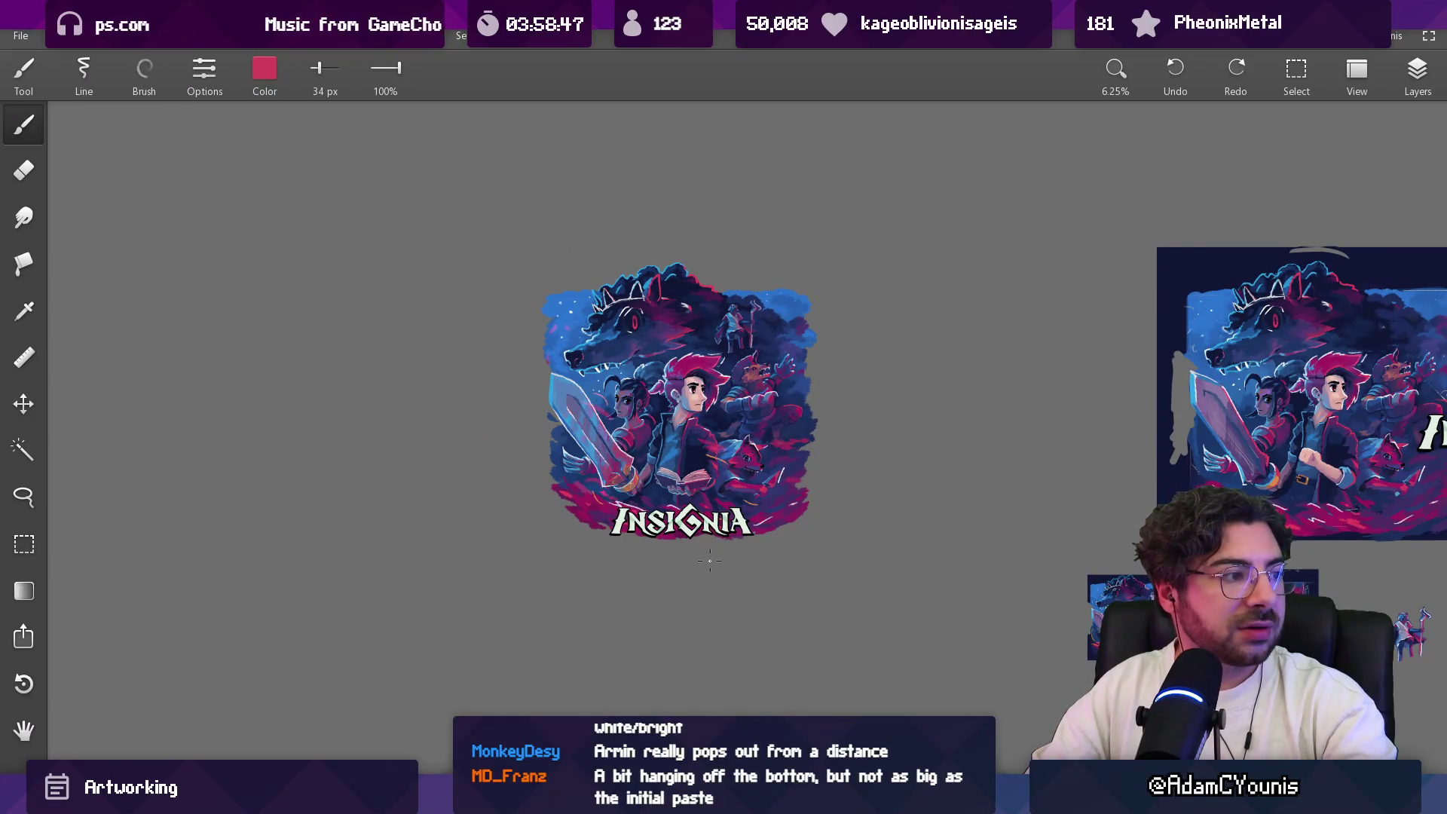
{"action": "scroll", "coordinate": [683, 501], "scroll_direction": "up", "scroll_amount": 1}
{"action": "scroll", "coordinate": [669, 470], "scroll_direction": "up", "scroll_amount": 2}
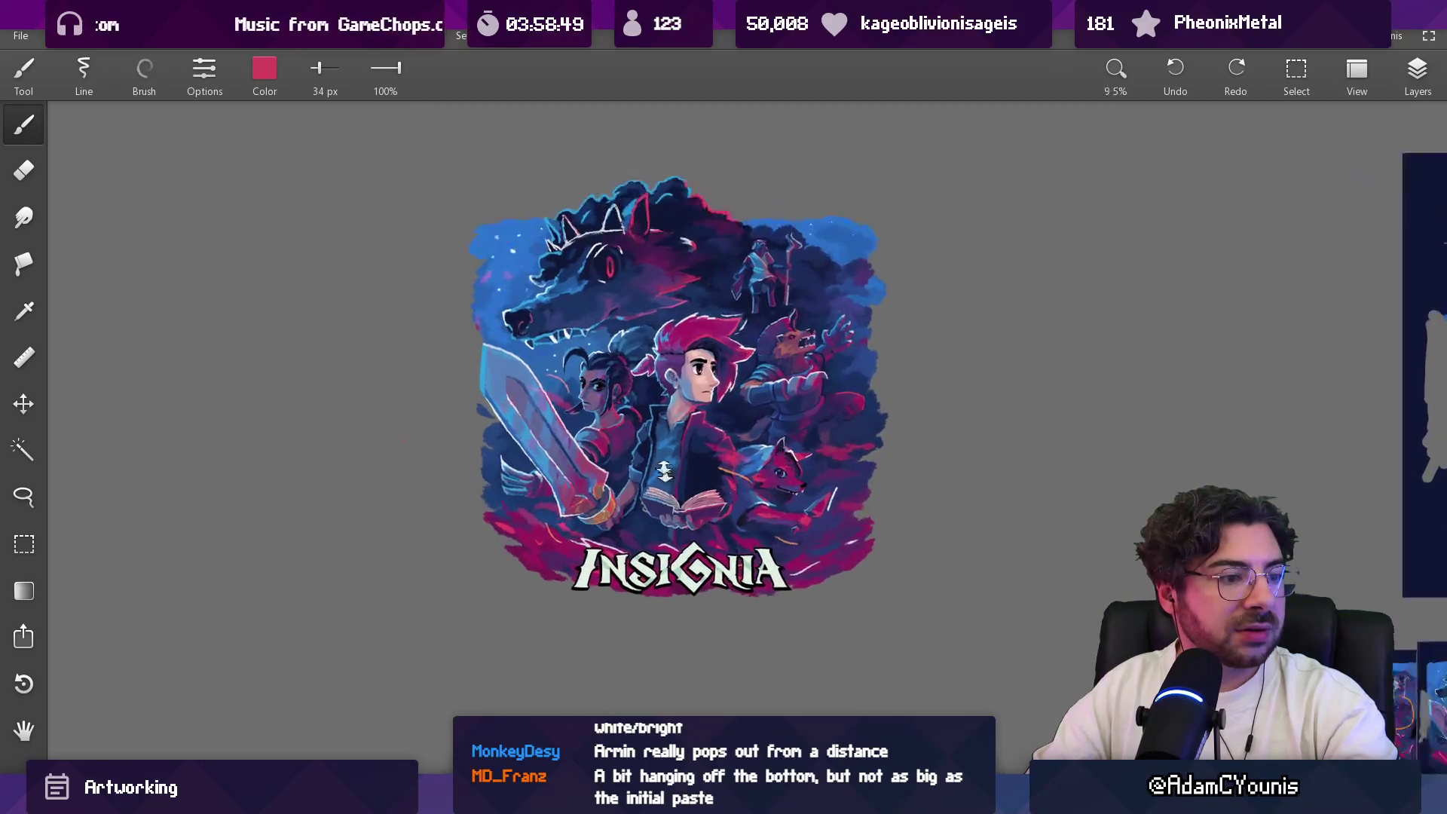
{"action": "key", "text": "v"}
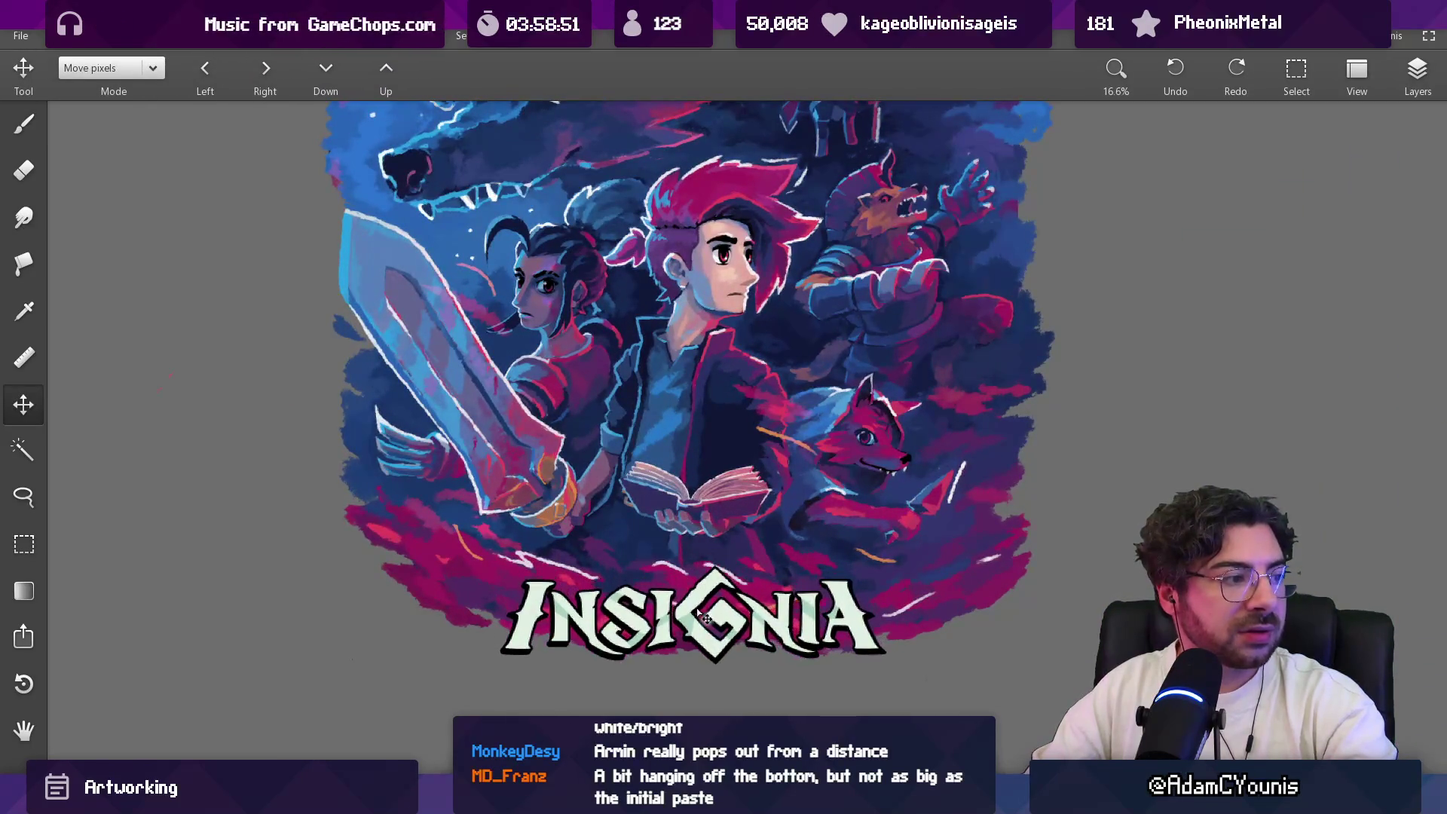
Step: Move the whole illustration up about 114 px and check the Layers list
{"action": "scroll", "coordinate": [705, 599], "scroll_direction": "down", "scroll_amount": 1}
{"action": "left_click_drag", "start_coordinate": [699, 595], "coordinate": [693, 535]}
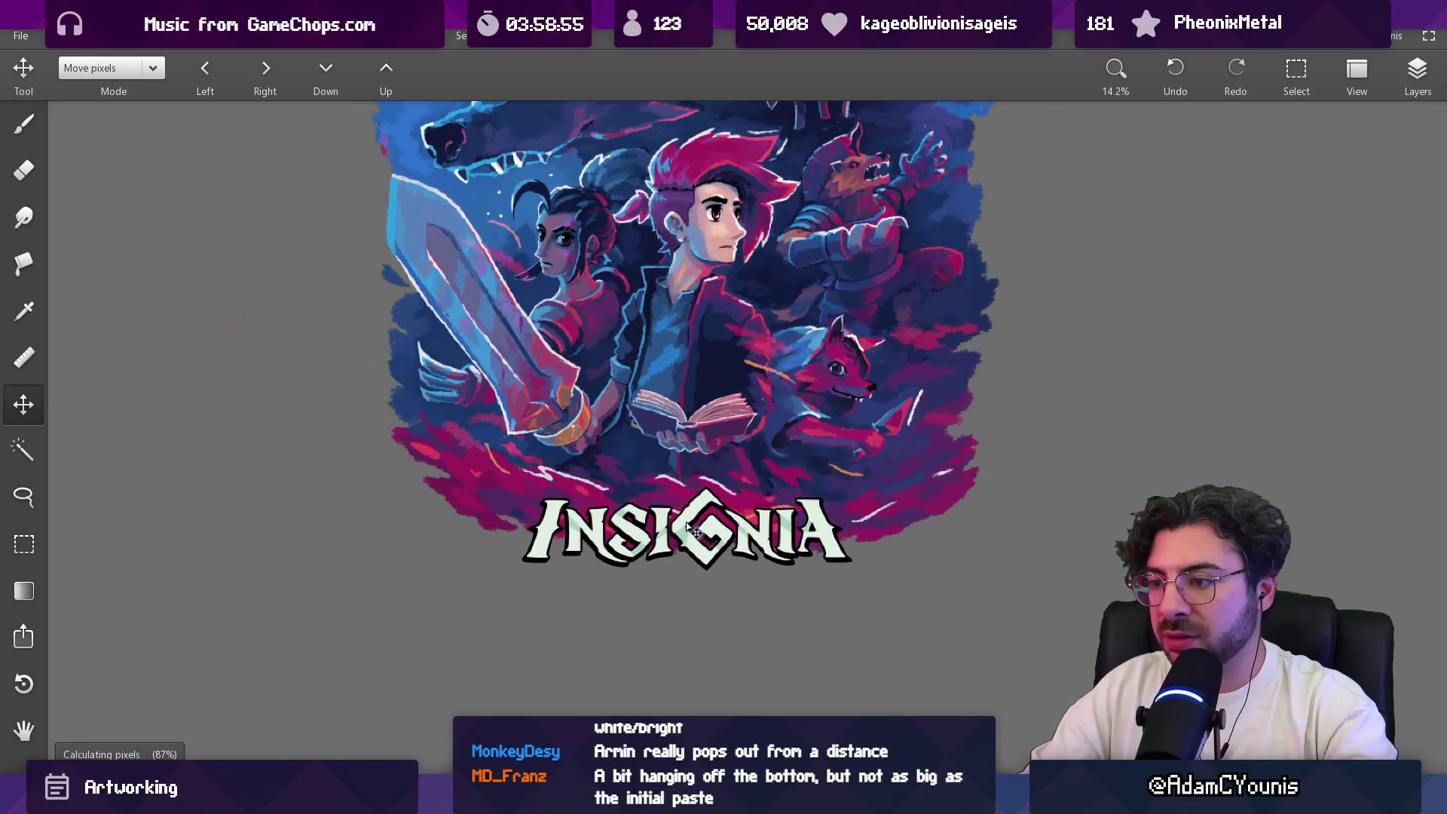
{"action": "scroll", "coordinate": [686, 501], "scroll_direction": "down", "scroll_amount": 4}
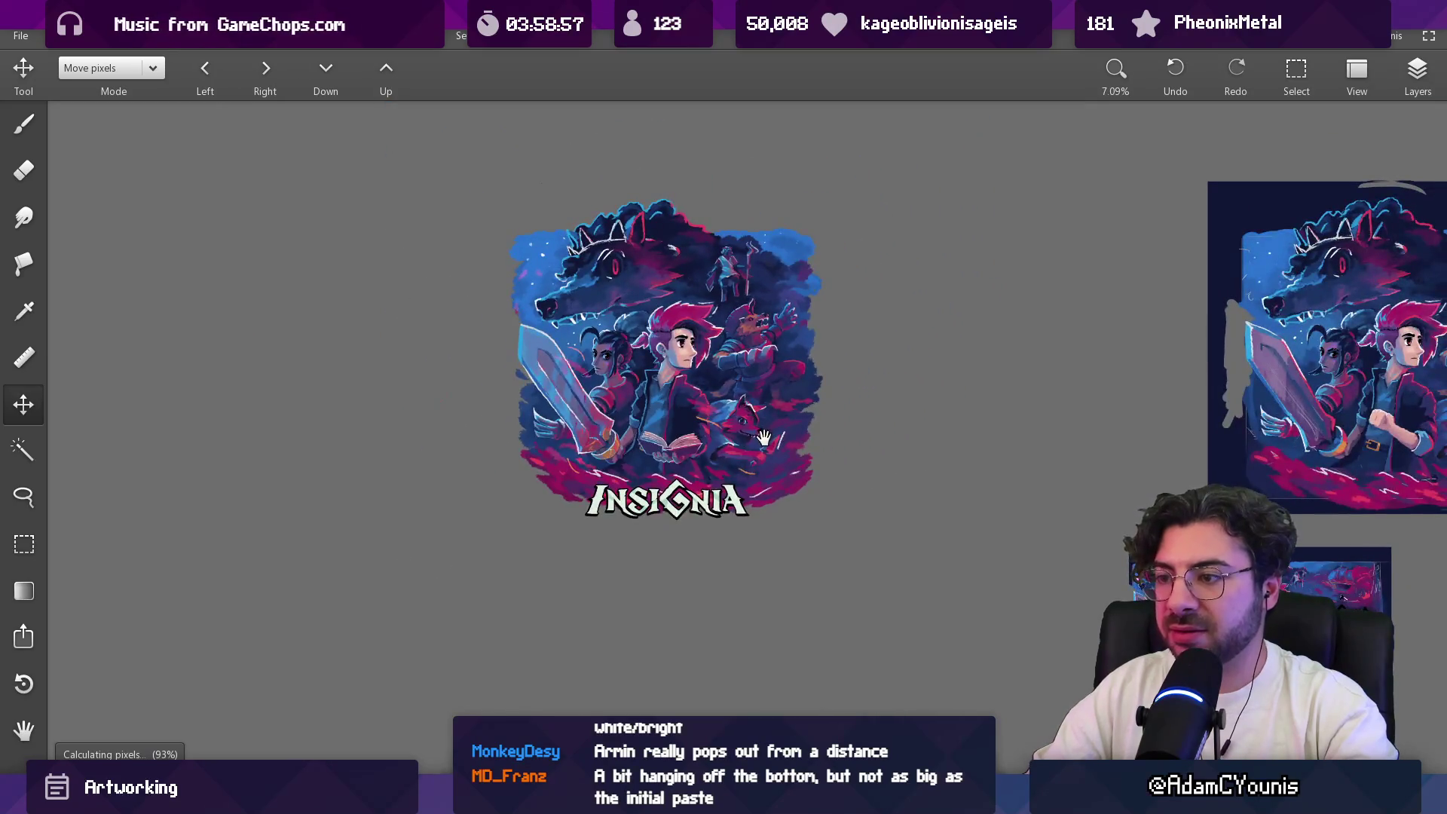
{"action": "scroll", "coordinate": [763, 437], "scroll_direction": "right", "scroll_amount": 1}
{"action": "left_click", "coordinate": [1405, 74]}
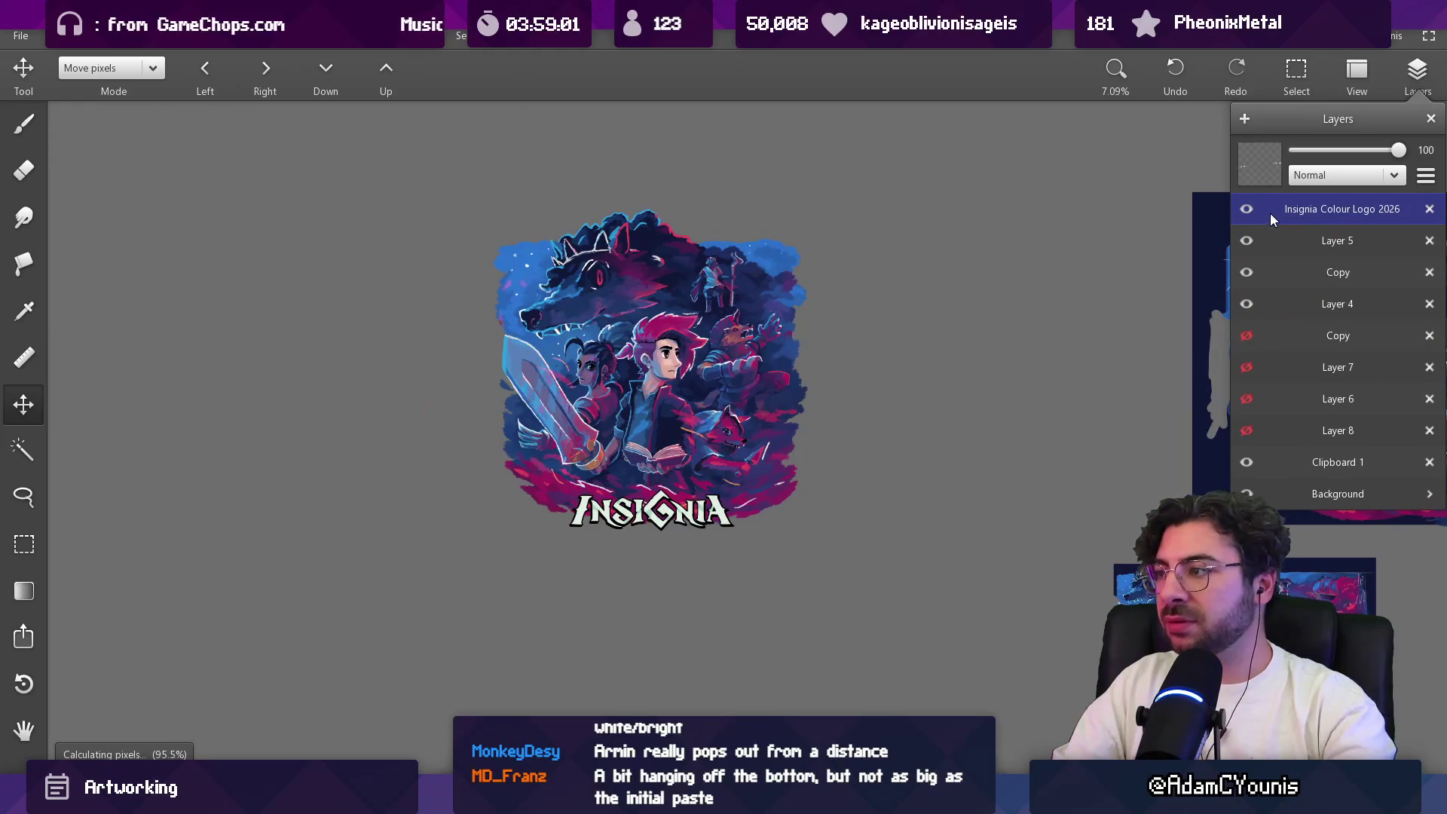
{"action": "scroll", "coordinate": [1055, 332], "scroll_direction": "down", "scroll_amount": 3}
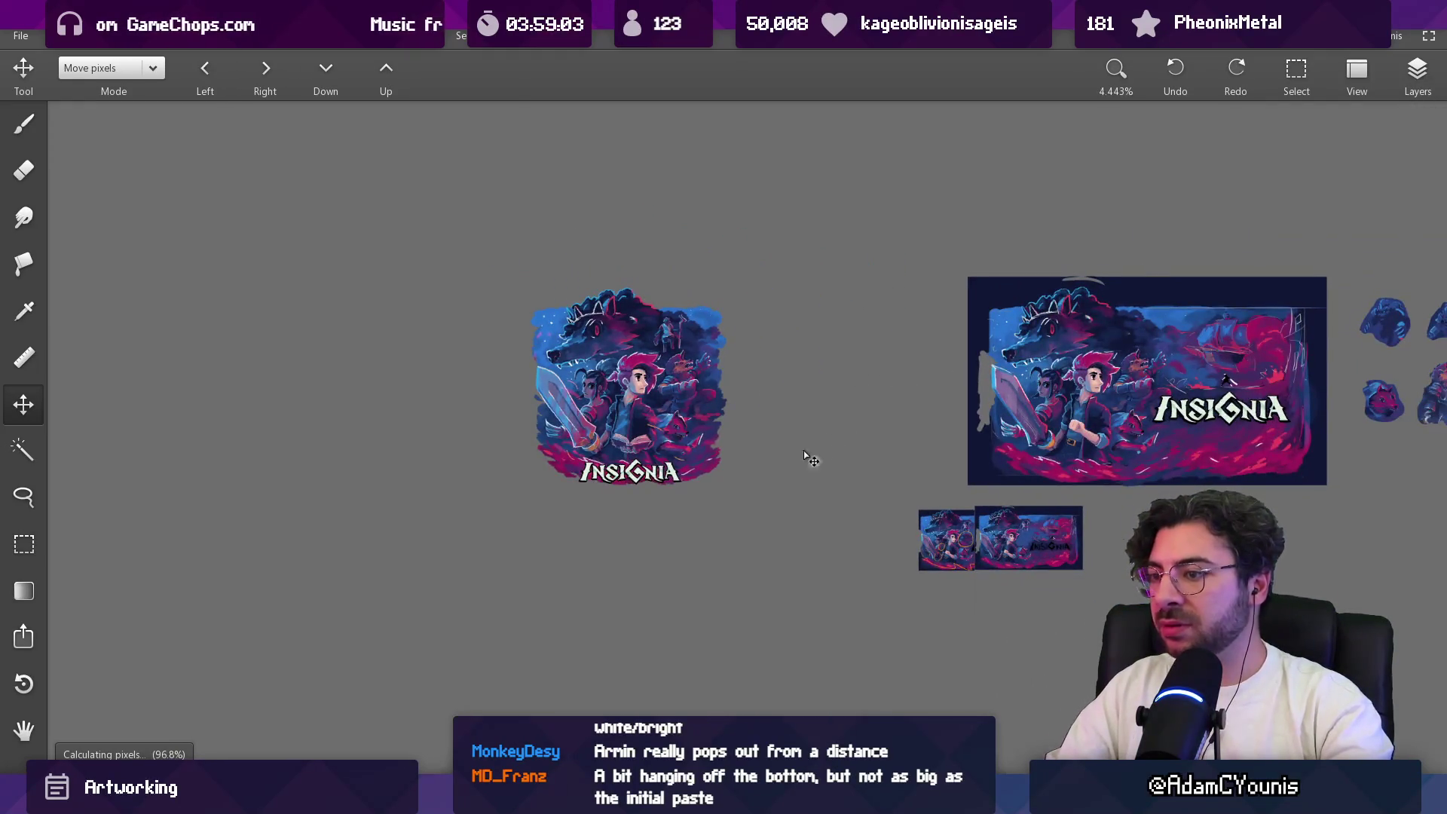
{"action": "scroll", "coordinate": [694, 464], "scroll_direction": "up", "scroll_amount": 4}
Step: Rectangle-select the INSIGNIA logo, nudge it slightly down and drop the selection
{"action": "key", "text": "m"}
{"action": "mouse_move", "coordinate": [441, 424]}
{"action": "left_mouse_down"}
{"action": "mouse_move", "coordinate": [620, 543]}
{"action": "mouse_move", "coordinate": [715, 551]}
{"action": "left_mouse_up"}
{"action": "left_click_drag", "start_coordinate": [628, 475], "coordinate": [628, 478]}
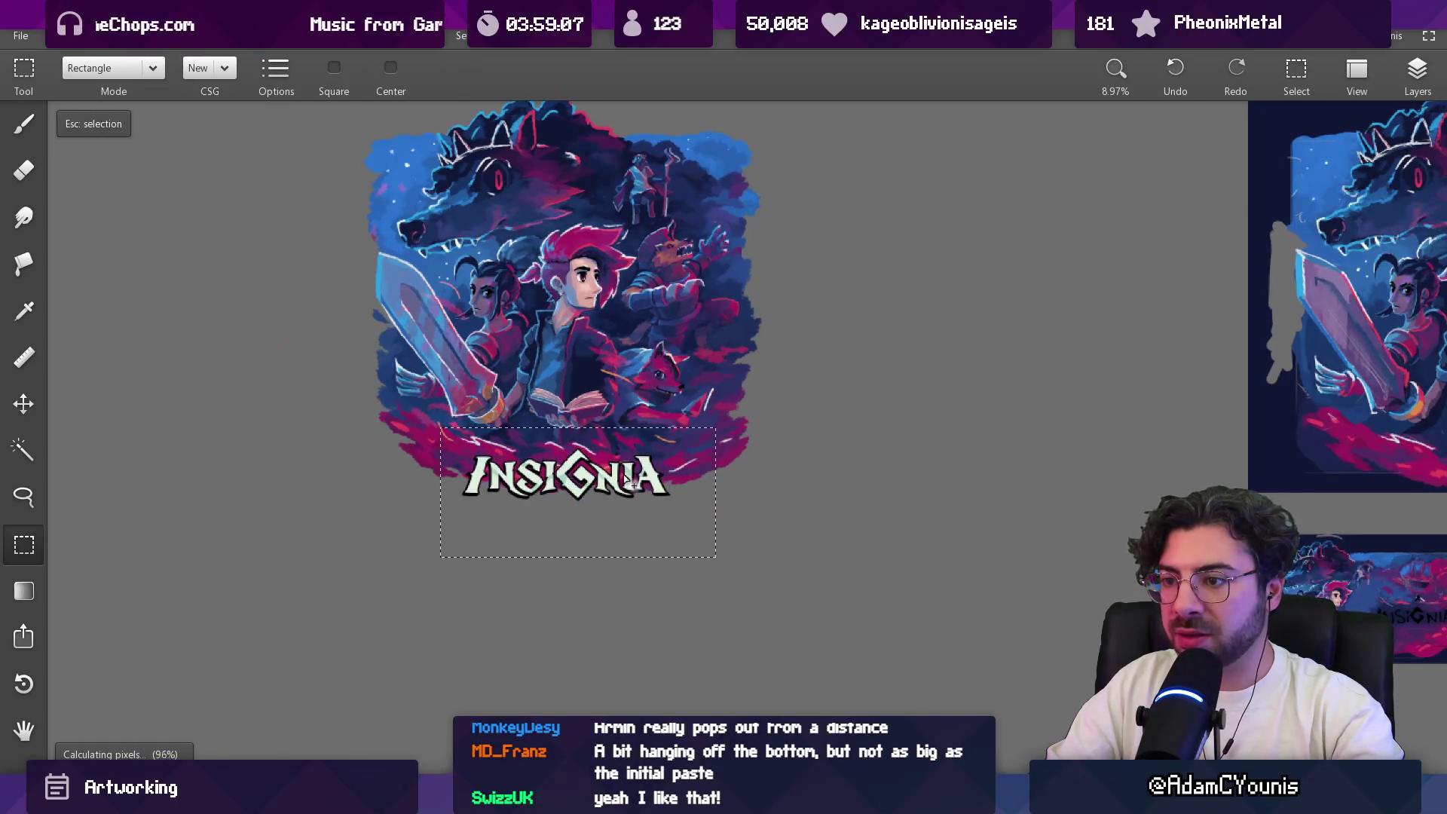
{"action": "key", "text": "Escape"}
{"action": "scroll", "coordinate": [622, 453], "scroll_direction": "up", "scroll_amount": 3}
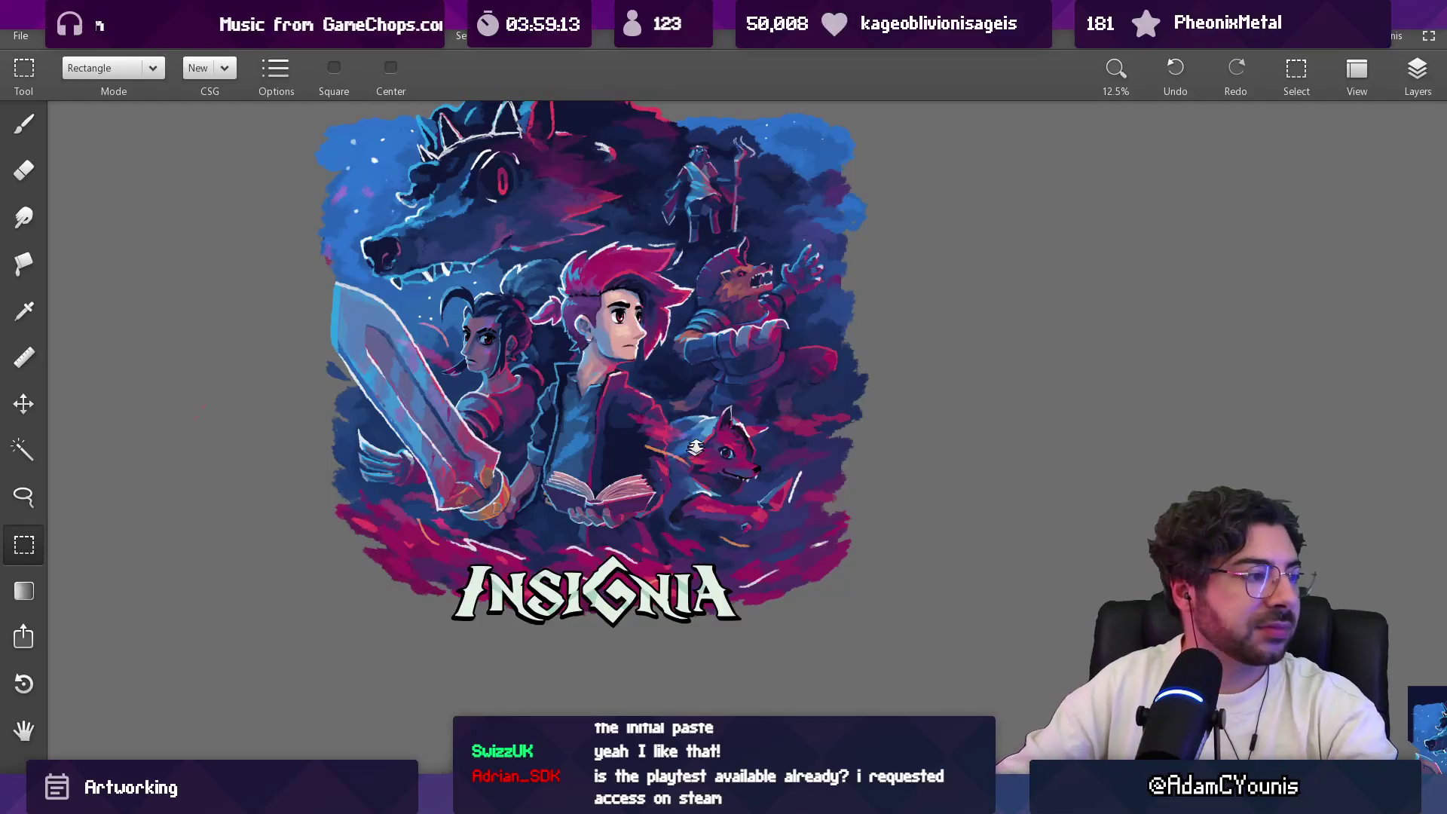
{"action": "scroll", "coordinate": [695, 447], "scroll_direction": "down", "scroll_amount": 2}
Step: Reselect the logo area, then drop the selection without further changes
{"action": "left_click_drag", "start_coordinate": [726, 465], "coordinate": [736, 437]}
{"action": "key", "text": "v"}
{"action": "key", "text": "m"}
{"action": "mouse_move", "coordinate": [516, 645]}
{"action": "left_mouse_down"}
{"action": "mouse_move", "coordinate": [791, 463]}
{"action": "mouse_move", "coordinate": [819, 487]}
{"action": "left_mouse_up"}
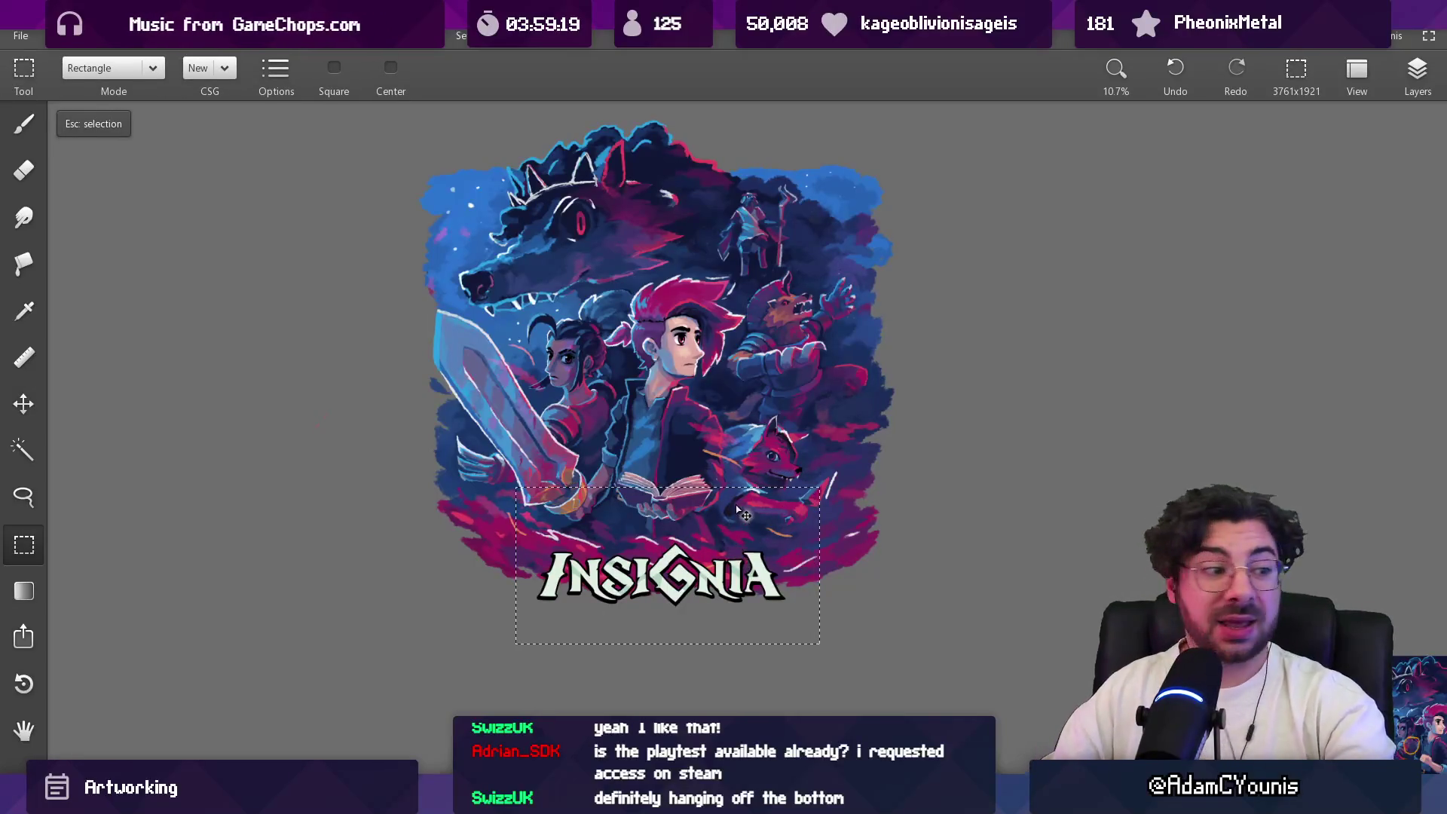
{"action": "key", "text": "Escape"}
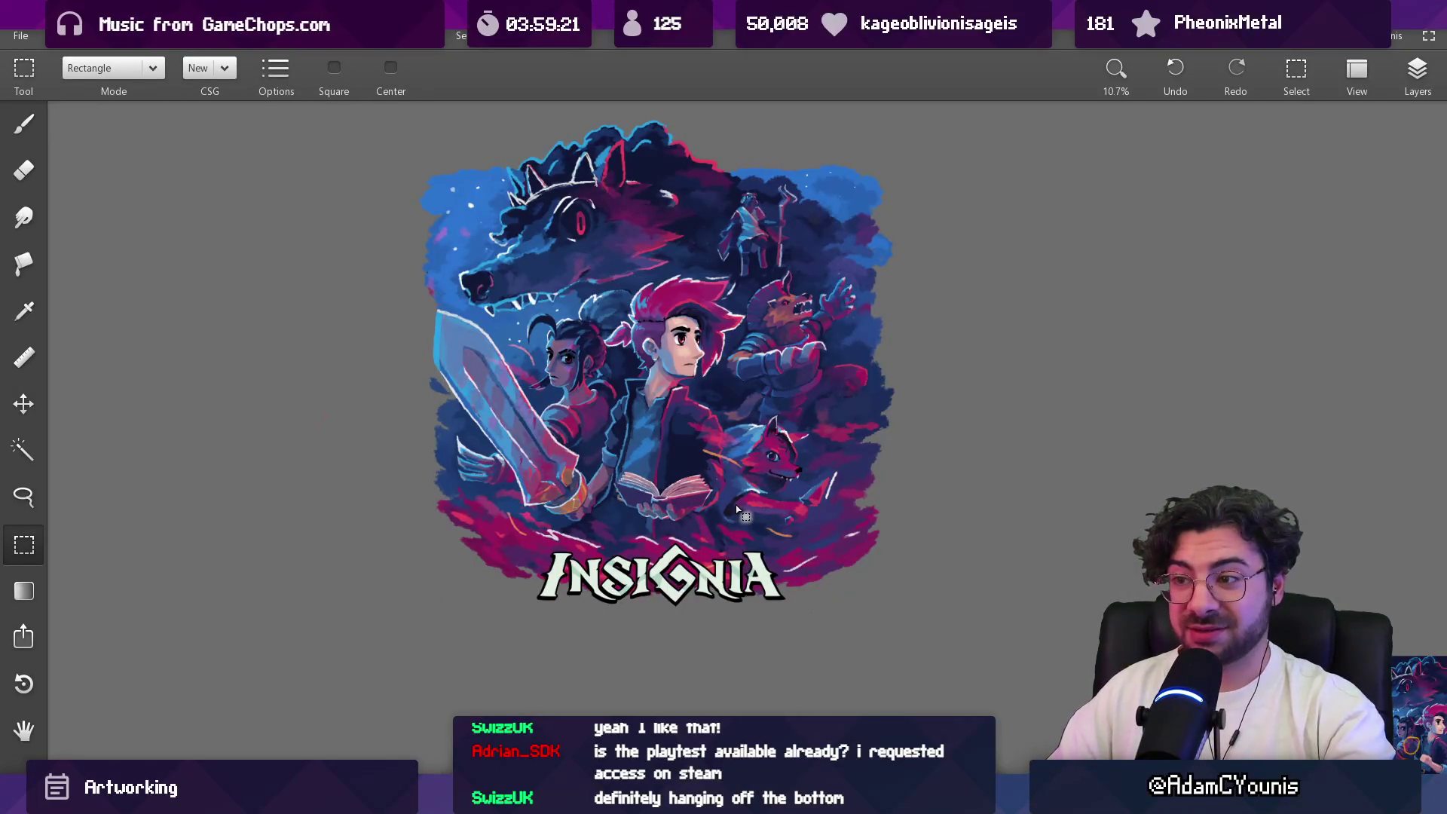
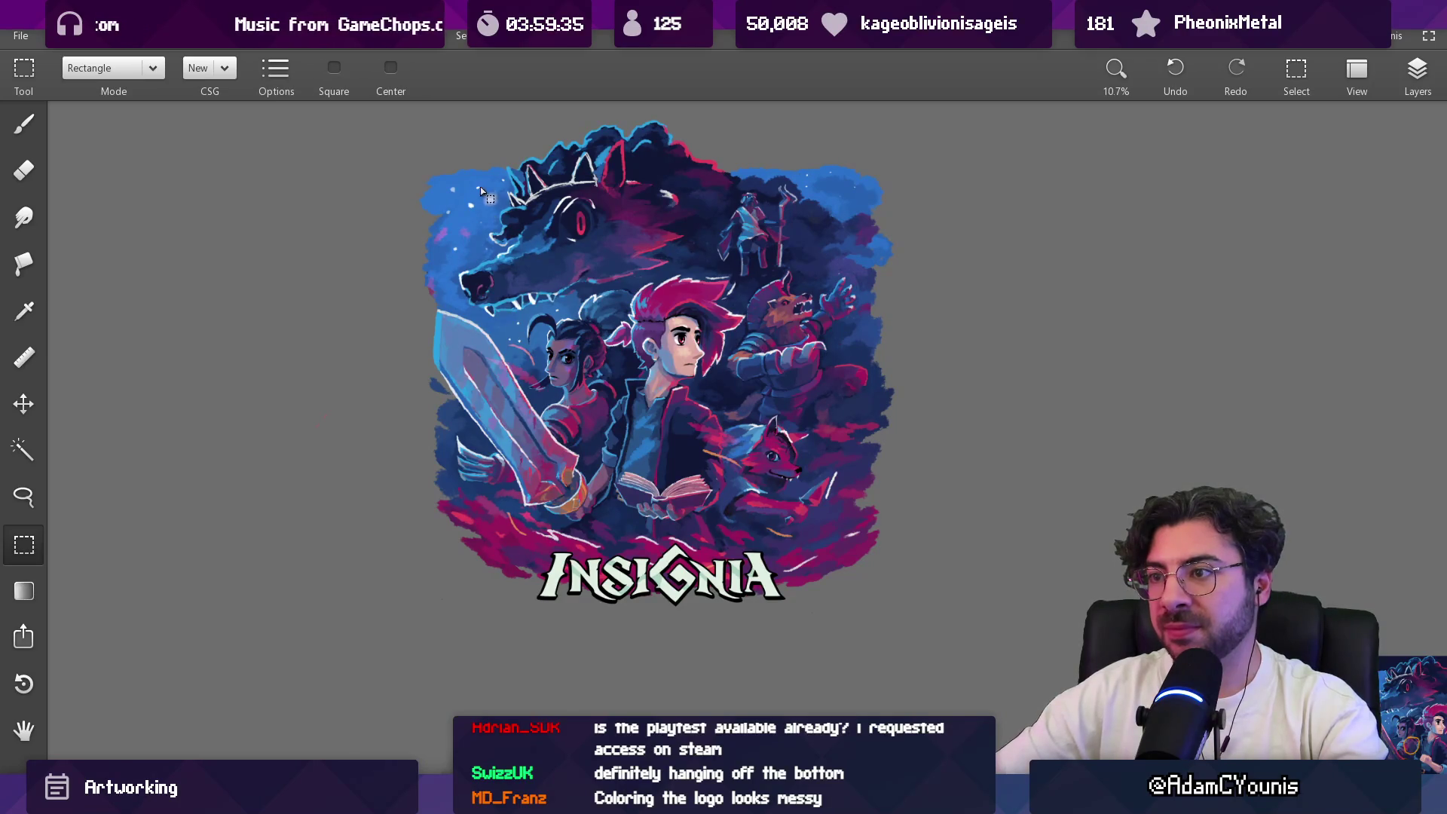
Step: Draw a rectangle selection around the whole Insignia artwork, redrawing it until it fits
{"action": "mouse_move", "coordinate": [420, 121]}
{"action": "left_mouse_down"}
{"action": "mouse_move", "coordinate": [753, 550]}
{"action": "mouse_move", "coordinate": [899, 612]}
{"action": "left_mouse_up"}
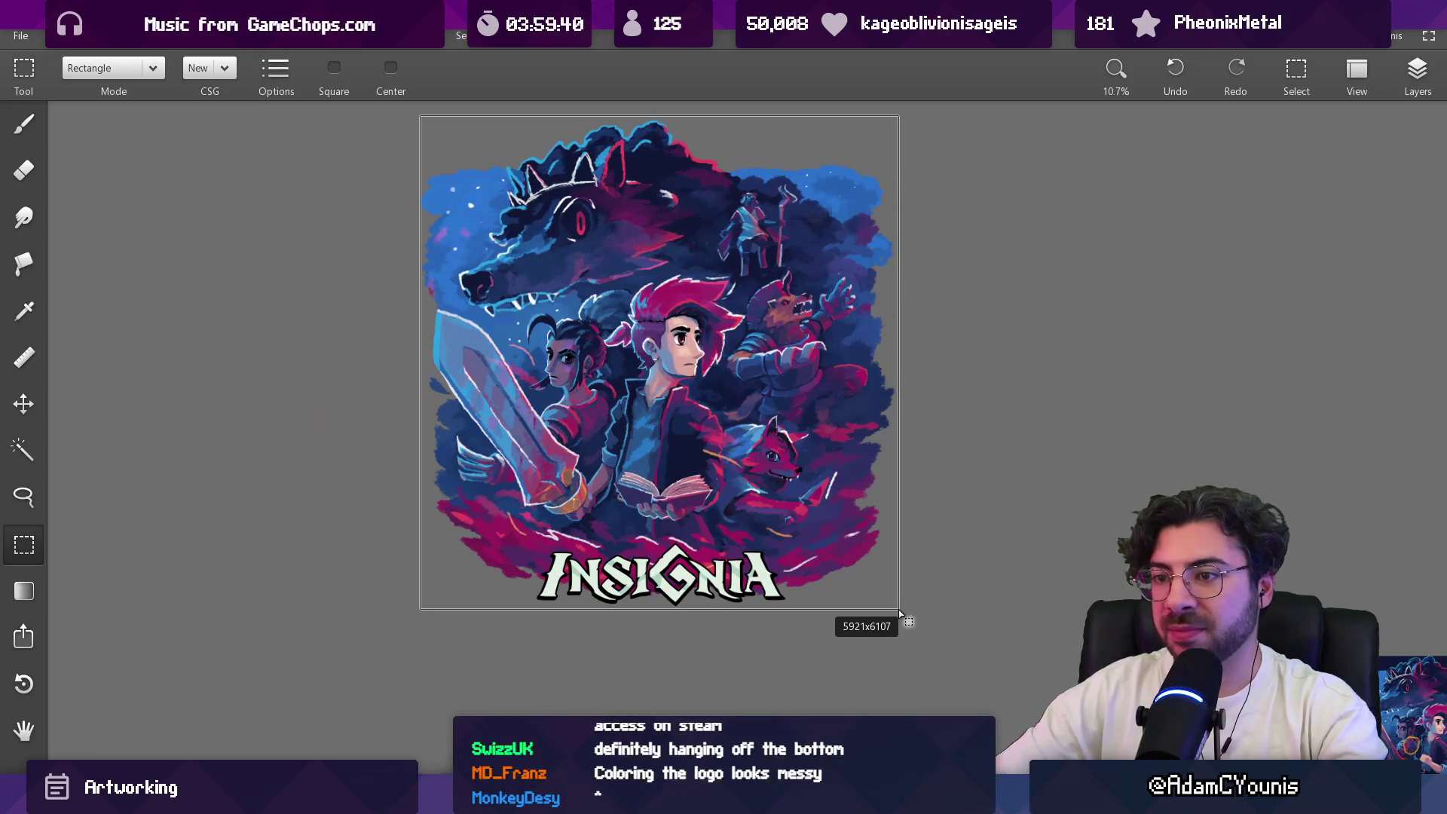
{"action": "left_click", "coordinate": [905, 613]}
{"action": "mouse_move", "coordinate": [904, 612]}
{"action": "left_mouse_down"}
{"action": "mouse_move", "coordinate": [415, 111]}
{"action": "mouse_move", "coordinate": [418, 126]}
{"action": "left_mouse_up"}
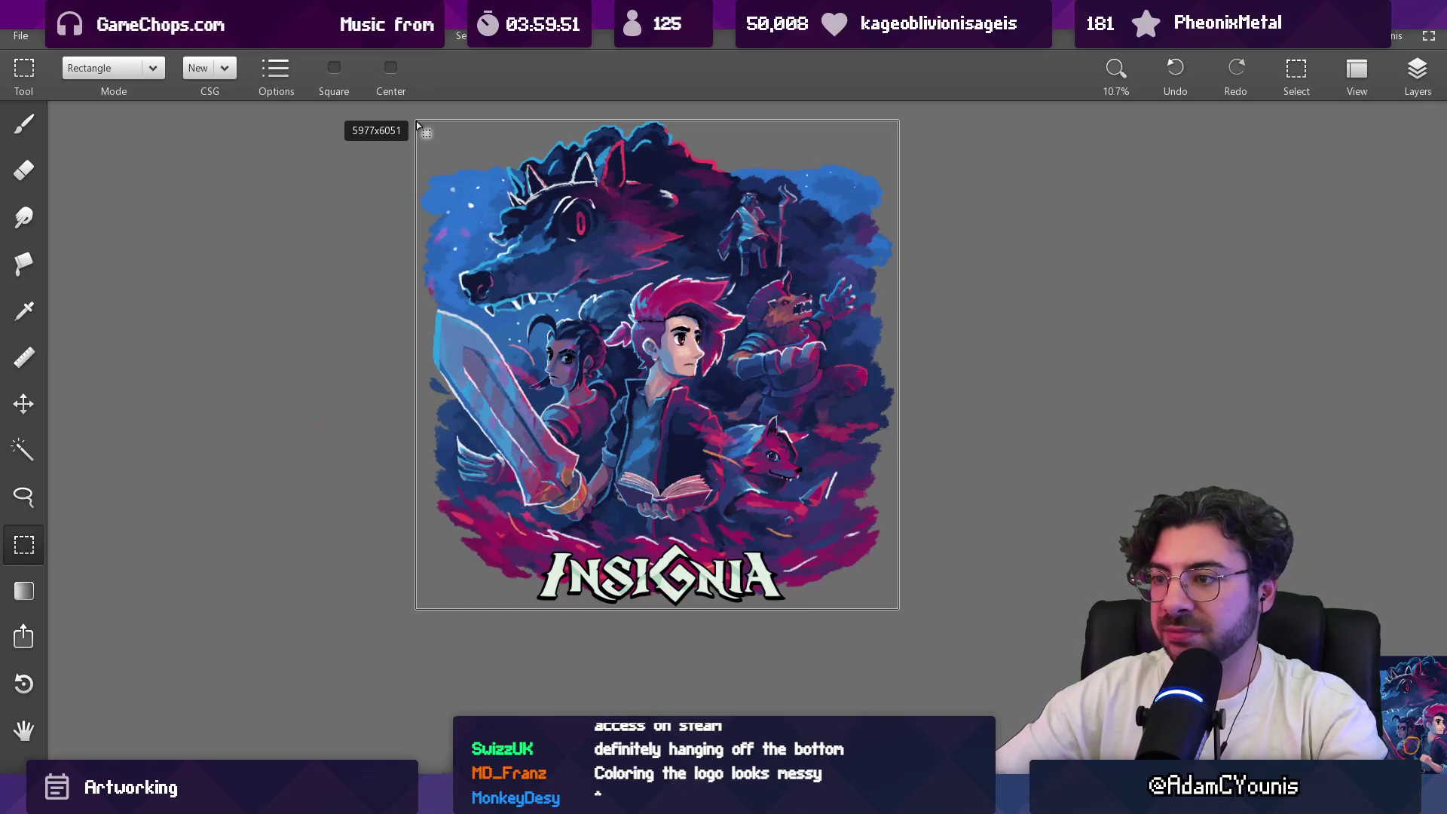
{"action": "left_click_drag", "start_coordinate": [417, 125], "coordinate": [417, 125]}
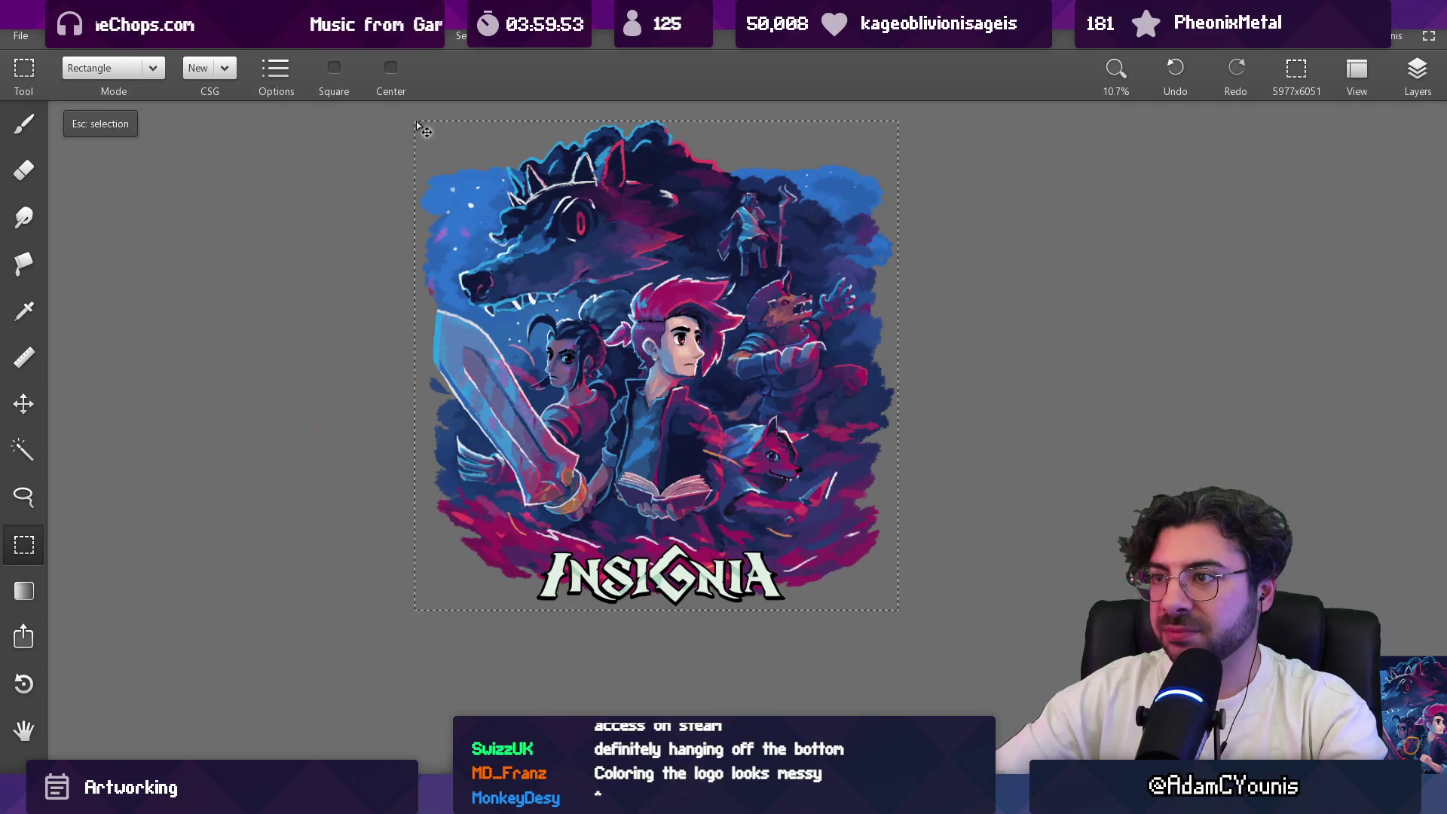
{"action": "scroll", "coordinate": [437, 196], "scroll_direction": "up", "scroll_amount": 5}
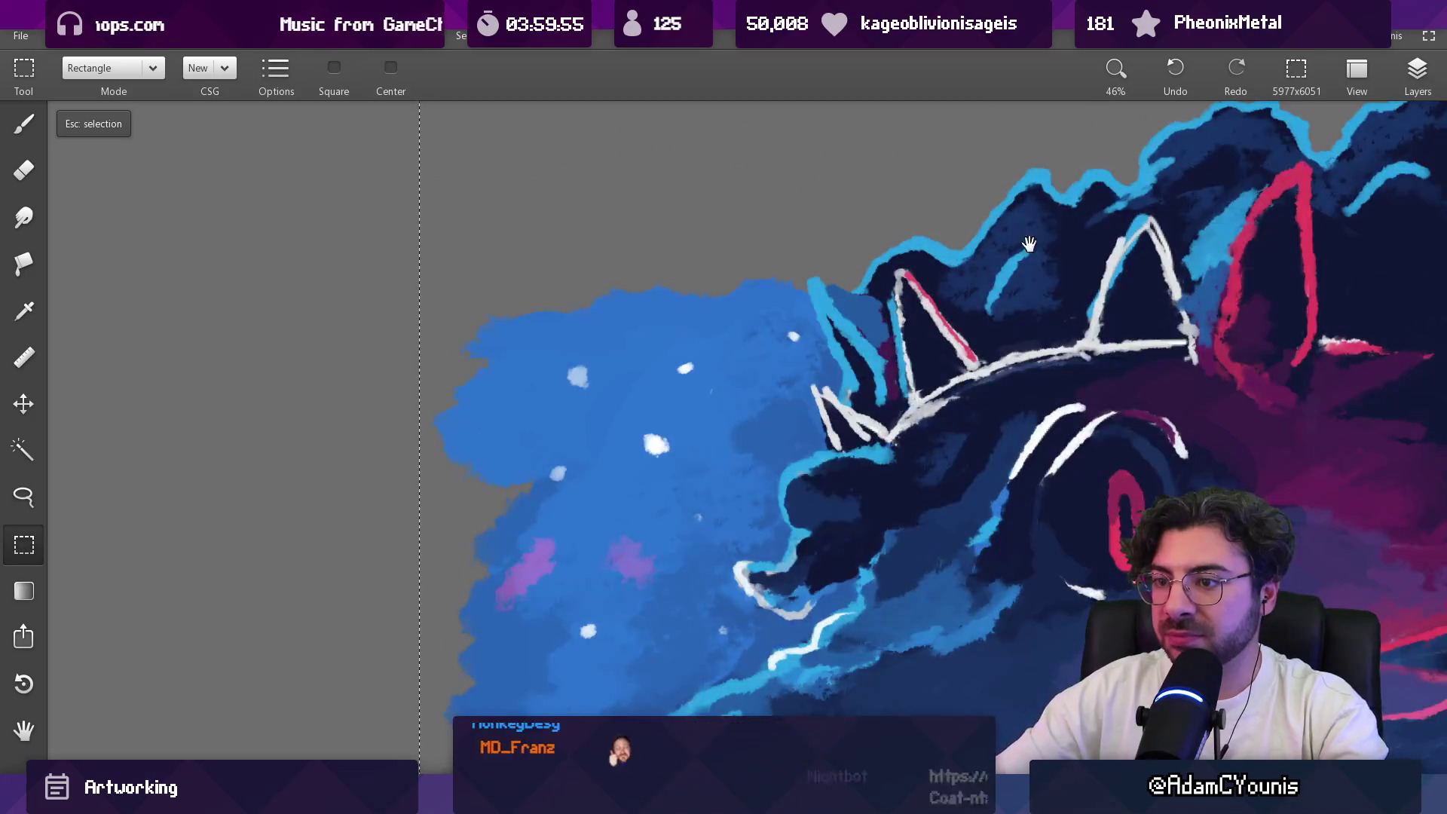
{"action": "scroll", "coordinate": [532, 411], "scroll_direction": "down", "scroll_amount": 5}
{"action": "scroll", "coordinate": [531, 410], "scroll_direction": "down", "scroll_amount": 4}
{"action": "key", "text": "Escape"}
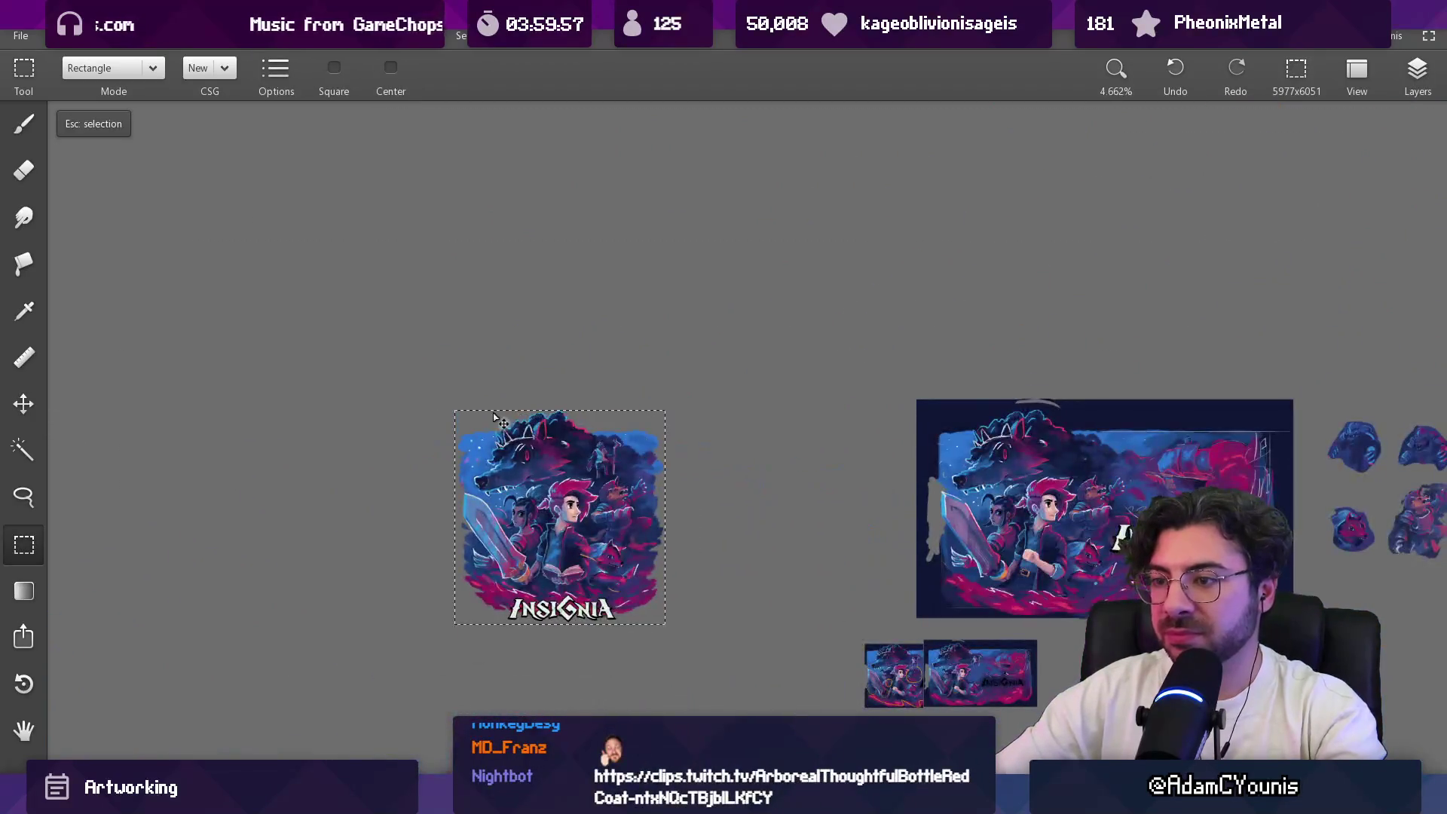
{"action": "mouse_move", "coordinate": [457, 406]}
{"action": "left_mouse_down"}
{"action": "mouse_move", "coordinate": [580, 557]}
{"action": "mouse_move", "coordinate": [669, 630]}
{"action": "left_mouse_up"}
{"action": "scroll", "coordinate": [568, 623], "scroll_direction": "up", "scroll_amount": 5}
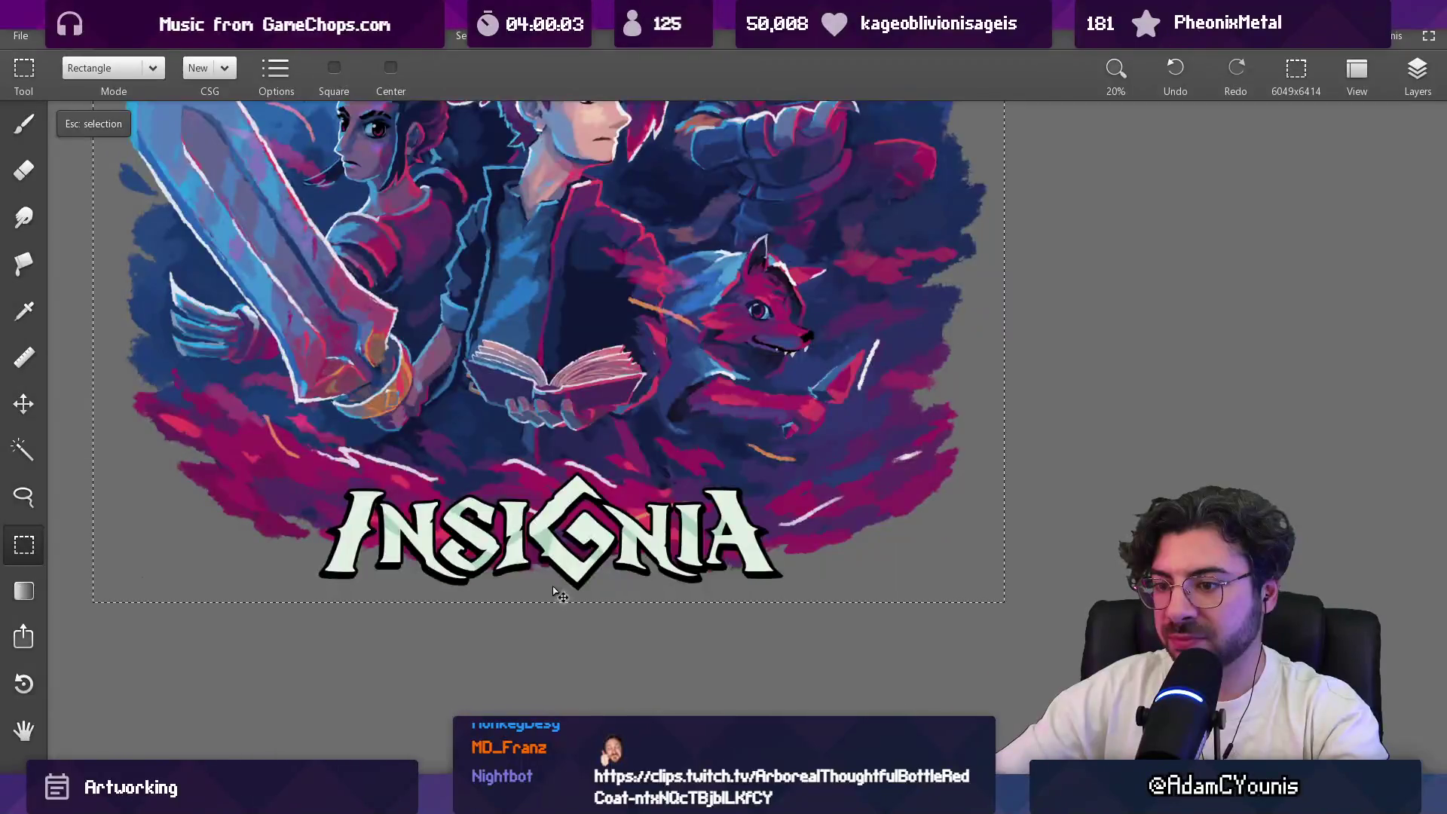
{"action": "scroll", "coordinate": [556, 591], "scroll_direction": "down", "scroll_amount": 4}
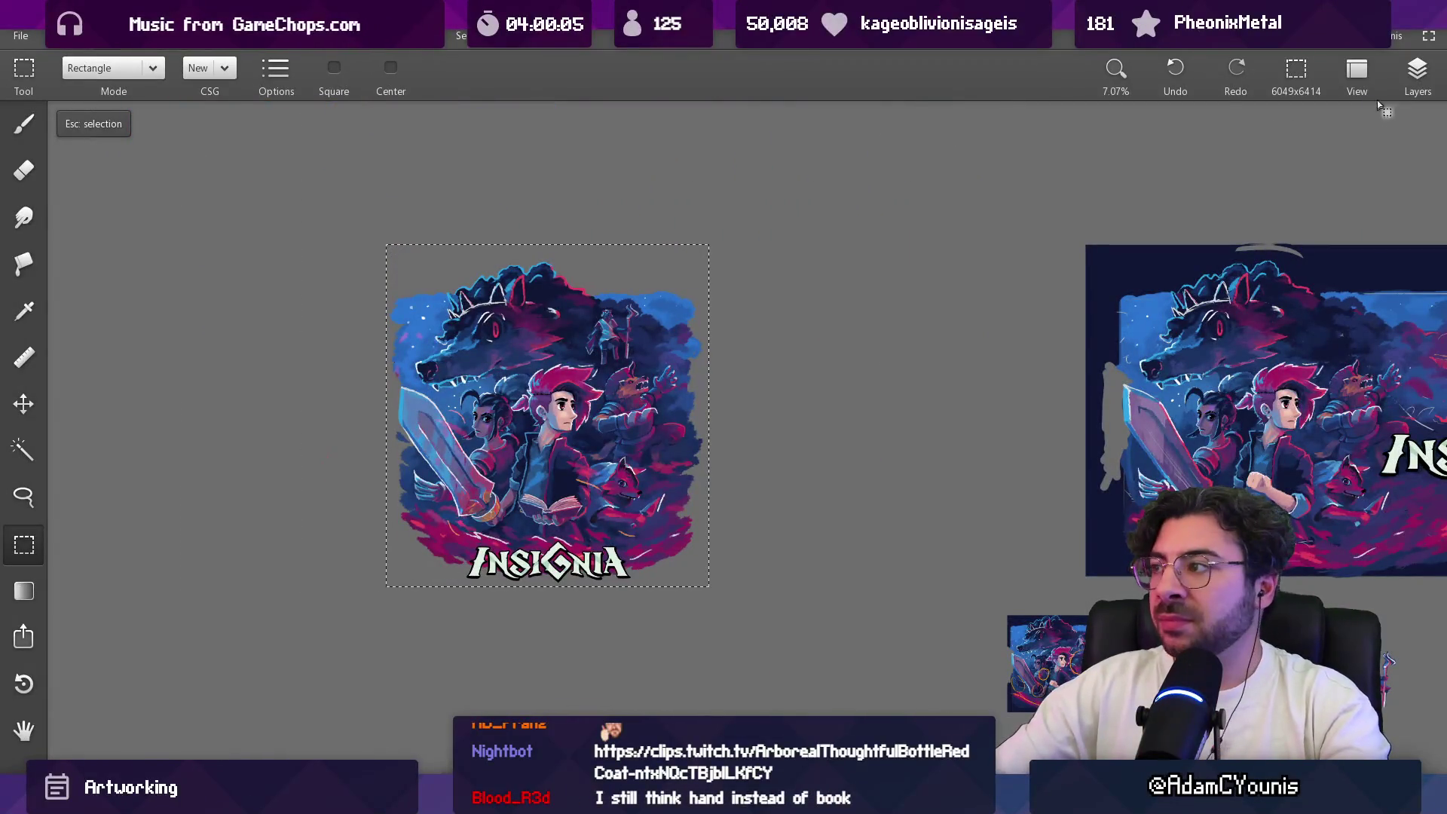
{"action": "left_click", "coordinate": [1417, 75]}
Step: Hide the Background layer so the canvas shows transparency
{"action": "left_click", "coordinate": [1246, 494]}
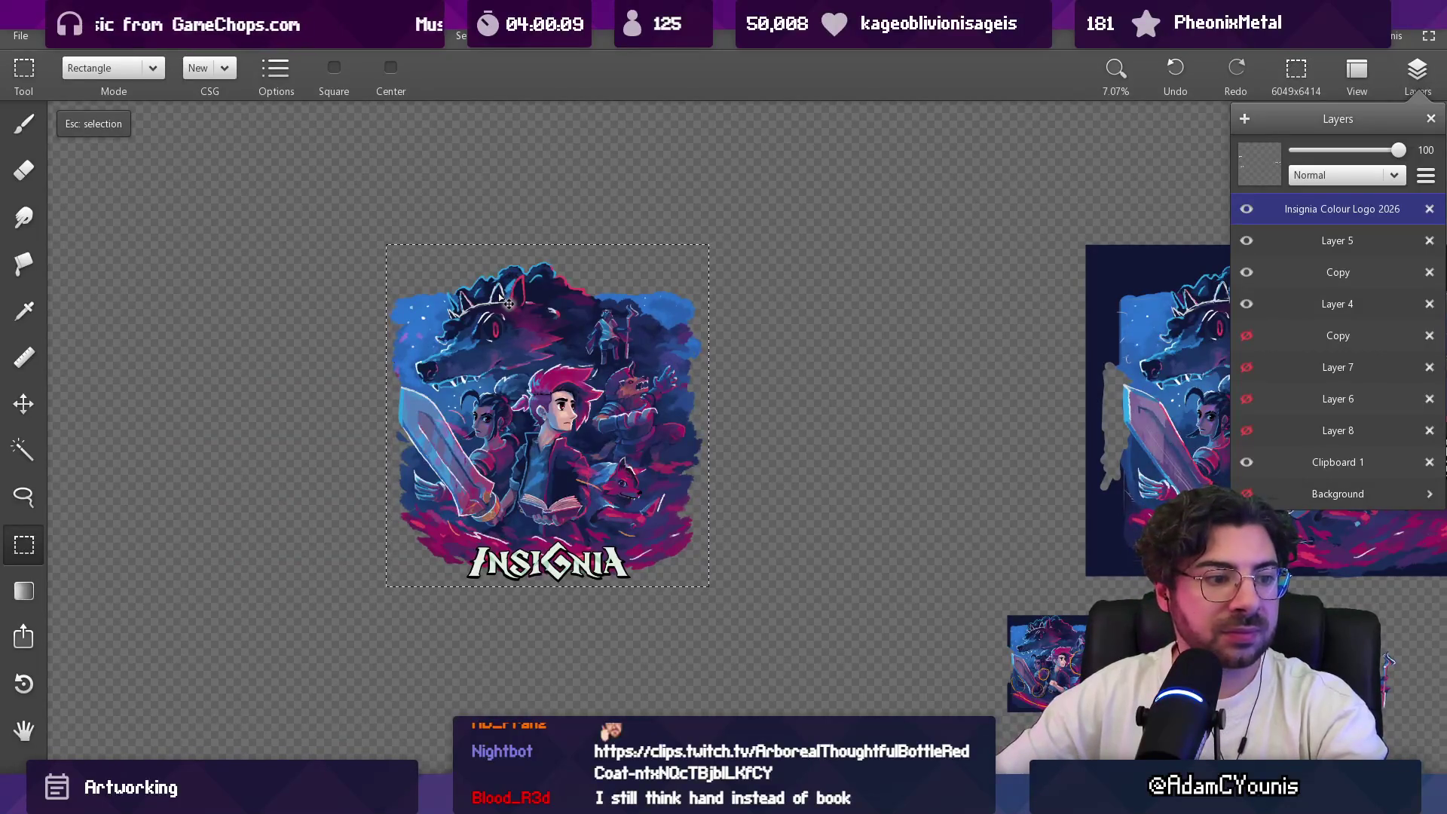
{"action": "scroll", "coordinate": [527, 448], "scroll_direction": "up", "scroll_amount": 1}
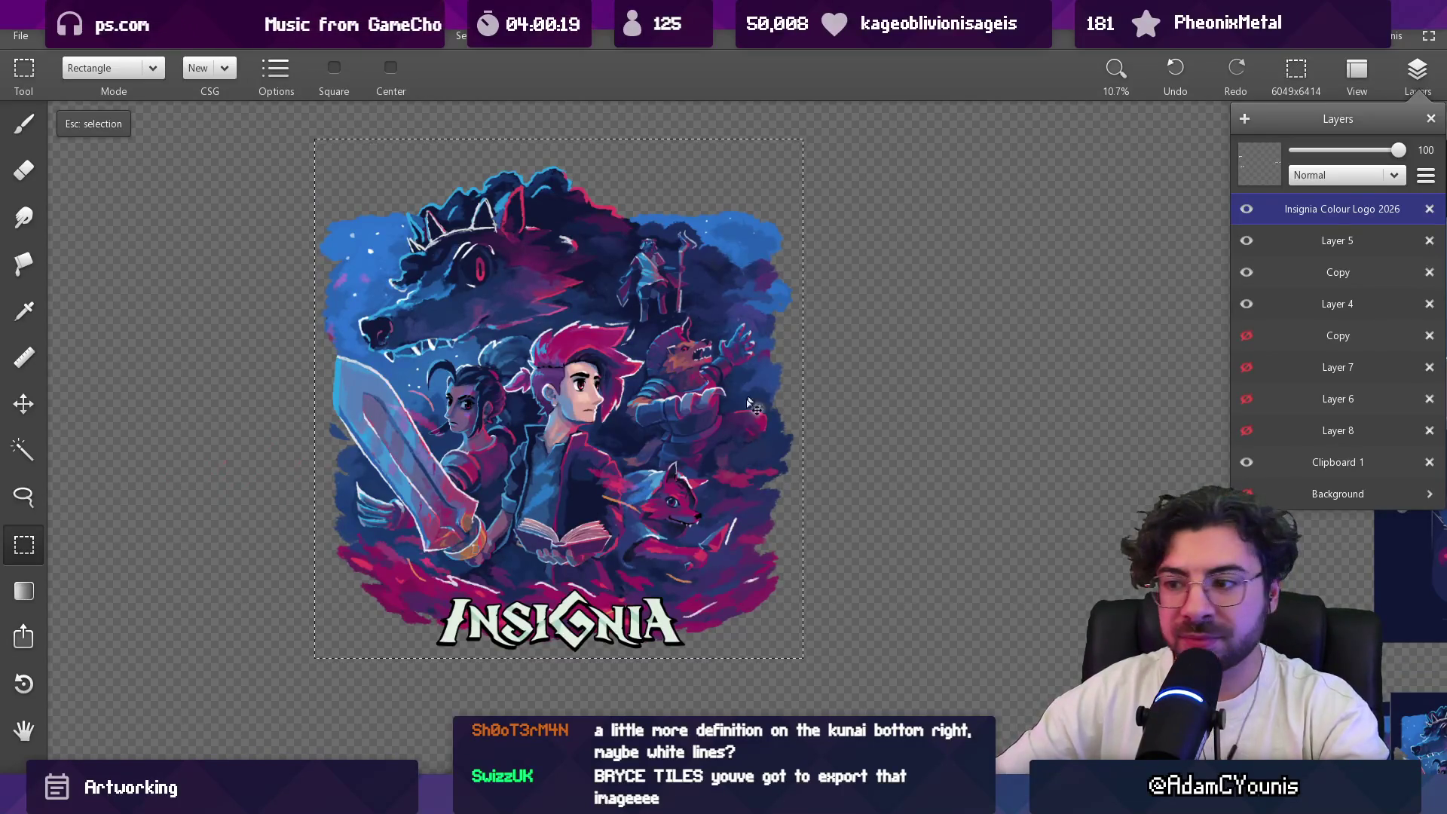
{"action": "scroll", "coordinate": [706, 565], "scroll_direction": "up", "scroll_amount": 1}
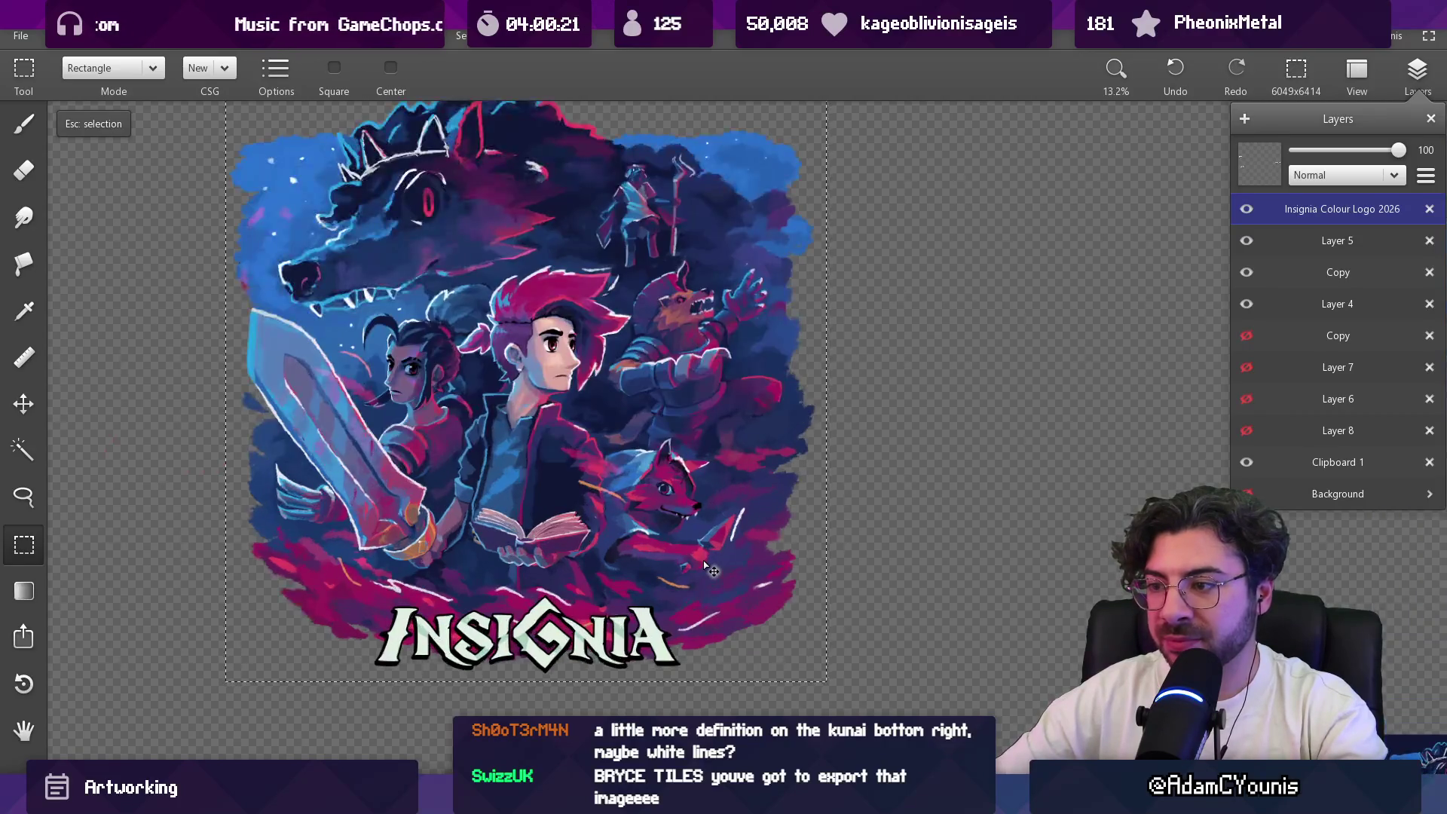
{"action": "scroll", "coordinate": [706, 566], "scroll_direction": "down", "scroll_amount": 3}
{"action": "scroll", "coordinate": [746, 580], "scroll_direction": "up", "scroll_amount": 3}
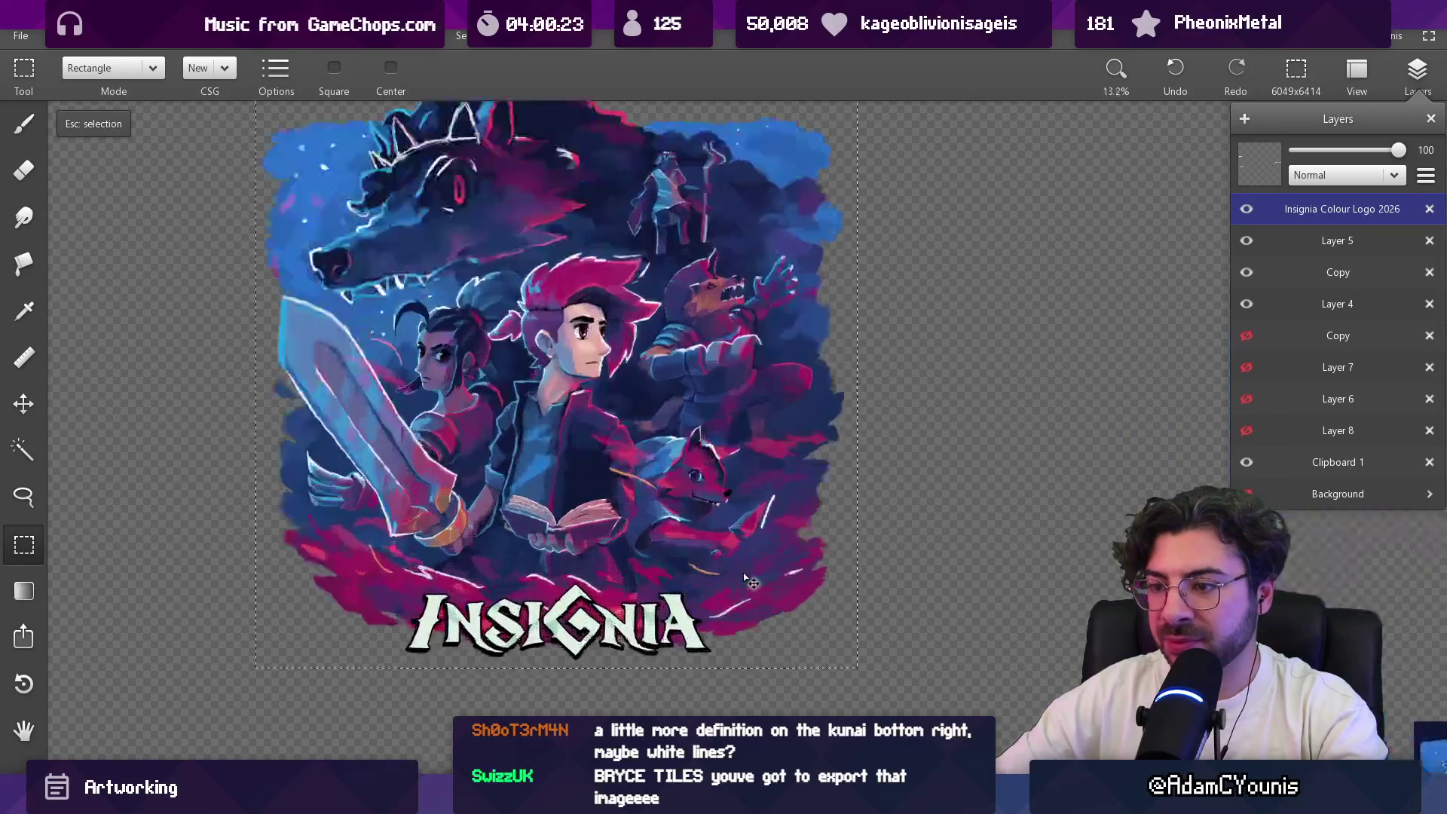
{"action": "scroll", "coordinate": [746, 580], "scroll_direction": "up", "scroll_amount": 5}
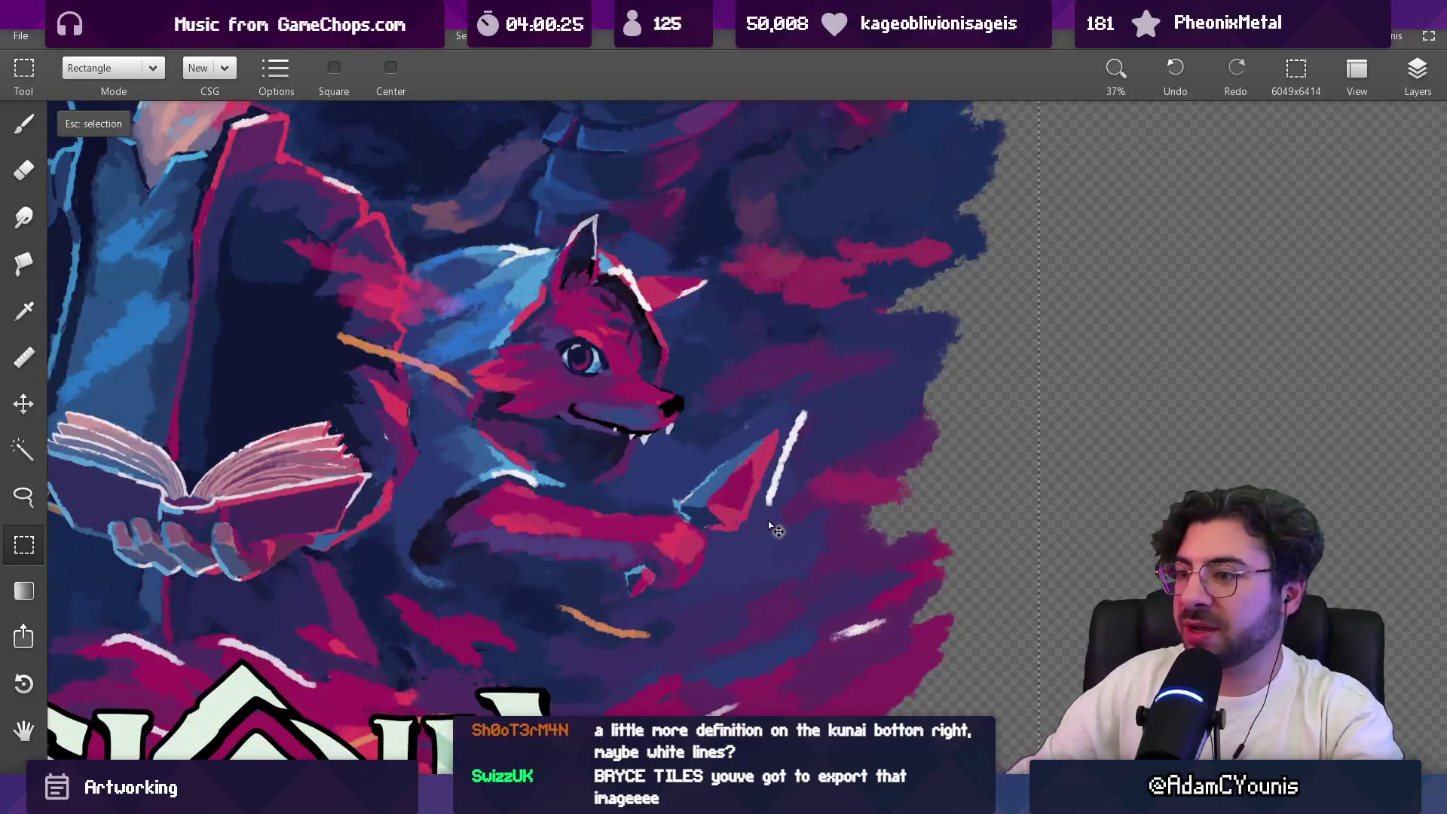
Step: On Clipboard 1, paint a white highlight along the red blade with a ~22 px brush, then undo it
{"action": "left_click", "coordinate": [1416, 72]}
{"action": "left_click", "coordinate": [1249, 462]}
{"action": "scroll", "coordinate": [864, 424], "scroll_direction": "up", "scroll_amount": 3}
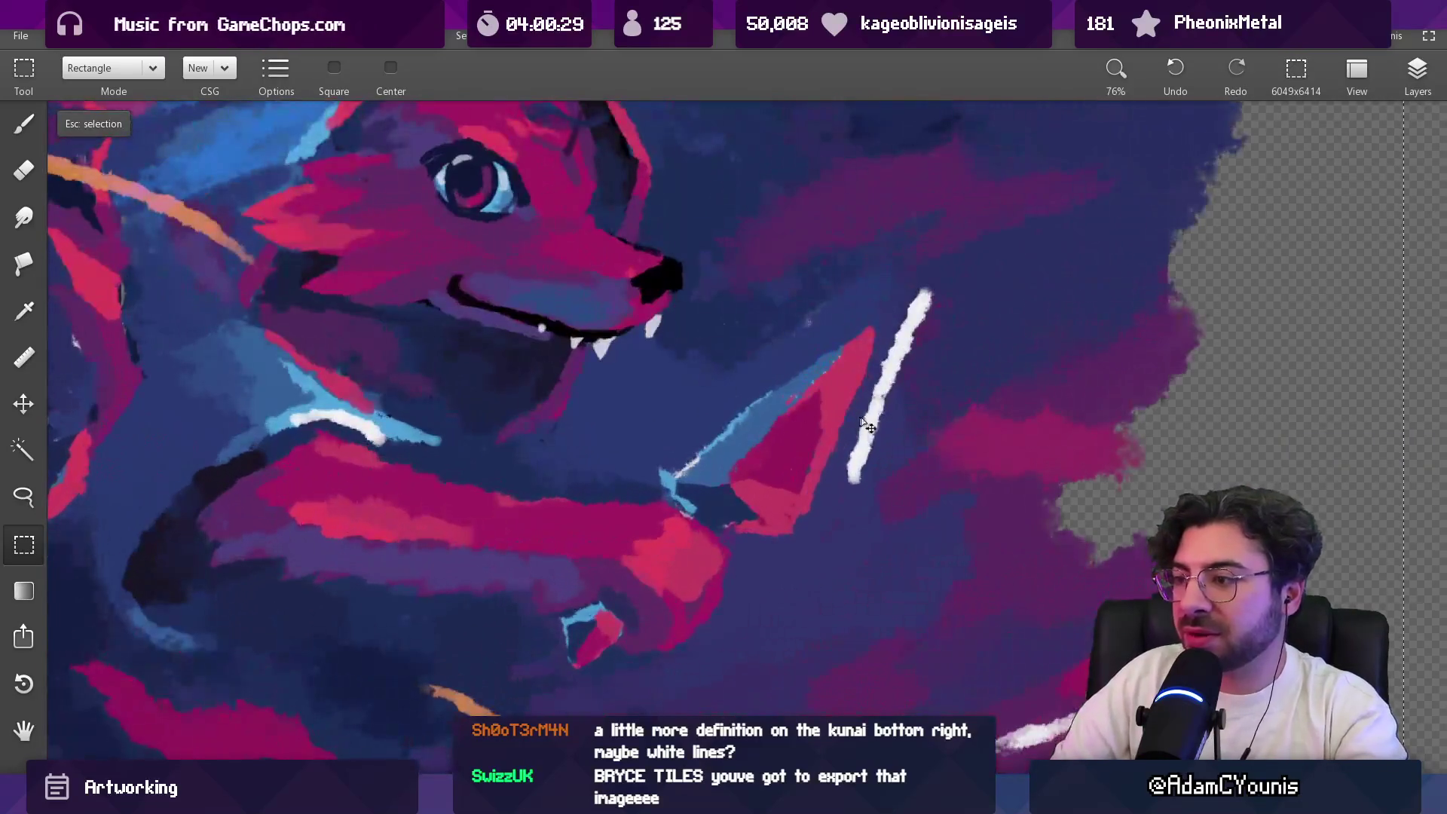
{"action": "key", "text": "b"}
{"action": "key", "text": "bracketleft"}
{"action": "key", "text": "bracketleft"}
{"action": "key", "text": "bracketleft"}
{"action": "mouse_move", "coordinate": [734, 471]}
{"action": "left_mouse_down"}
{"action": "mouse_move", "coordinate": [812, 386]}
{"action": "mouse_move", "coordinate": [721, 488]}
{"action": "mouse_move", "coordinate": [791, 395]}
{"action": "left_mouse_up"}
{"action": "key", "text": "ctrl+z"}
{"action": "key", "text": "ctrl+z"}
{"action": "key", "text": "ctrl+z"}
{"action": "key", "text": "ctrl+z"}
{"action": "key", "text": "ctrl+z"}
{"action": "key", "text": "ctrl+z"}
{"action": "scroll", "coordinate": [797, 425], "scroll_direction": "down", "scroll_amount": 5}
{"action": "scroll", "coordinate": [794, 284], "scroll_direction": "up", "scroll_amount": 5}
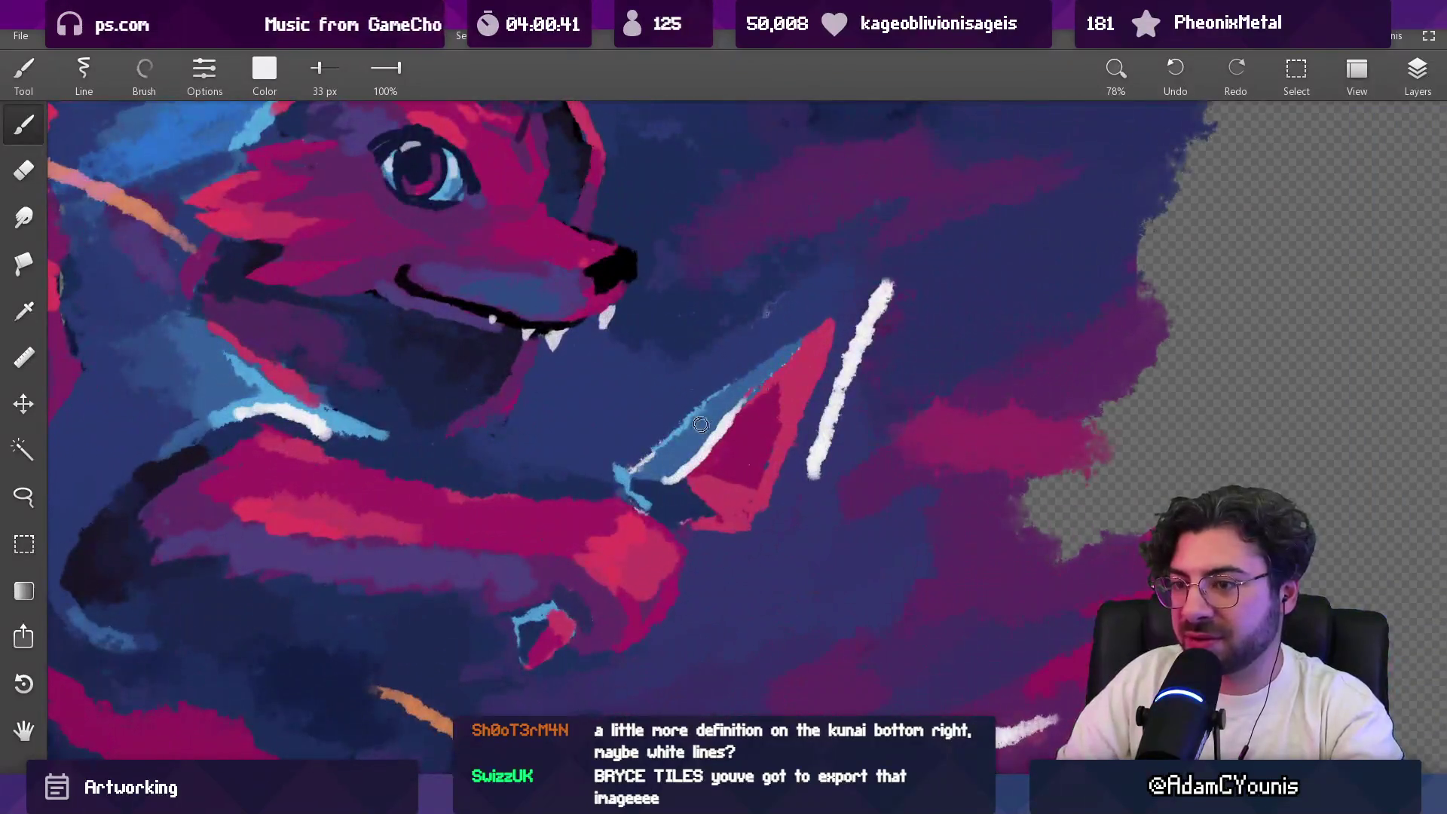
{"action": "left_click_drag", "start_coordinate": [369, 446], "coordinate": [364, 437]}
{"action": "key", "text": "bracketright"}
{"action": "left_click_drag", "start_coordinate": [761, 367], "coordinate": [702, 432]}
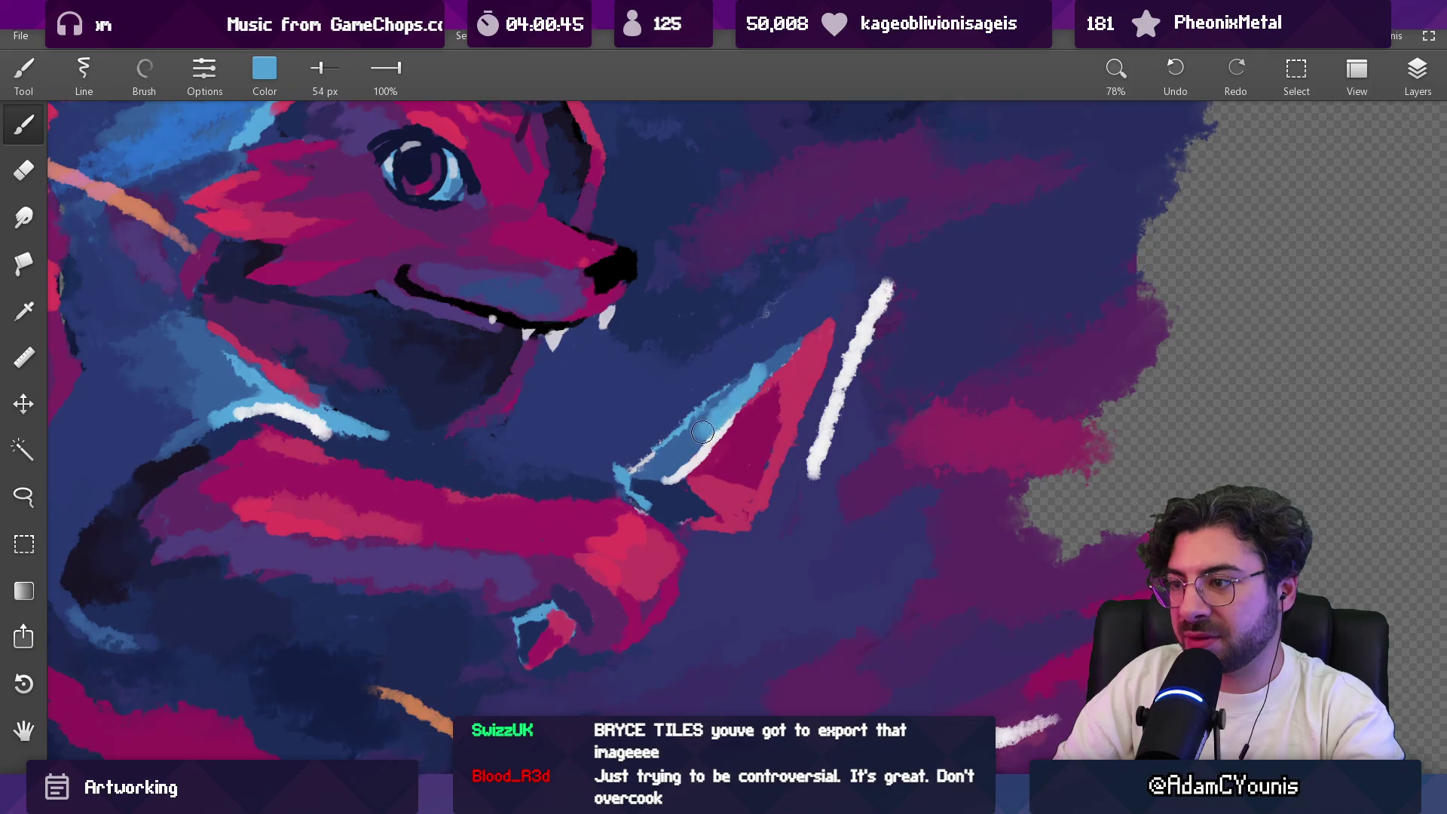
{"action": "left_click", "coordinate": [734, 372]}
{"action": "scroll", "coordinate": [718, 377], "scroll_direction": "down", "scroll_amount": 5}
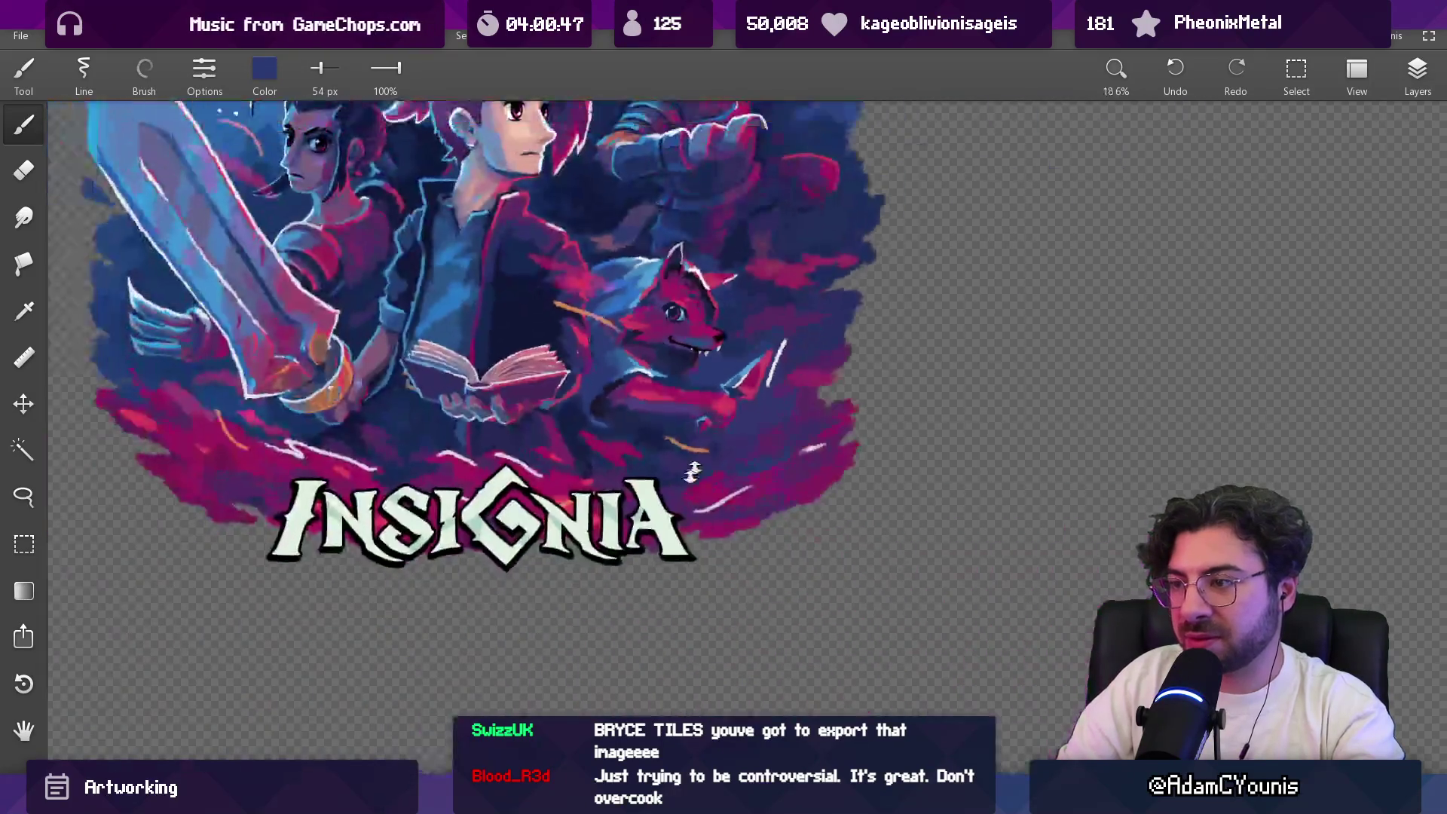
{"action": "scroll", "coordinate": [744, 370], "scroll_direction": "up", "scroll_amount": 5}
{"action": "left_click", "coordinate": [744, 347]}
{"action": "left_click_drag", "start_coordinate": [715, 353], "coordinate": [705, 370]}
{"action": "left_click", "coordinate": [732, 342]}
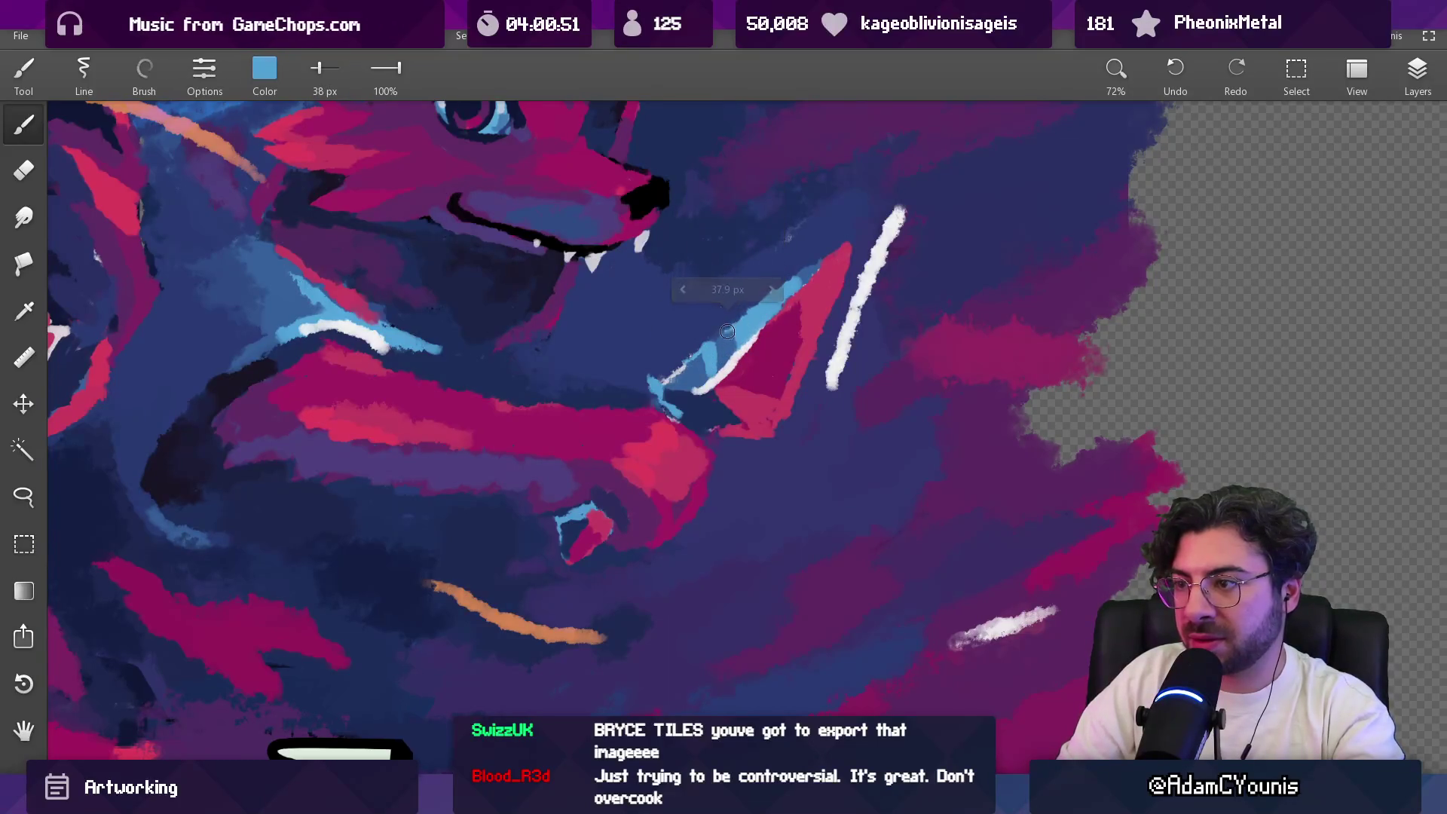
{"action": "left_click", "coordinate": [731, 311]}
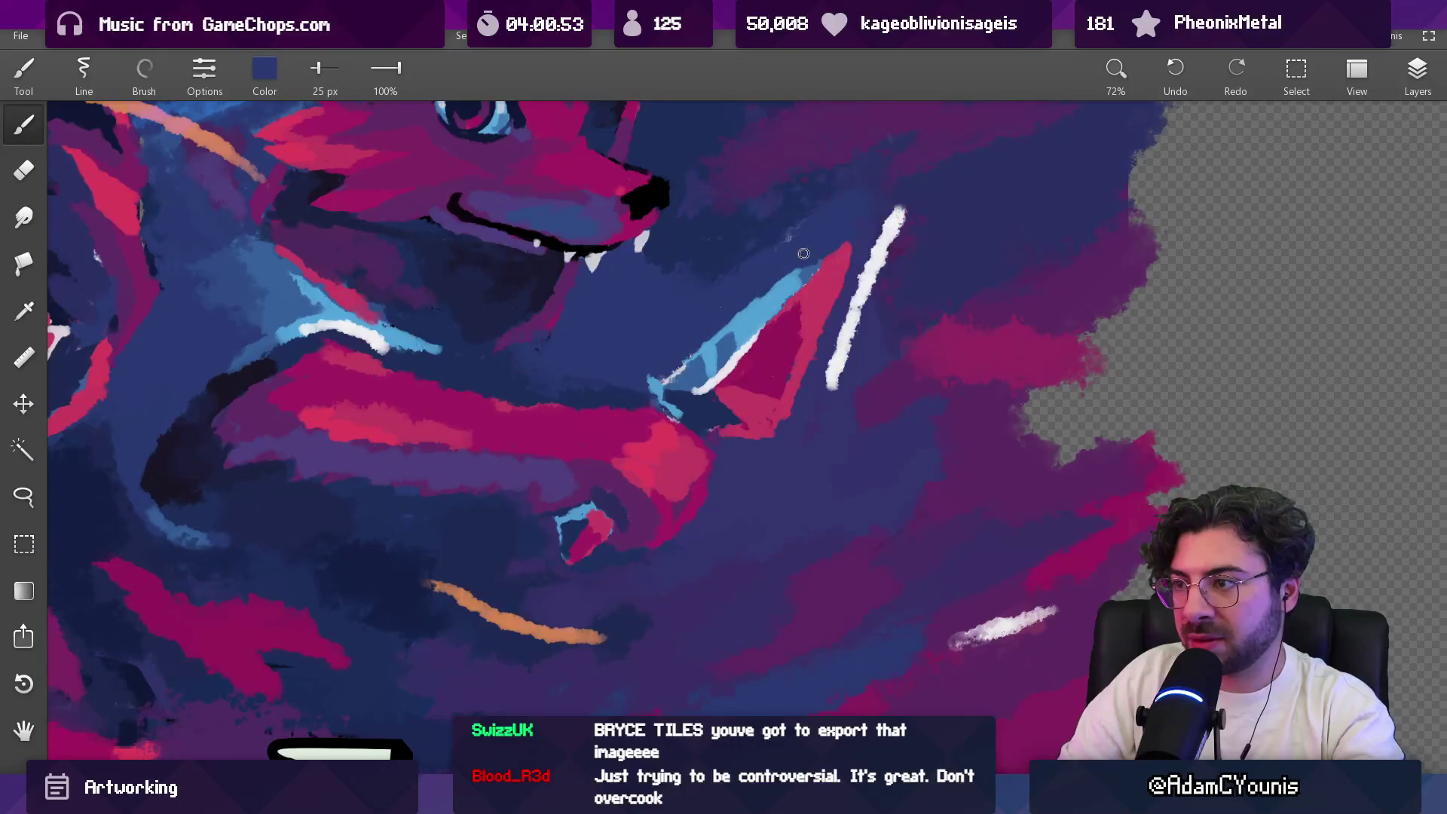
{"action": "scroll", "coordinate": [771, 286], "scroll_direction": "down", "scroll_amount": 5}
{"action": "scroll", "coordinate": [738, 249], "scroll_direction": "up", "scroll_amount": 4}
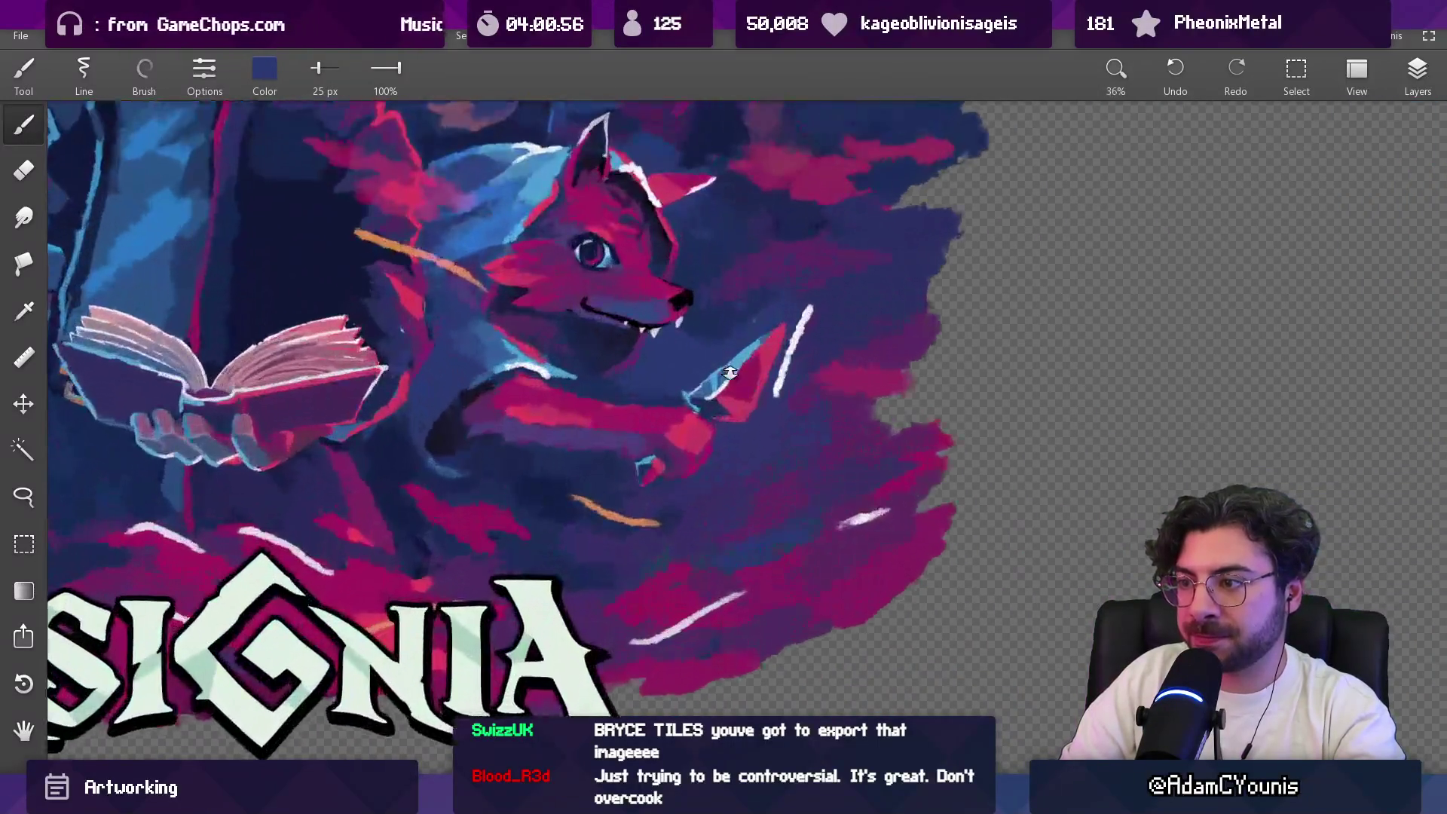
{"action": "scroll", "coordinate": [730, 372], "scroll_direction": "up", "scroll_amount": 2}
{"action": "left_click", "coordinate": [720, 416]}
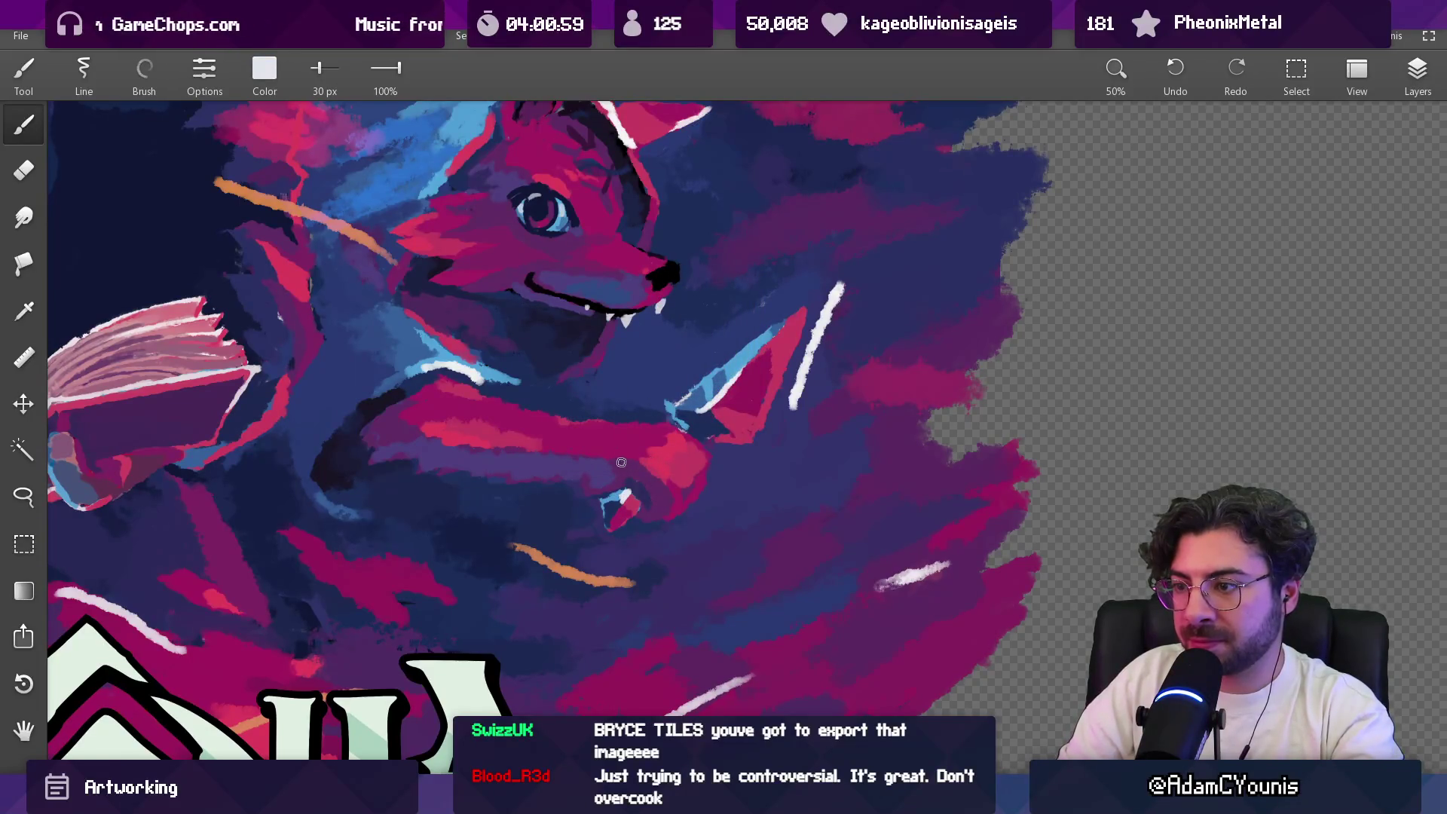
{"action": "scroll", "coordinate": [660, 474], "scroll_direction": "down", "scroll_amount": 4}
{"action": "scroll", "coordinate": [682, 377], "scroll_direction": "up", "scroll_amount": 3}
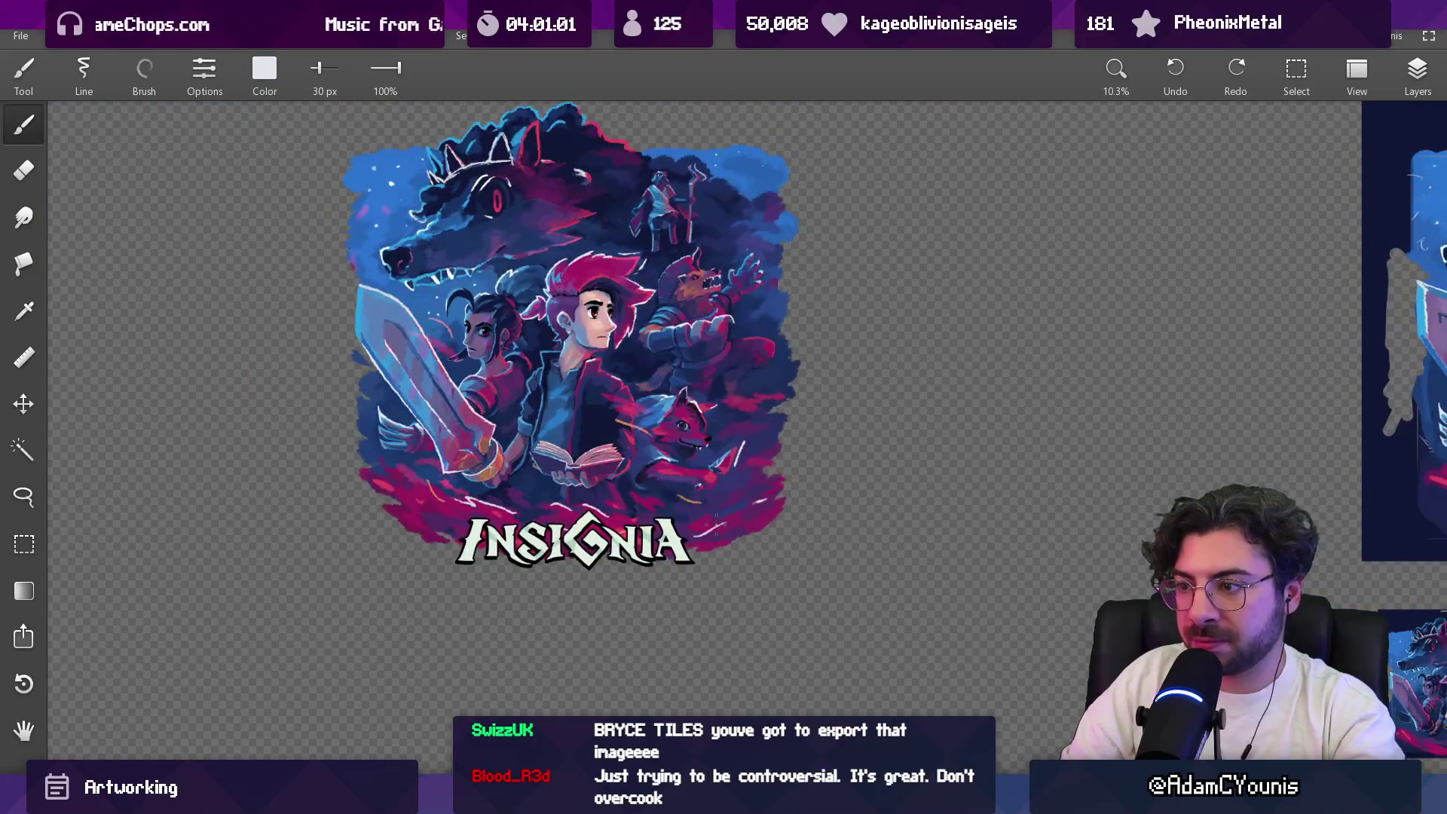
{"action": "scroll", "coordinate": [687, 422], "scroll_direction": "up", "scroll_amount": 2}
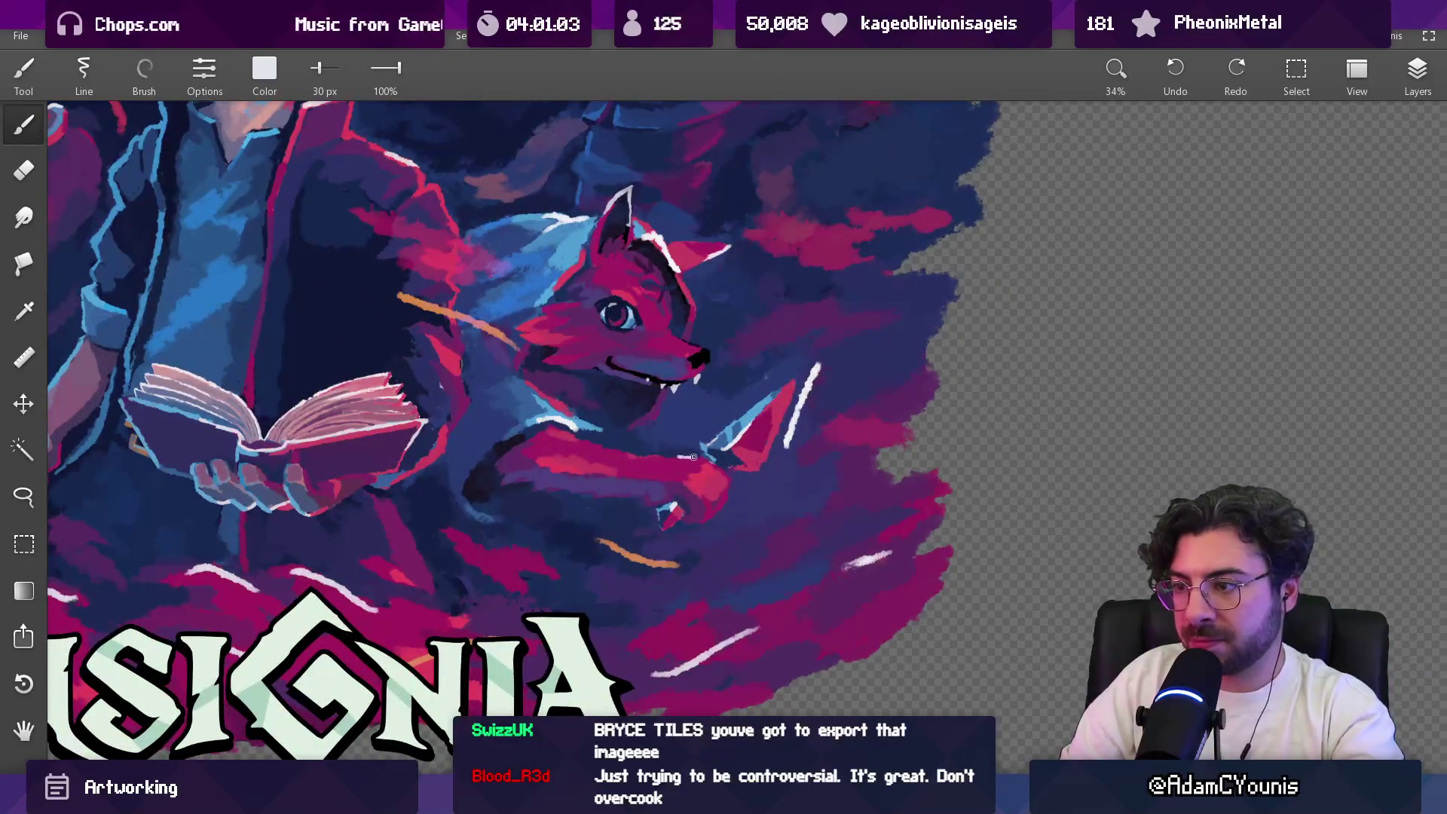
{"action": "scroll", "coordinate": [741, 437], "scroll_direction": "down", "scroll_amount": 4}
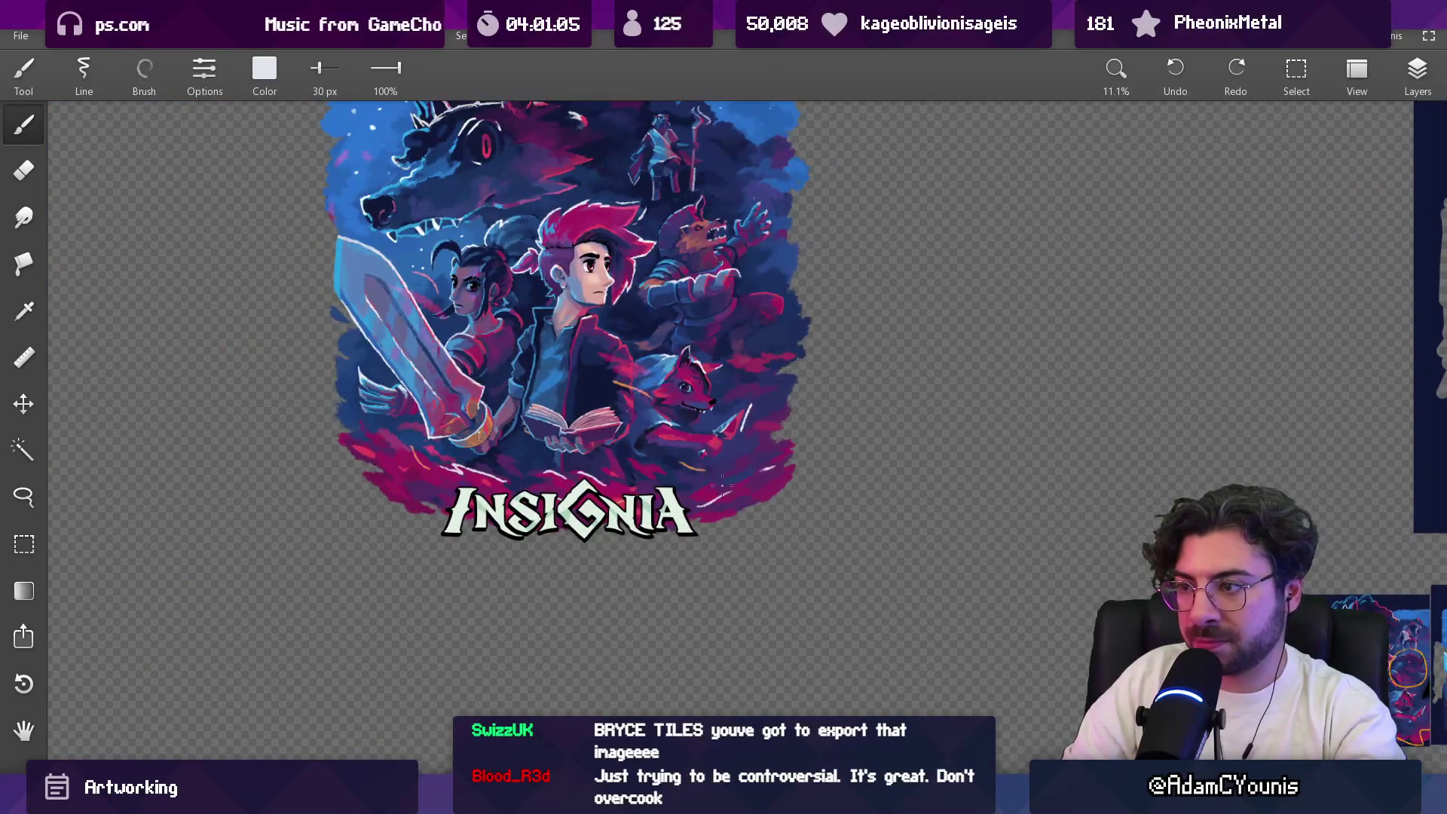
{"action": "scroll", "coordinate": [722, 482], "scroll_direction": "up", "scroll_amount": 4}
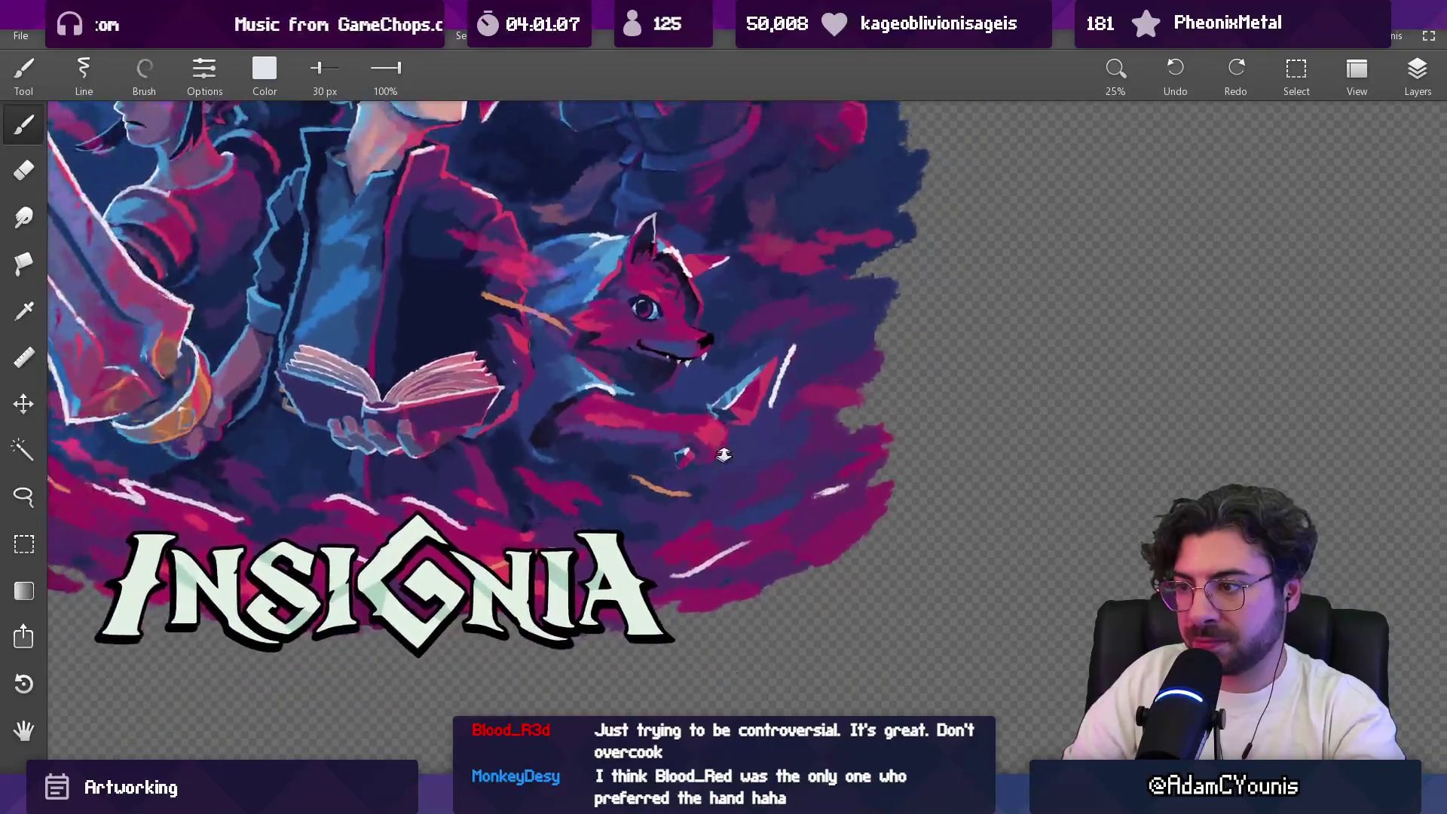
{"action": "scroll", "coordinate": [724, 455], "scroll_direction": "down", "scroll_amount": 3}
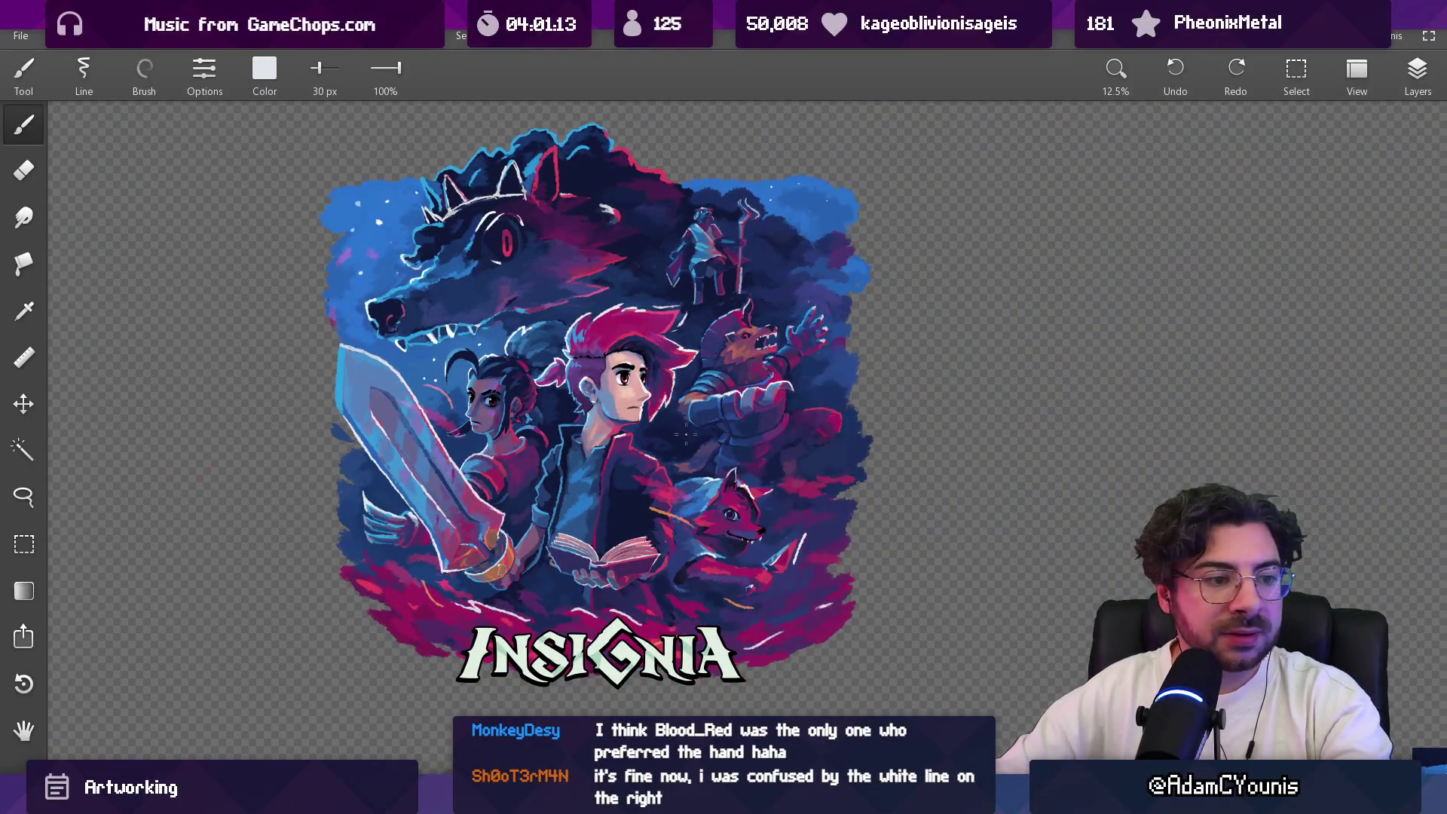
{"action": "left_click_drag", "start_coordinate": [707, 471], "coordinate": [705, 440]}
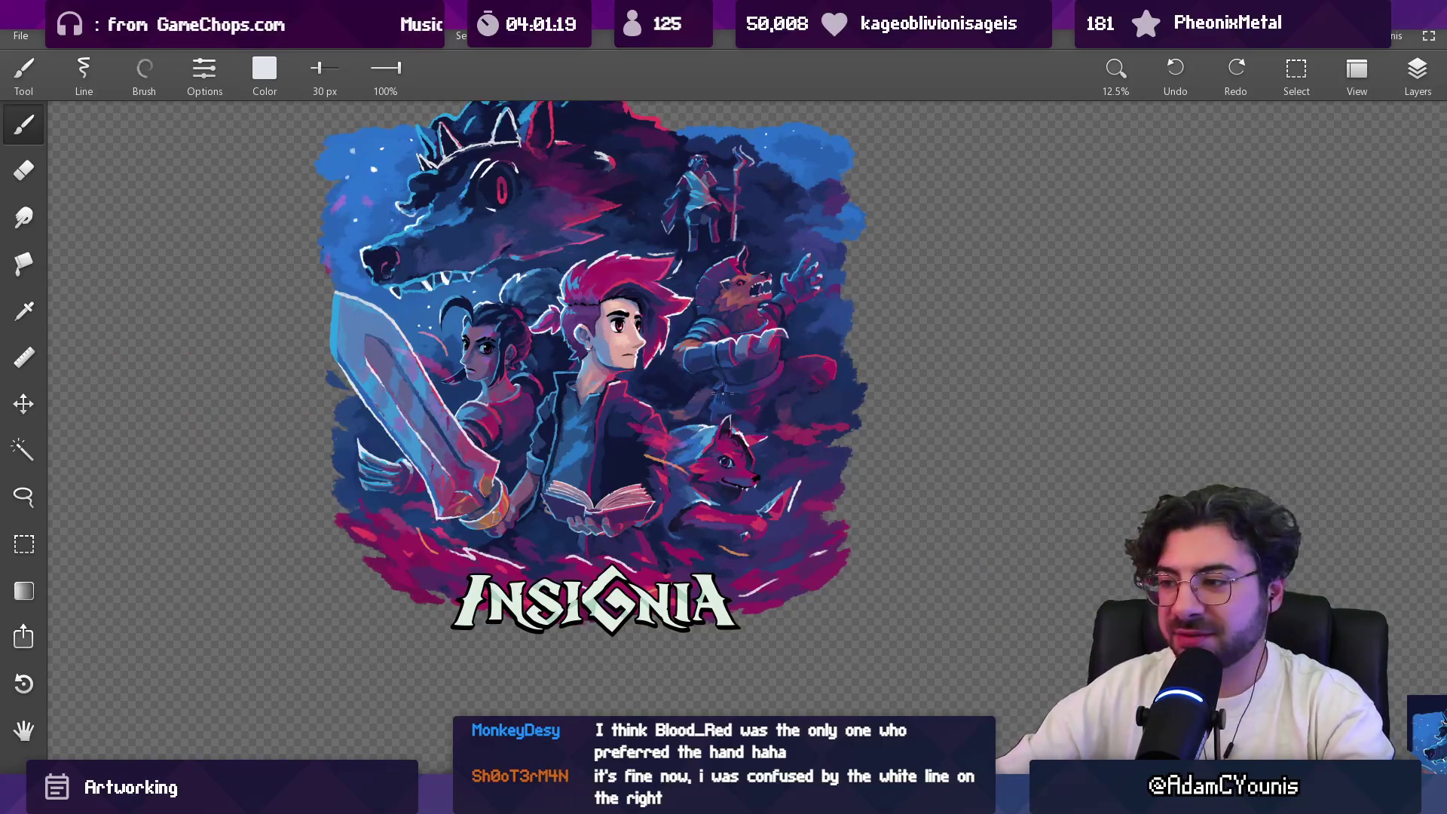
Step: Recentre the artwork, hide the Insignia Colour Logo layer, and begin a rectangle selection around it
{"action": "scroll", "coordinate": [722, 392], "scroll_direction": "up", "scroll_amount": 5}
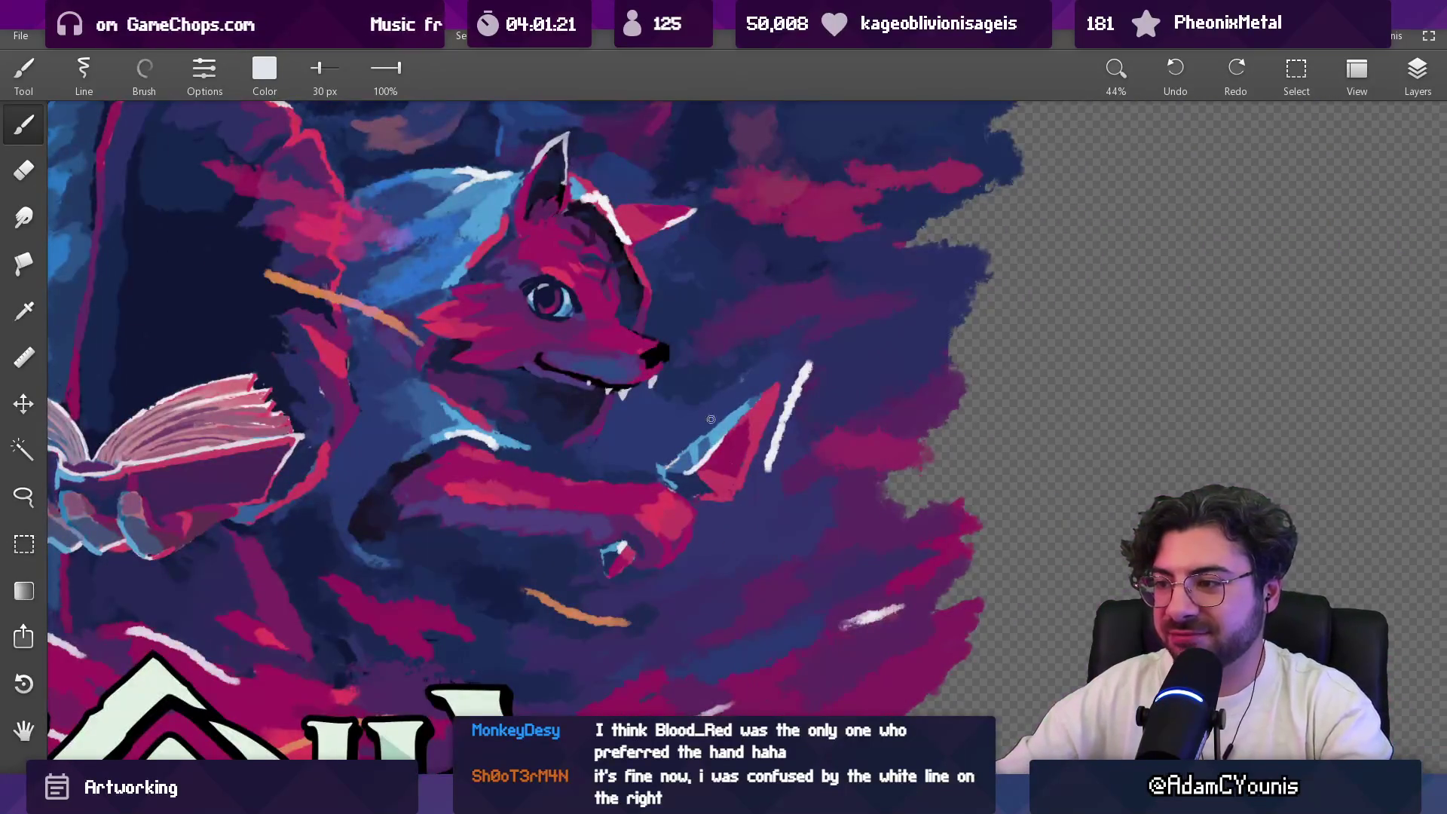
{"action": "scroll", "coordinate": [724, 410], "scroll_direction": "down", "scroll_amount": 4}
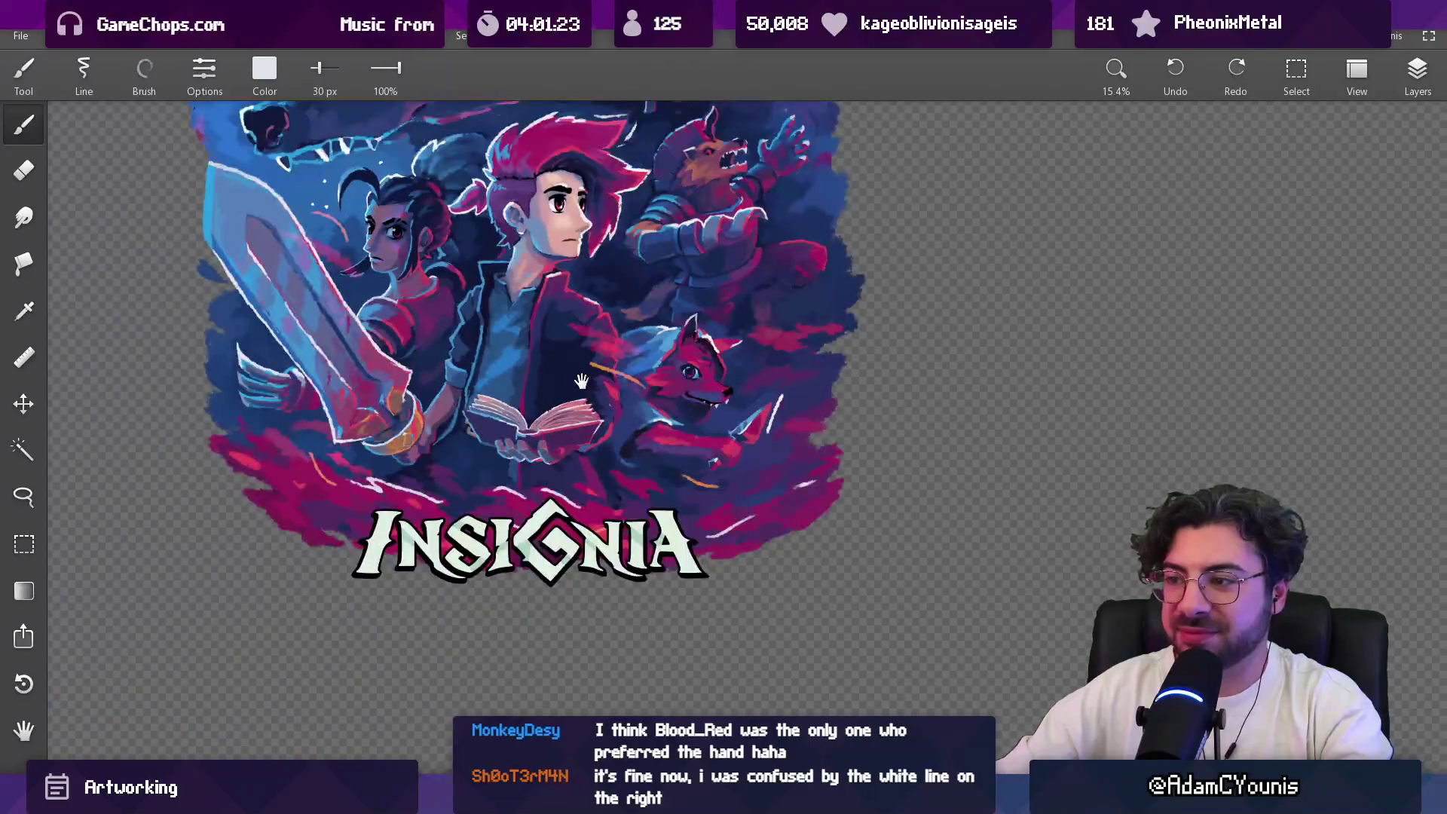
{"action": "left_click_drag", "start_coordinate": [544, 290], "coordinate": [471, 456]}
{"action": "scroll", "coordinate": [618, 436], "scroll_direction": "down", "scroll_amount": 1}
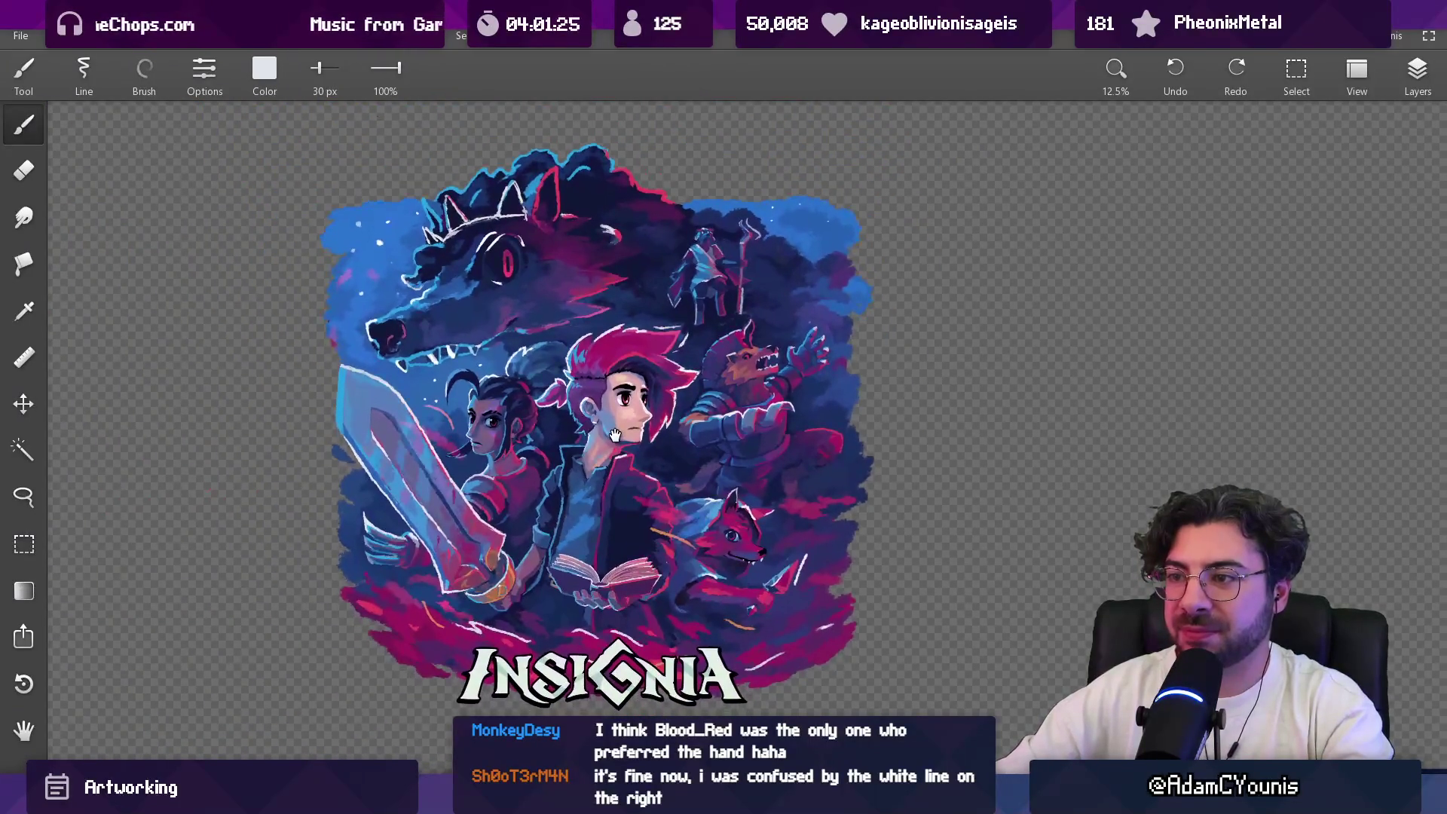
{"action": "left_click", "coordinate": [1417, 71]}
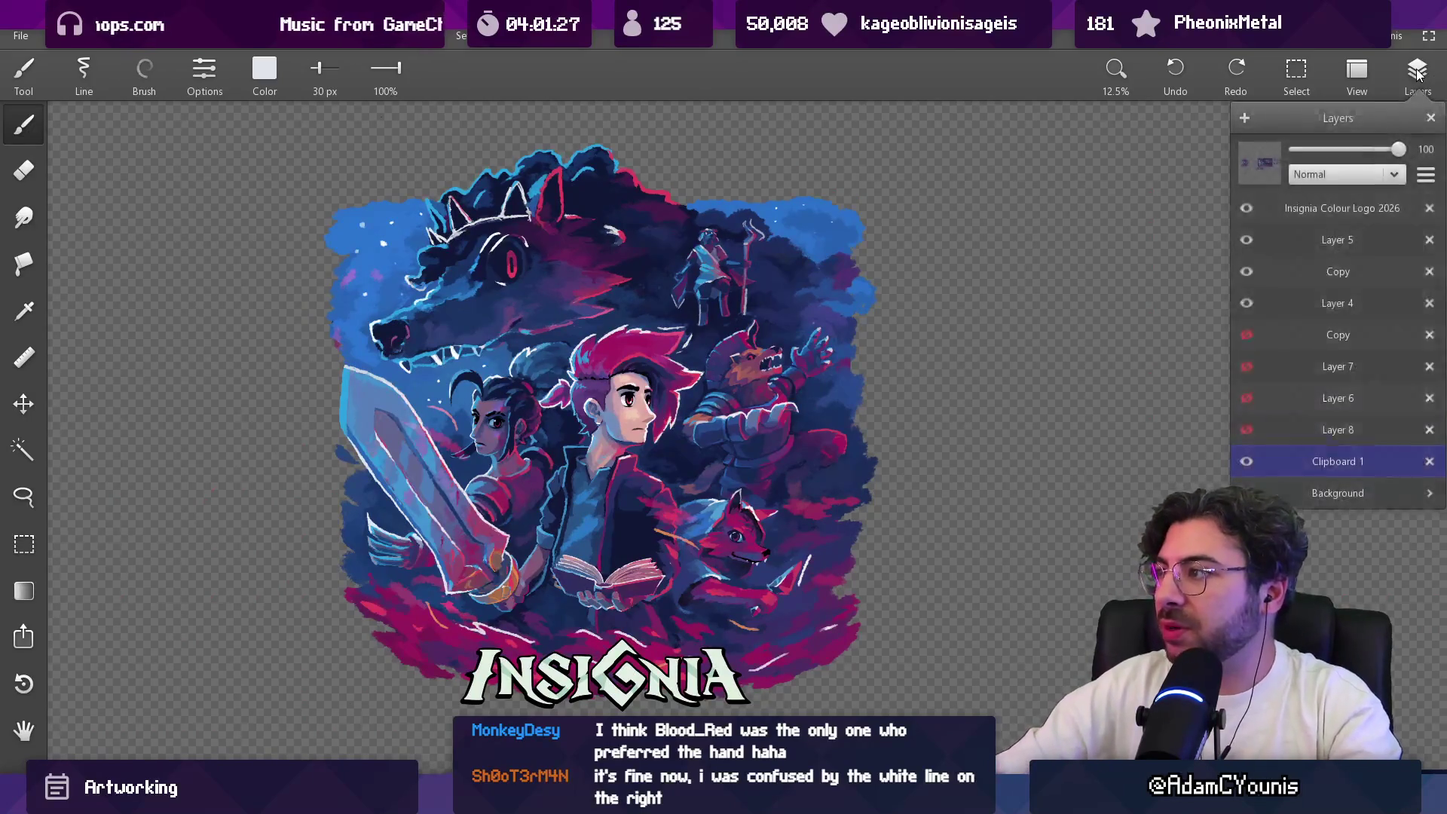
{"action": "left_click", "coordinate": [1246, 209]}
{"action": "left_click", "coordinate": [1246, 211]}
{"action": "left_click", "coordinate": [1247, 210]}
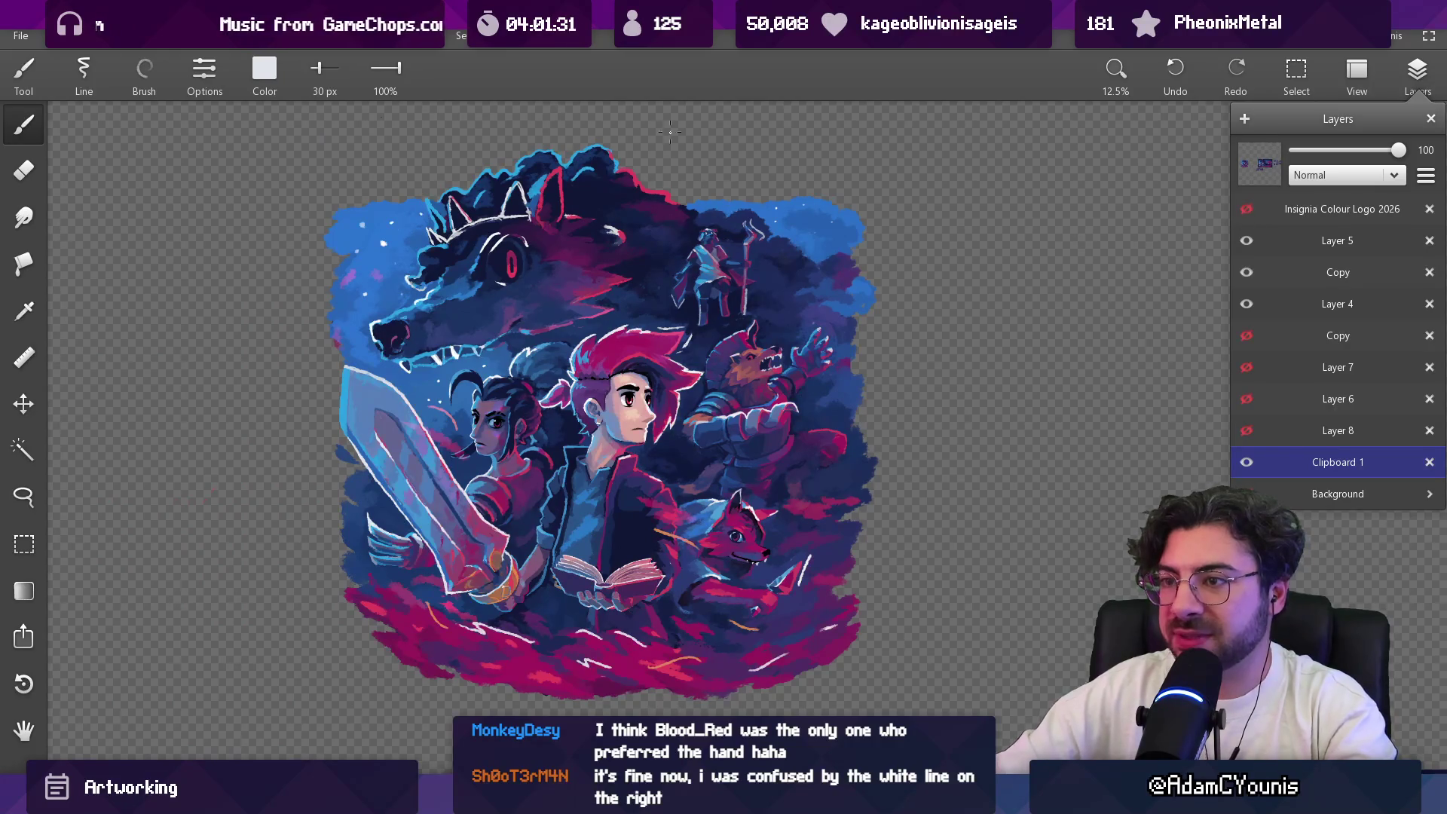
{"action": "key", "text": "m"}
{"action": "mouse_move", "coordinate": [323, 132]}
{"action": "left_mouse_down"}
{"action": "mouse_move", "coordinate": [574, 490]}
{"action": "mouse_move", "coordinate": [837, 705]}
{"action": "mouse_move", "coordinate": [427, 287]}
{"action": "mouse_move", "coordinate": [311, 138]}
{"action": "left_mouse_up"}
Step: Export the selected artwork as a 6208×6120 PNG at 300 PPI, then clear the selection
{"action": "left_click", "coordinate": [53, 35]}
{"action": "left_click", "coordinate": [20, 36]}
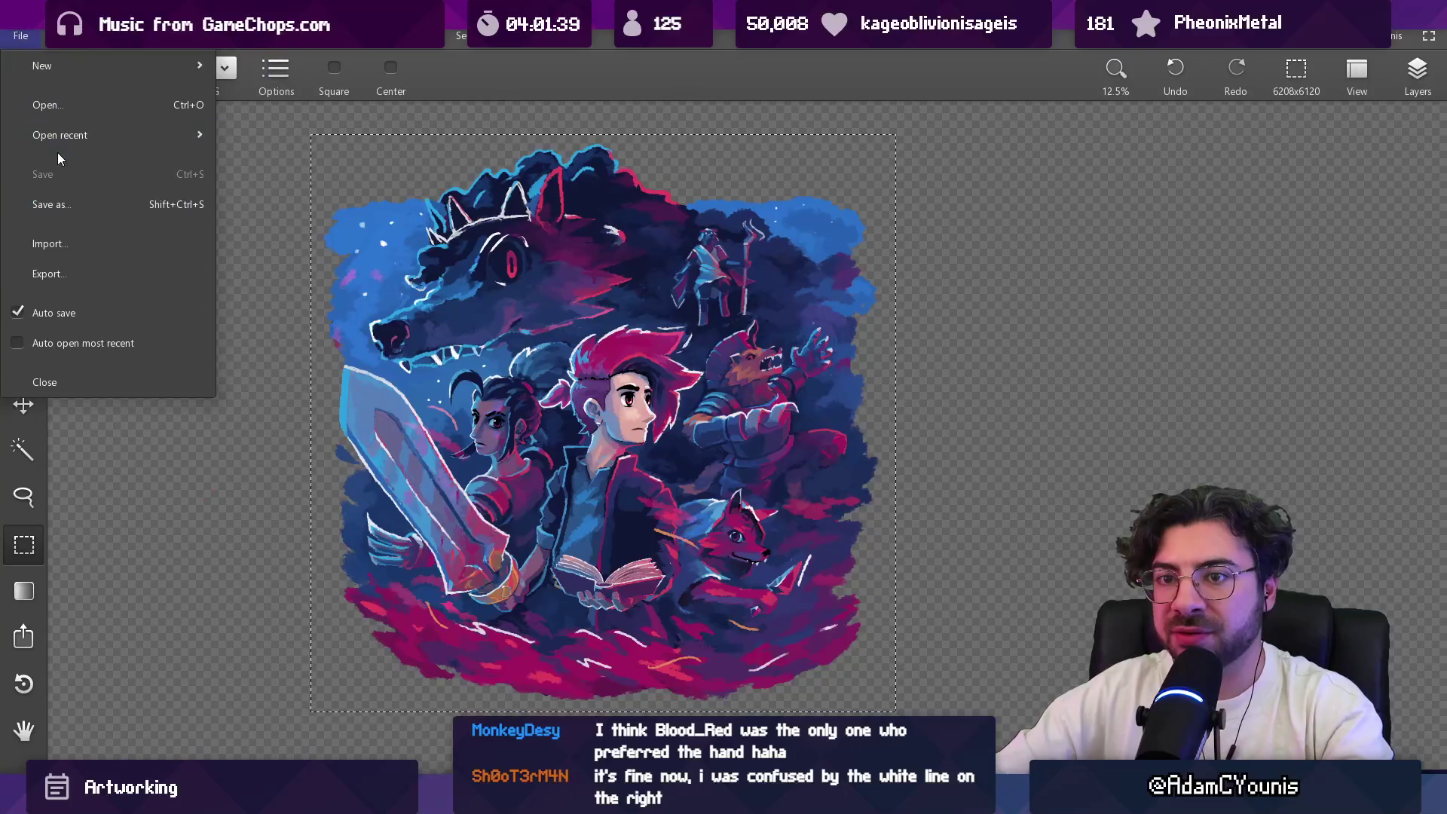
{"action": "left_click", "coordinate": [76, 284]}
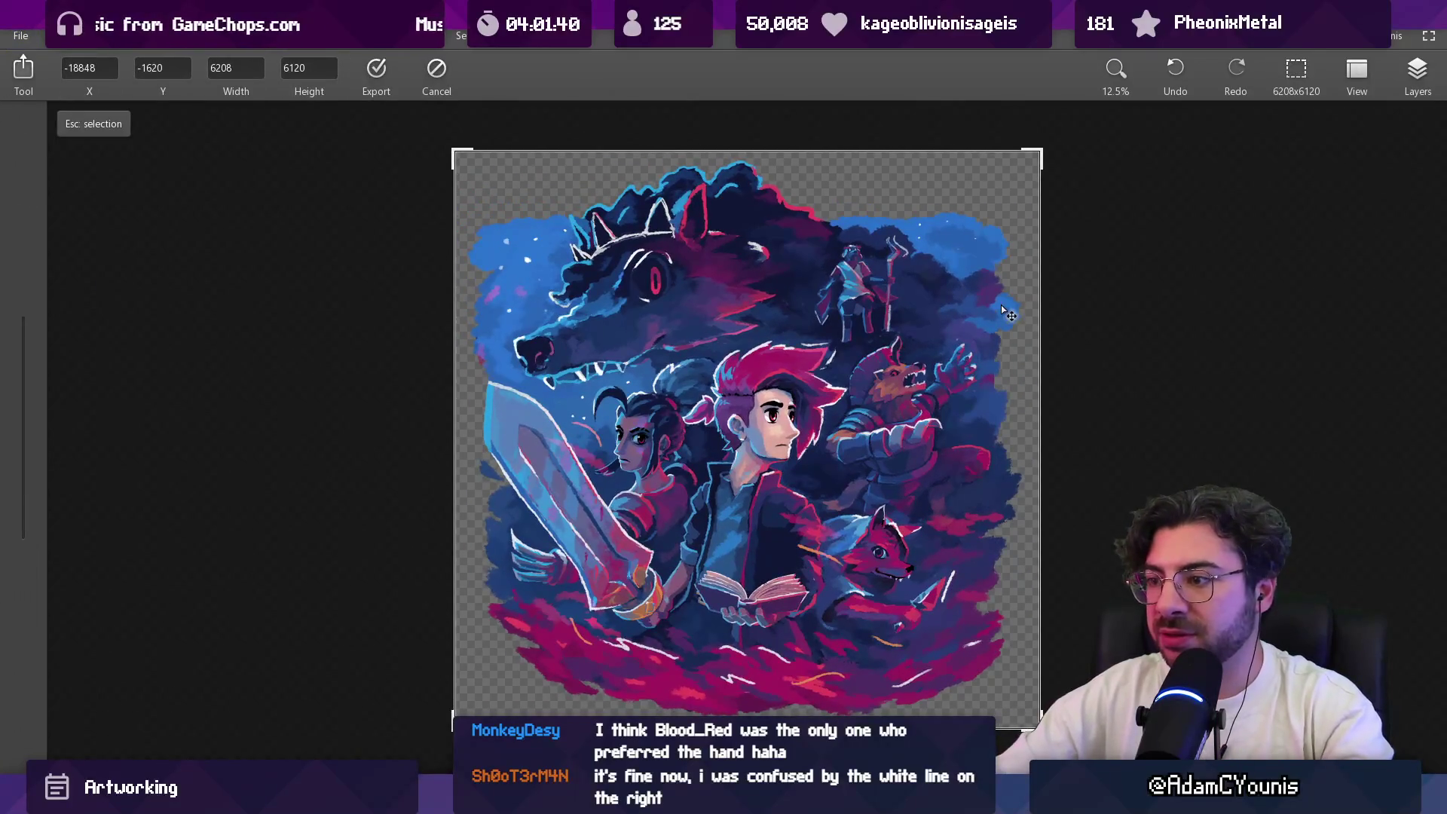
{"action": "left_click", "coordinate": [377, 70]}
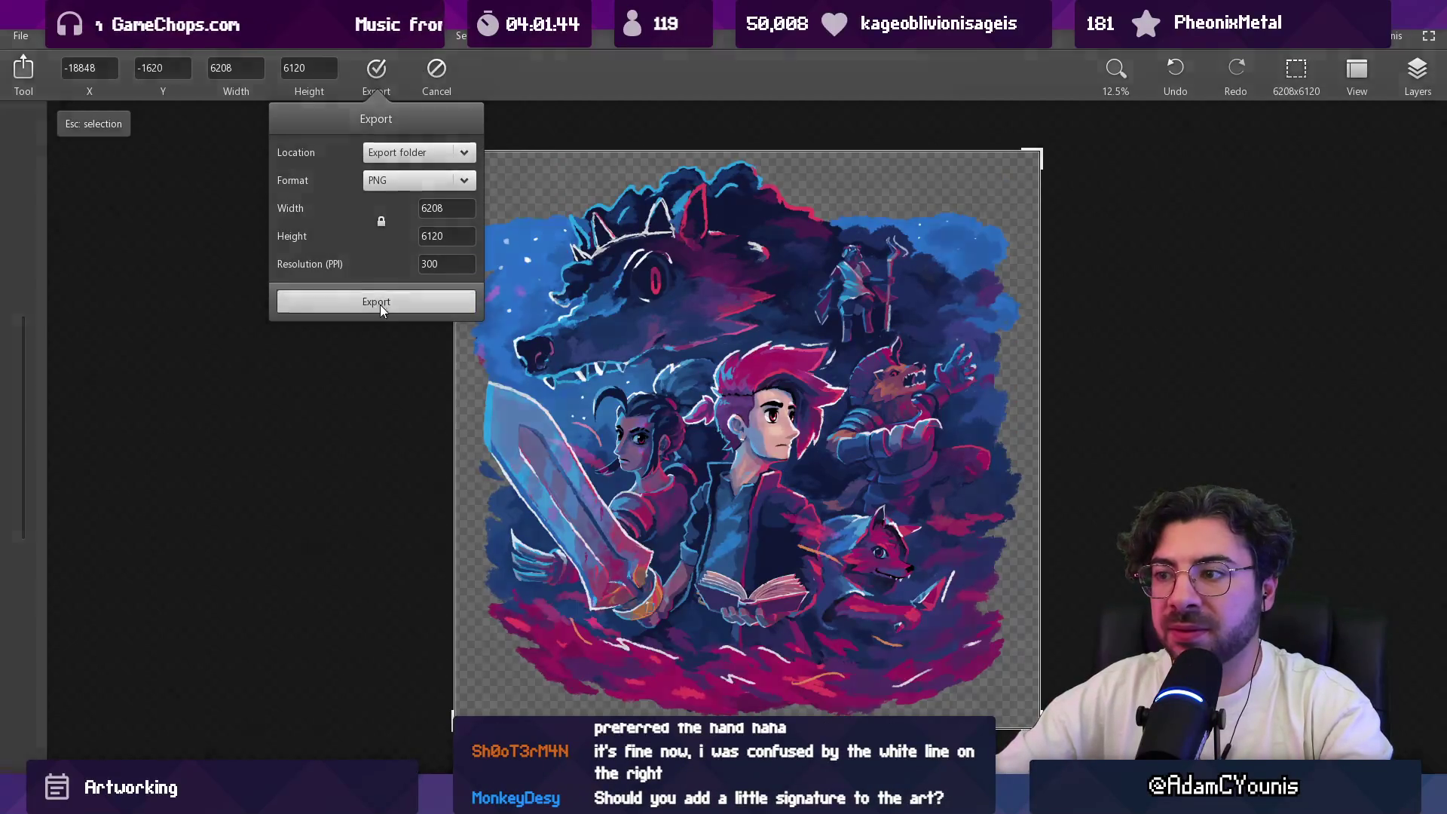
{"action": "left_click", "coordinate": [380, 305]}
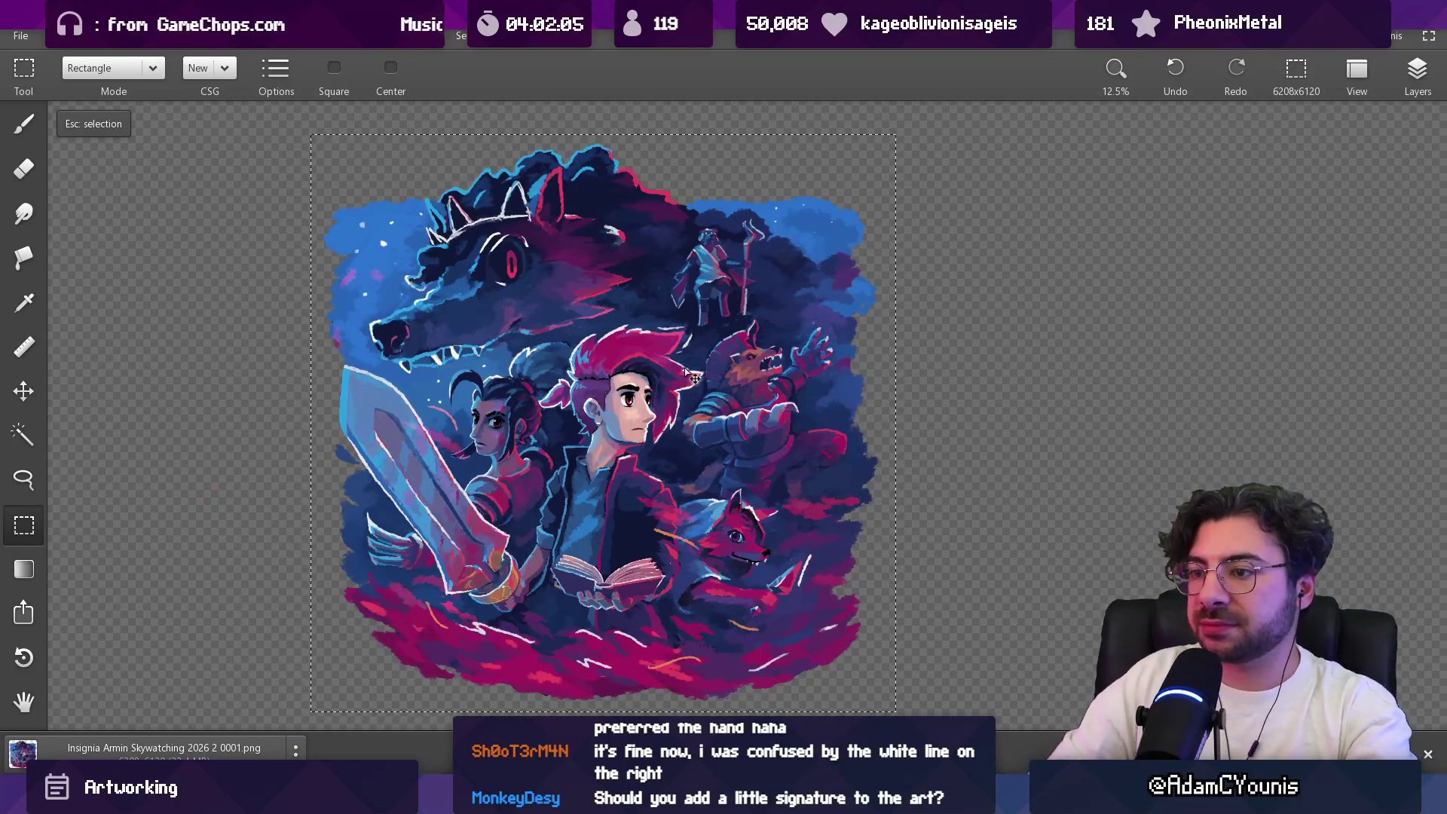
{"action": "key", "text": "Escape"}
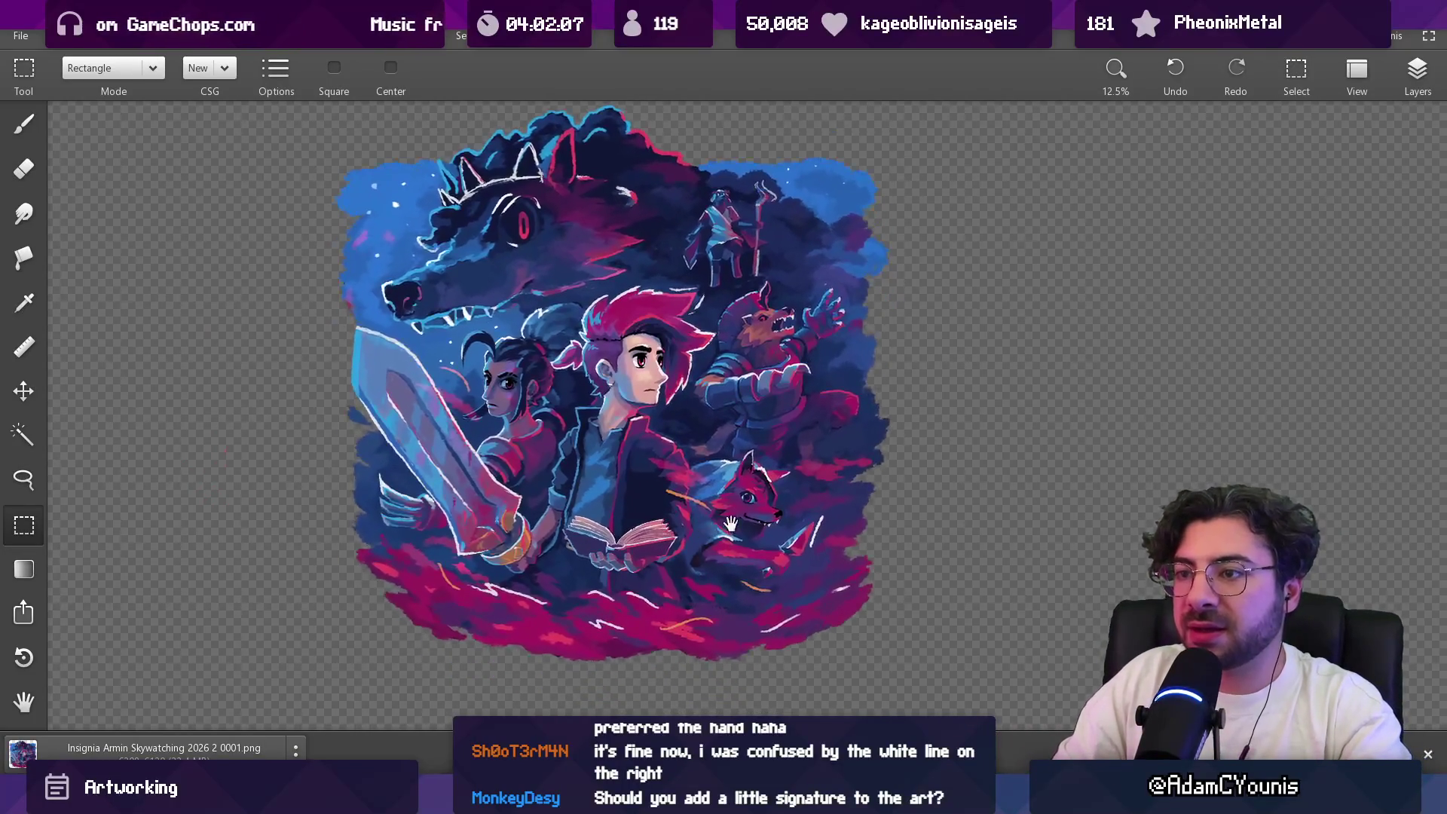
{"action": "scroll", "coordinate": [730, 523], "scroll_direction": "up", "scroll_amount": 6}
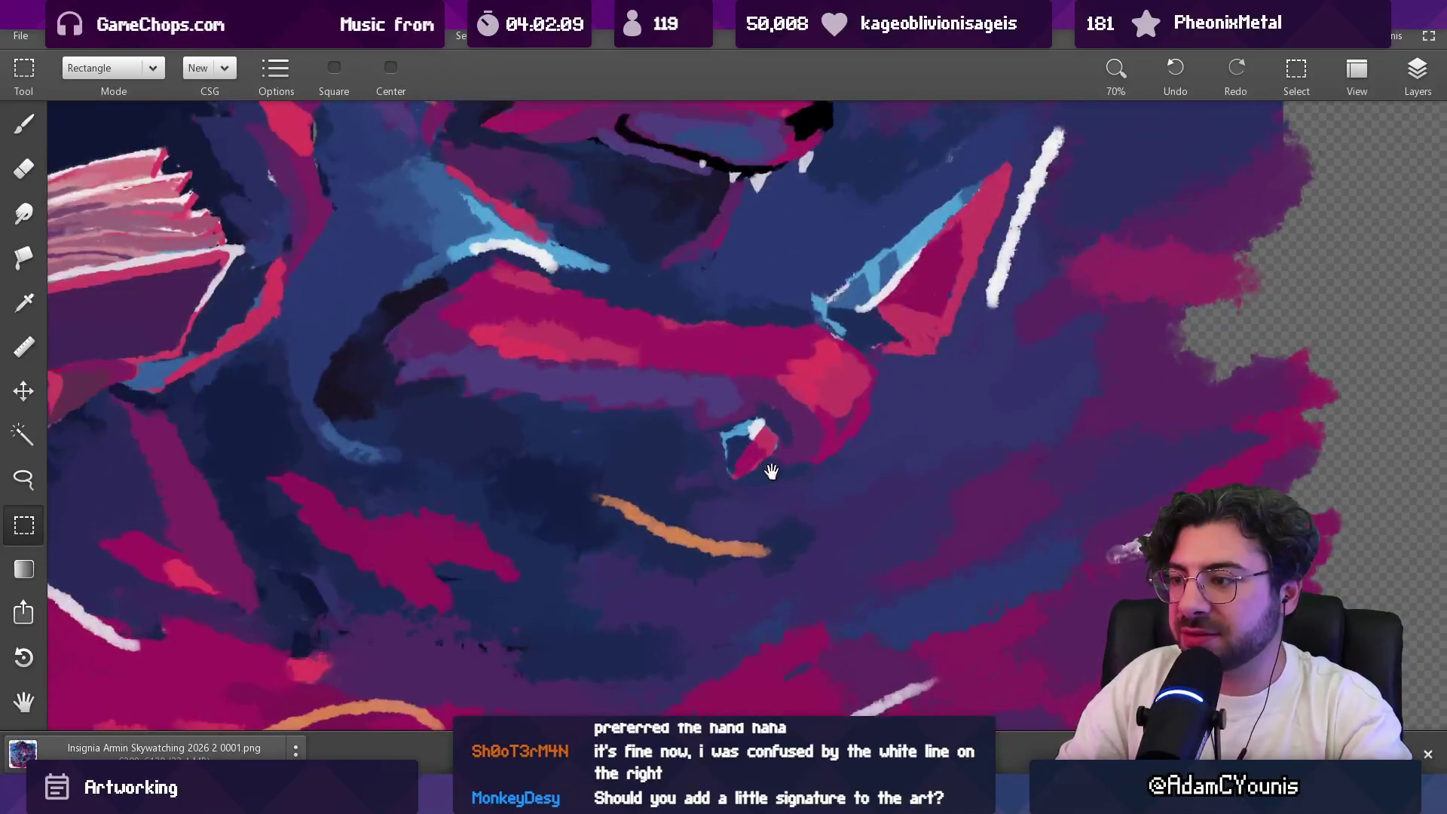
Step: Switch to the brush and sample a magenta colour from the clouds
{"action": "scroll", "coordinate": [770, 472], "scroll_direction": "up", "scroll_amount": 3}
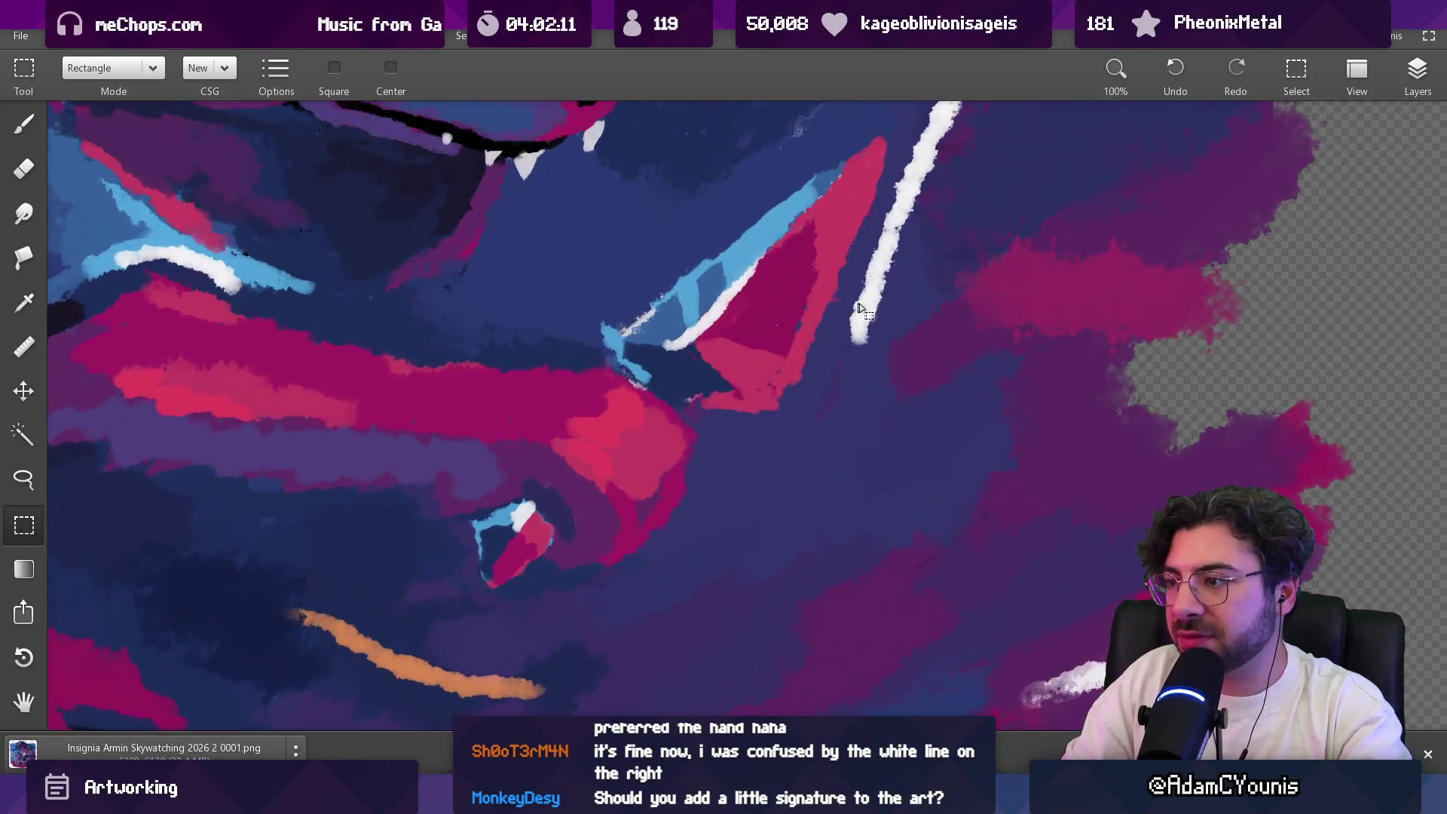
{"action": "key", "text": "b"}
{"action": "left_click_drag", "start_coordinate": [866, 308], "coordinate": [745, 346]}
Step: Paint the signature letters AC into the blank clouds beneath the fox
{"action": "scroll", "coordinate": [754, 538], "scroll_direction": "down", "scroll_amount": 1}
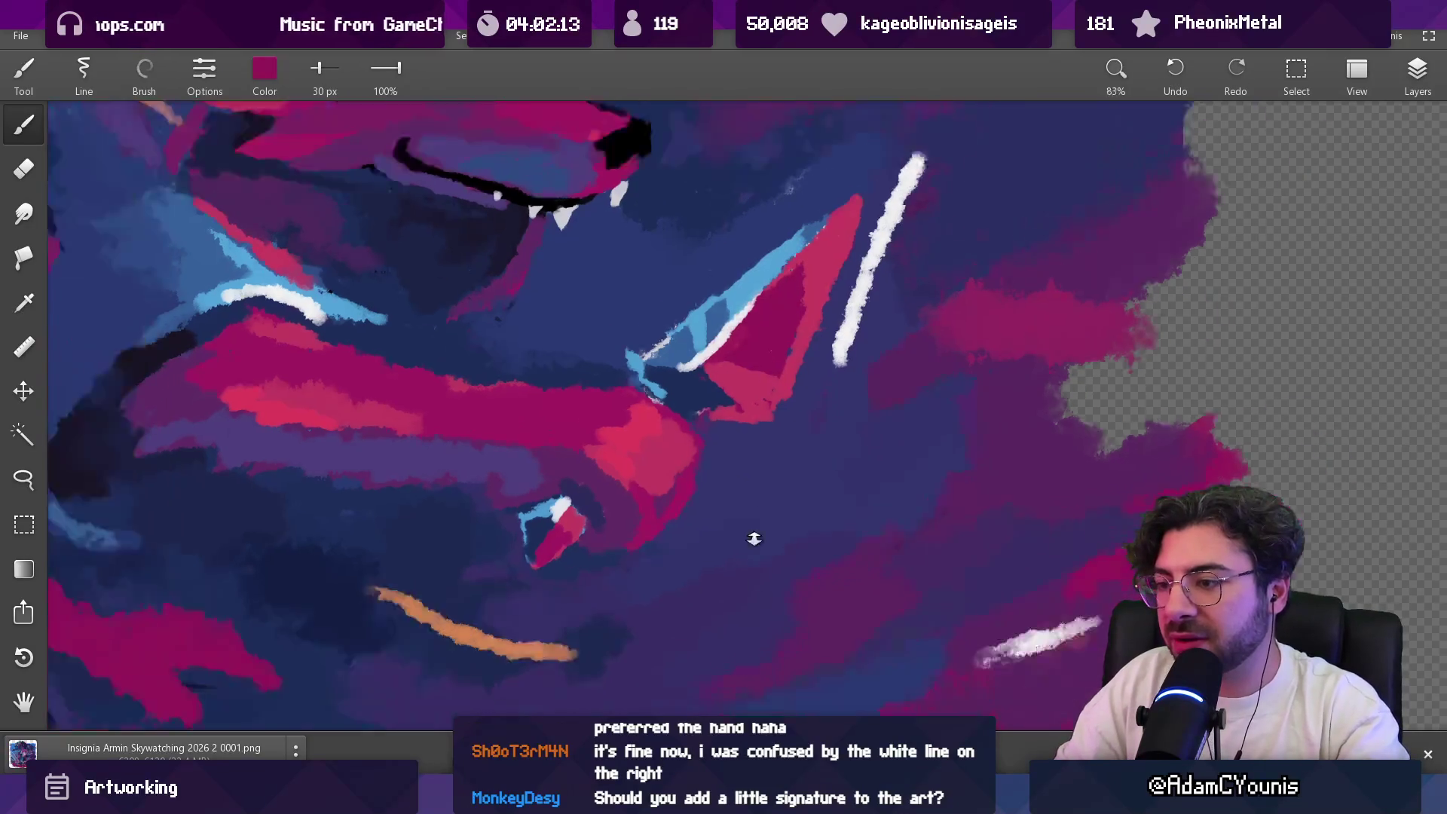
{"action": "scroll", "coordinate": [754, 538], "scroll_direction": "down", "scroll_amount": 8}
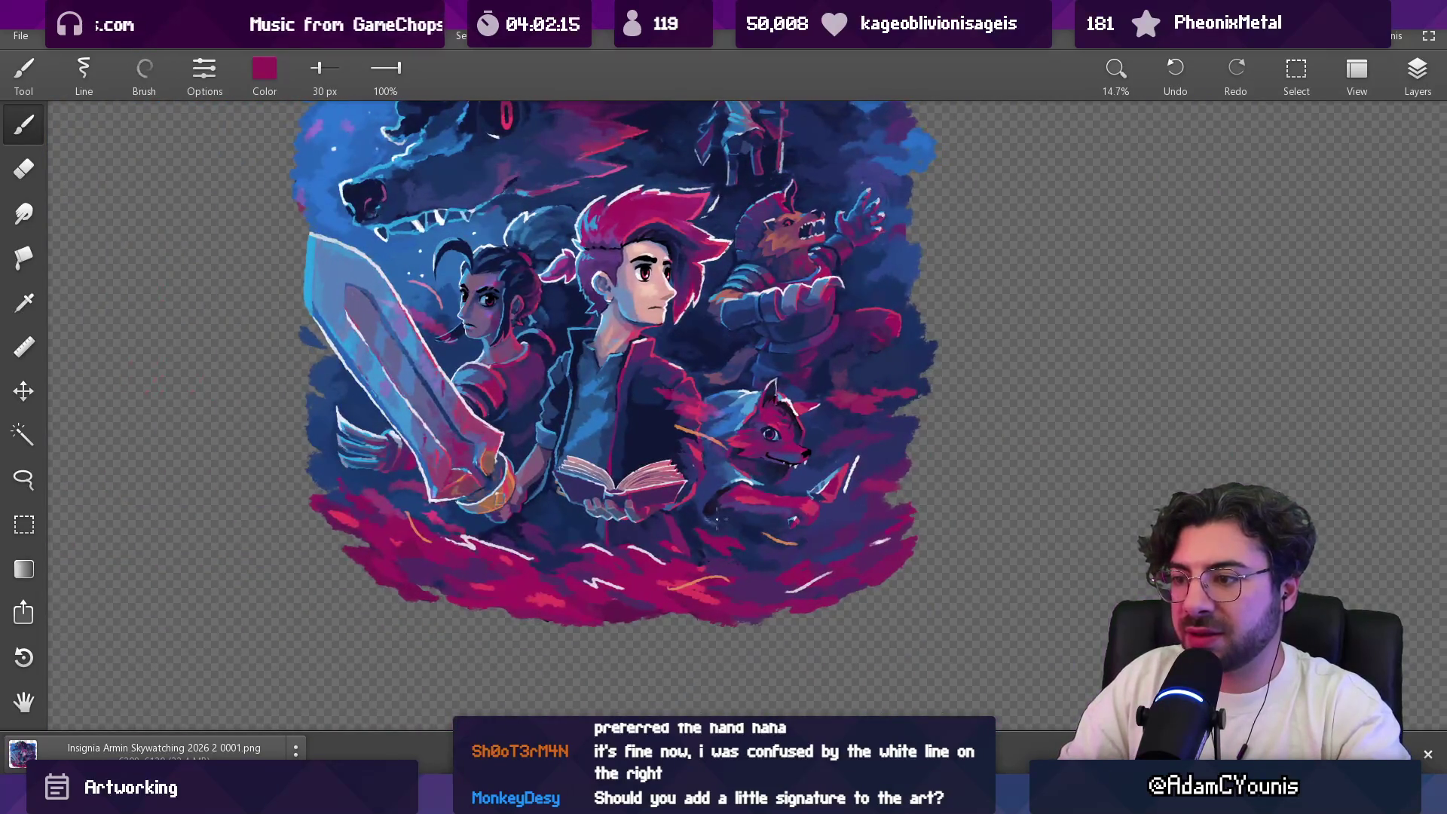
{"action": "mouse_move", "coordinate": [688, 472]}
{"action": "left_mouse_down"}
{"action": "mouse_move", "coordinate": [716, 491]}
{"action": "mouse_move", "coordinate": [683, 494]}
{"action": "mouse_move", "coordinate": [700, 551]}
{"action": "left_mouse_up"}
{"action": "scroll", "coordinate": [716, 491], "scroll_direction": "up", "scroll_amount": 1}
{"action": "scroll", "coordinate": [700, 480], "scroll_direction": "down", "scroll_amount": 2}
{"action": "scroll", "coordinate": [700, 551], "scroll_direction": "up", "scroll_amount": 12}
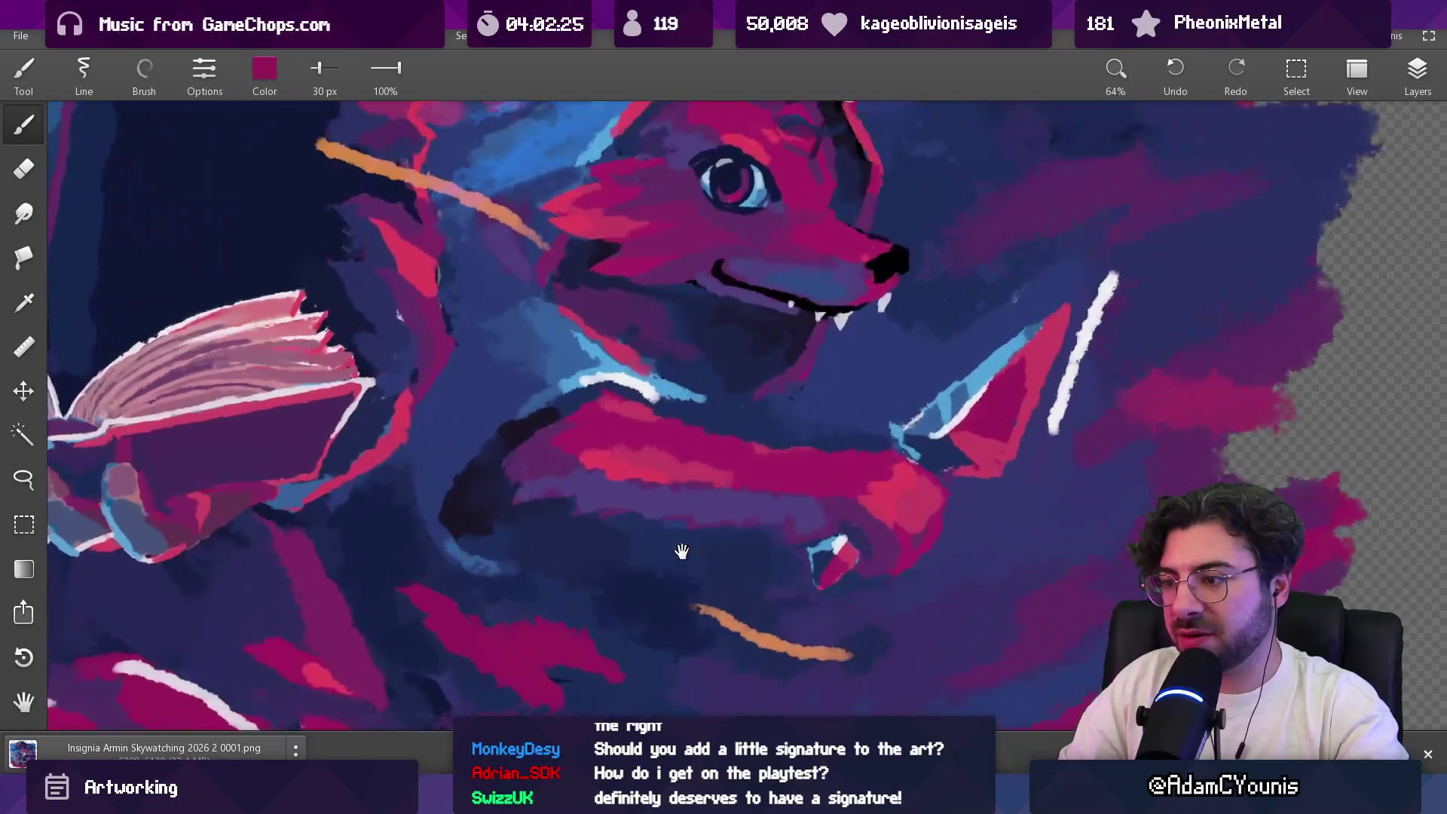
{"action": "scroll", "coordinate": [681, 552], "scroll_direction": "up", "scroll_amount": 2}
{"action": "left_click_drag", "start_coordinate": [681, 552], "coordinate": [722, 455]}
{"action": "mouse_move", "coordinate": [643, 530]}
{"action": "left_mouse_down"}
{"action": "mouse_move", "coordinate": [759, 523]}
{"action": "mouse_move", "coordinate": [742, 491]}
{"action": "left_mouse_up"}
{"action": "left_click_drag", "start_coordinate": [832, 472], "coordinate": [847, 519]}
{"action": "scroll", "coordinate": [886, 544], "scroll_direction": "down", "scroll_amount": 10}
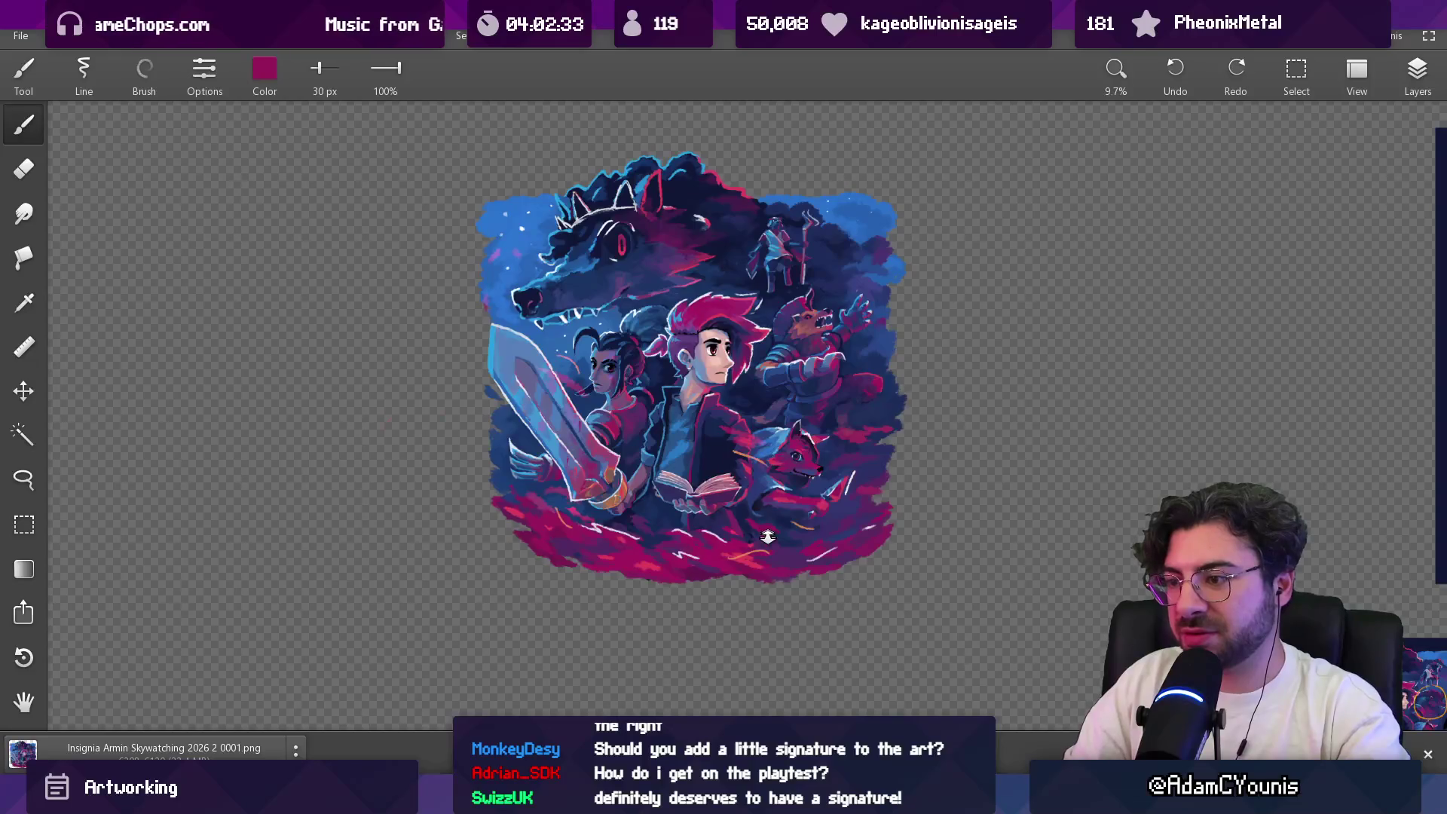
{"action": "scroll", "coordinate": [768, 535], "scroll_direction": "up", "scroll_amount": 8}
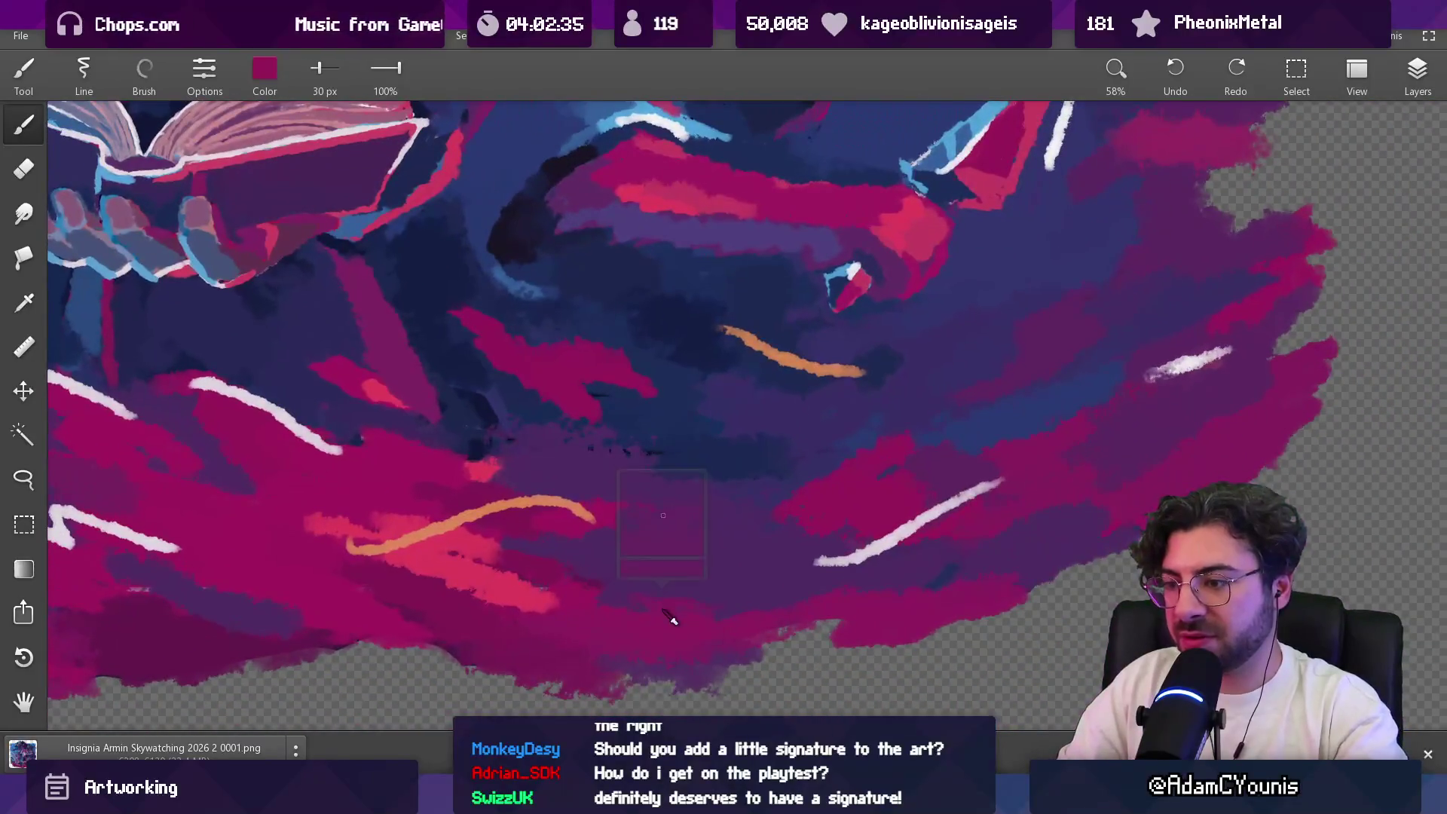
Step: Shrink the brush slightly and resample the magenta cloud colour
{"action": "key", "text": "bracketleft"}
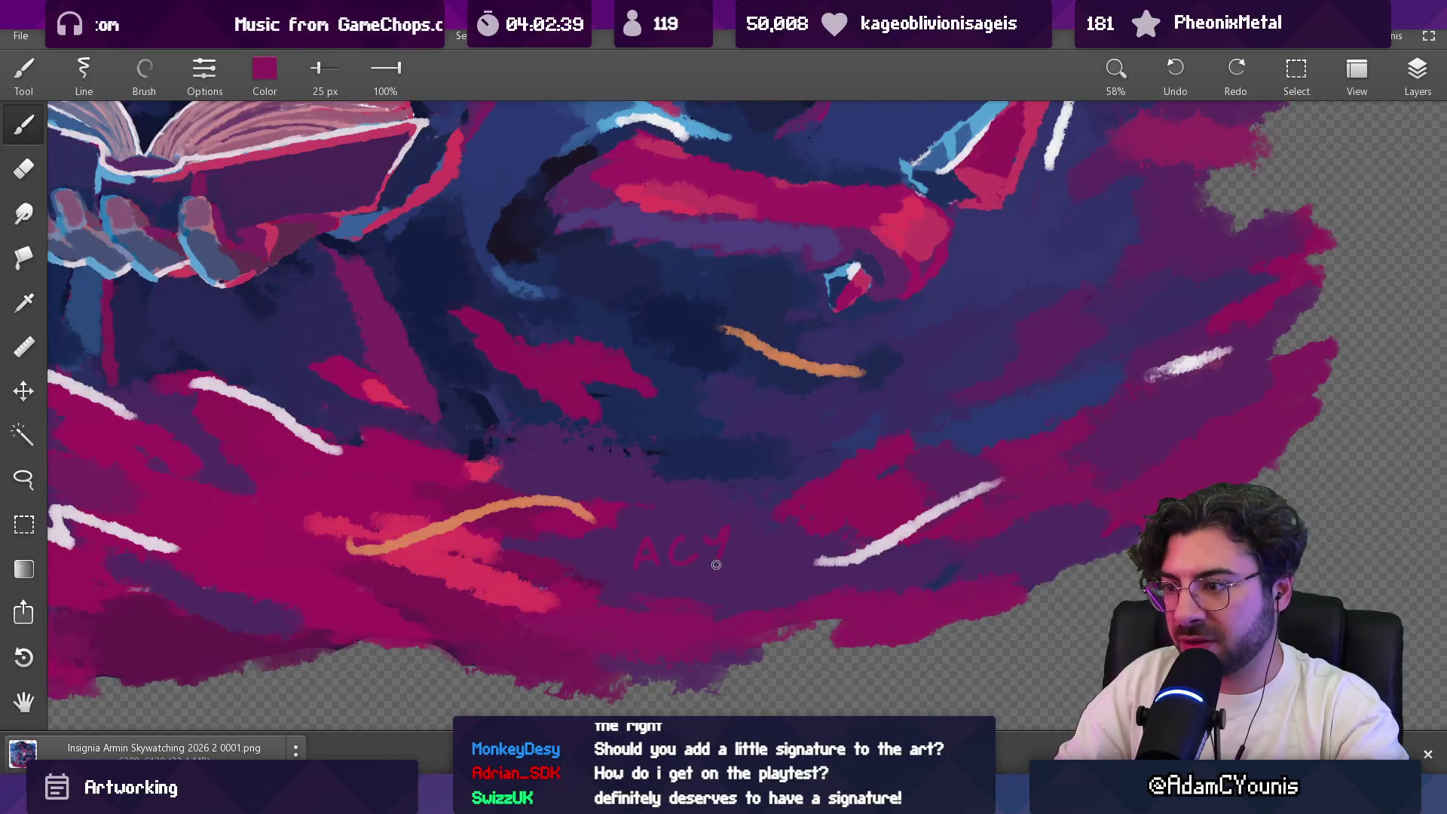
{"action": "scroll", "coordinate": [715, 564], "scroll_direction": "down", "scroll_amount": 8}
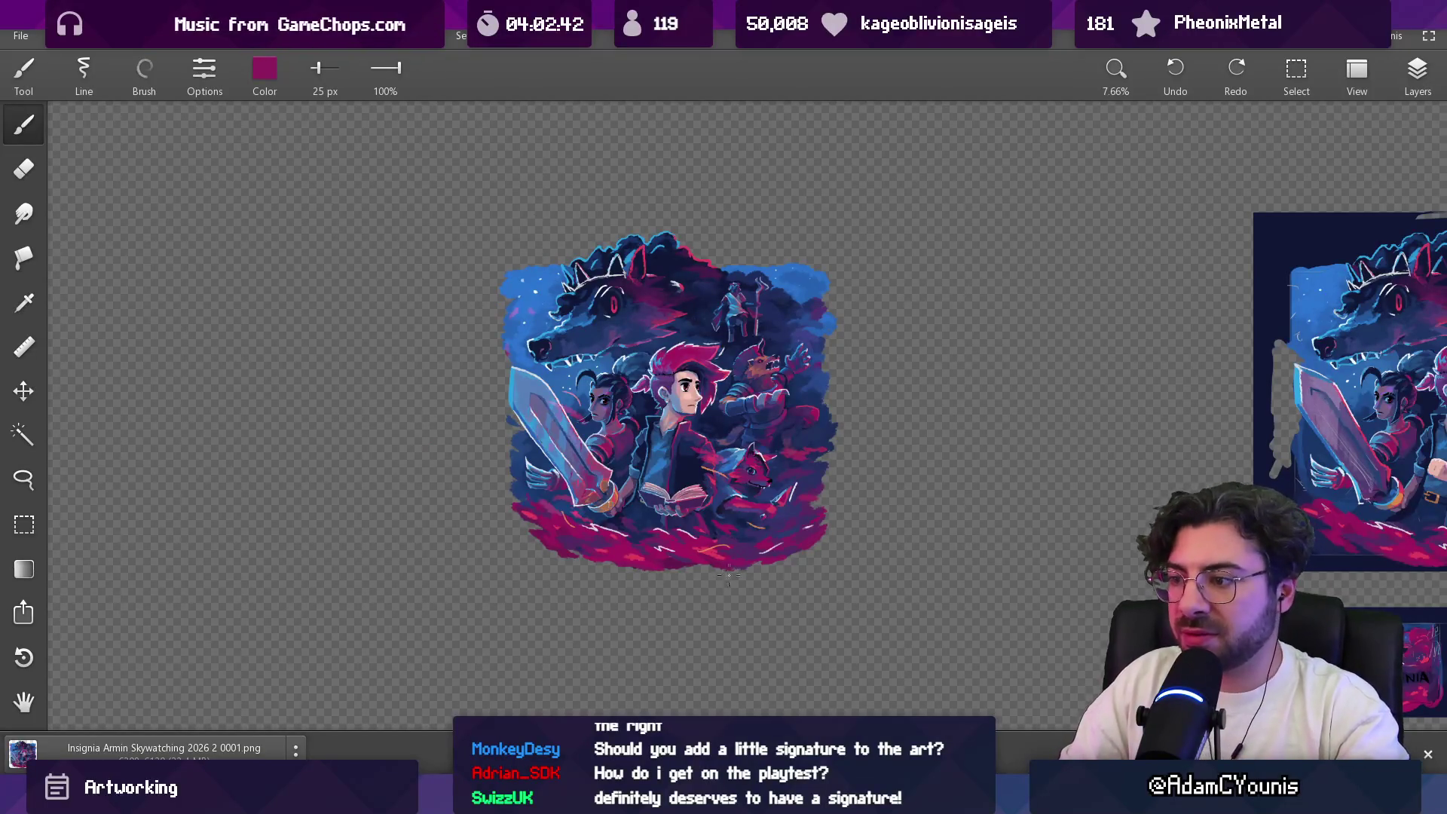
{"action": "scroll", "coordinate": [728, 575], "scroll_direction": "up", "scroll_amount": 10}
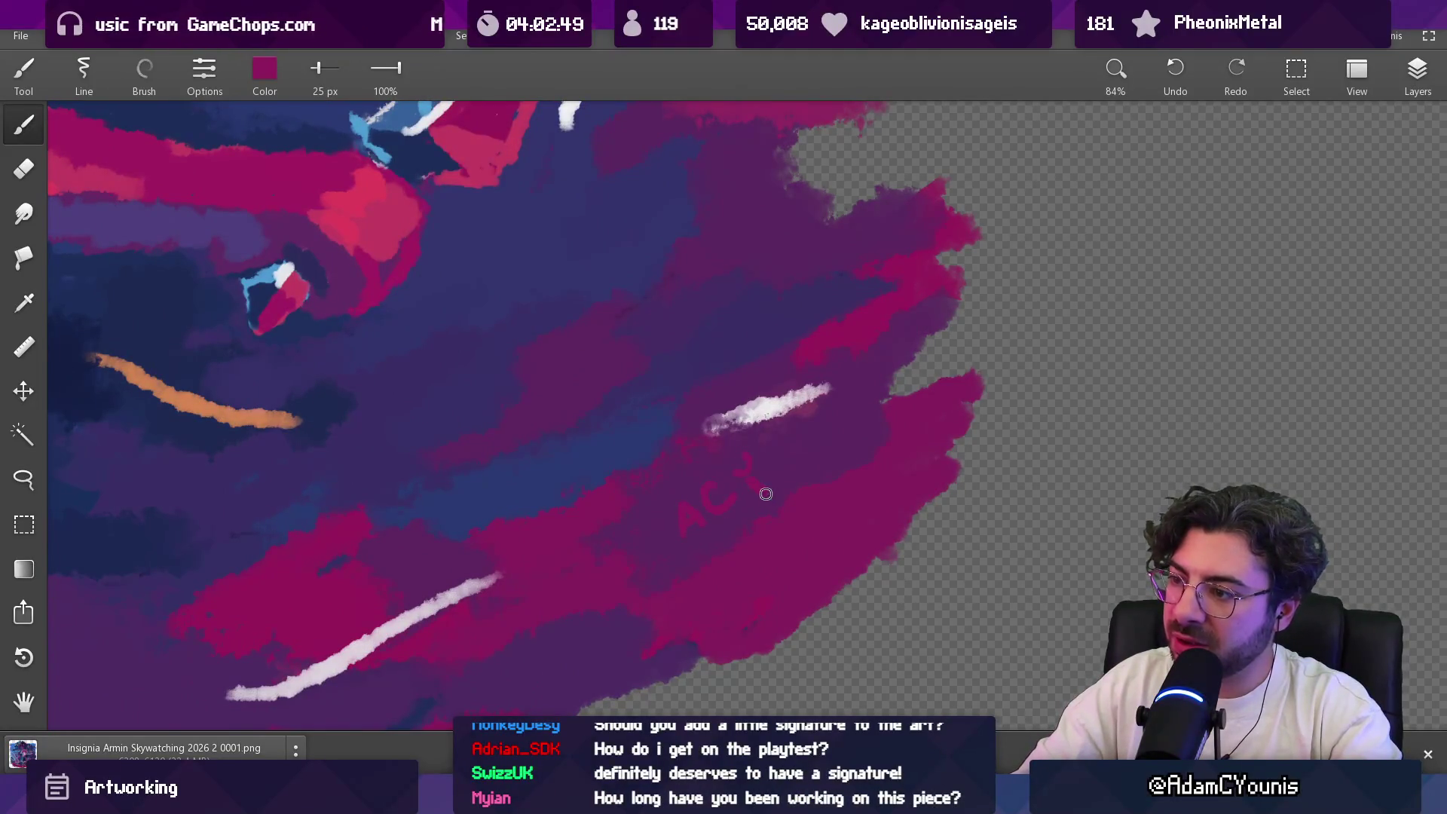
{"action": "scroll", "coordinate": [770, 444], "scroll_direction": "down", "scroll_amount": 5}
{"action": "scroll", "coordinate": [775, 435], "scroll_direction": "up", "scroll_amount": 6}
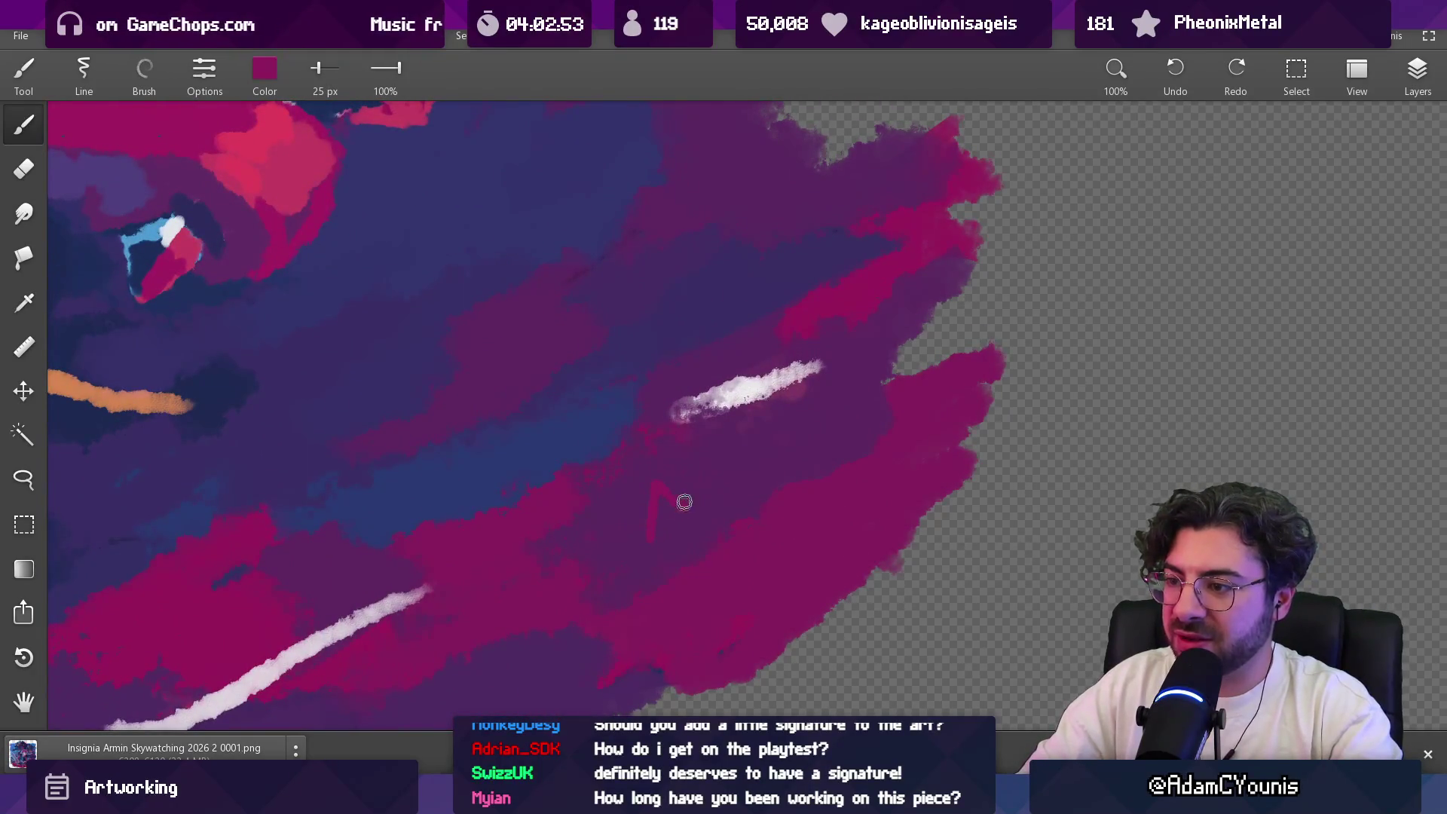
{"action": "scroll", "coordinate": [714, 449], "scroll_direction": "down", "scroll_amount": 10}
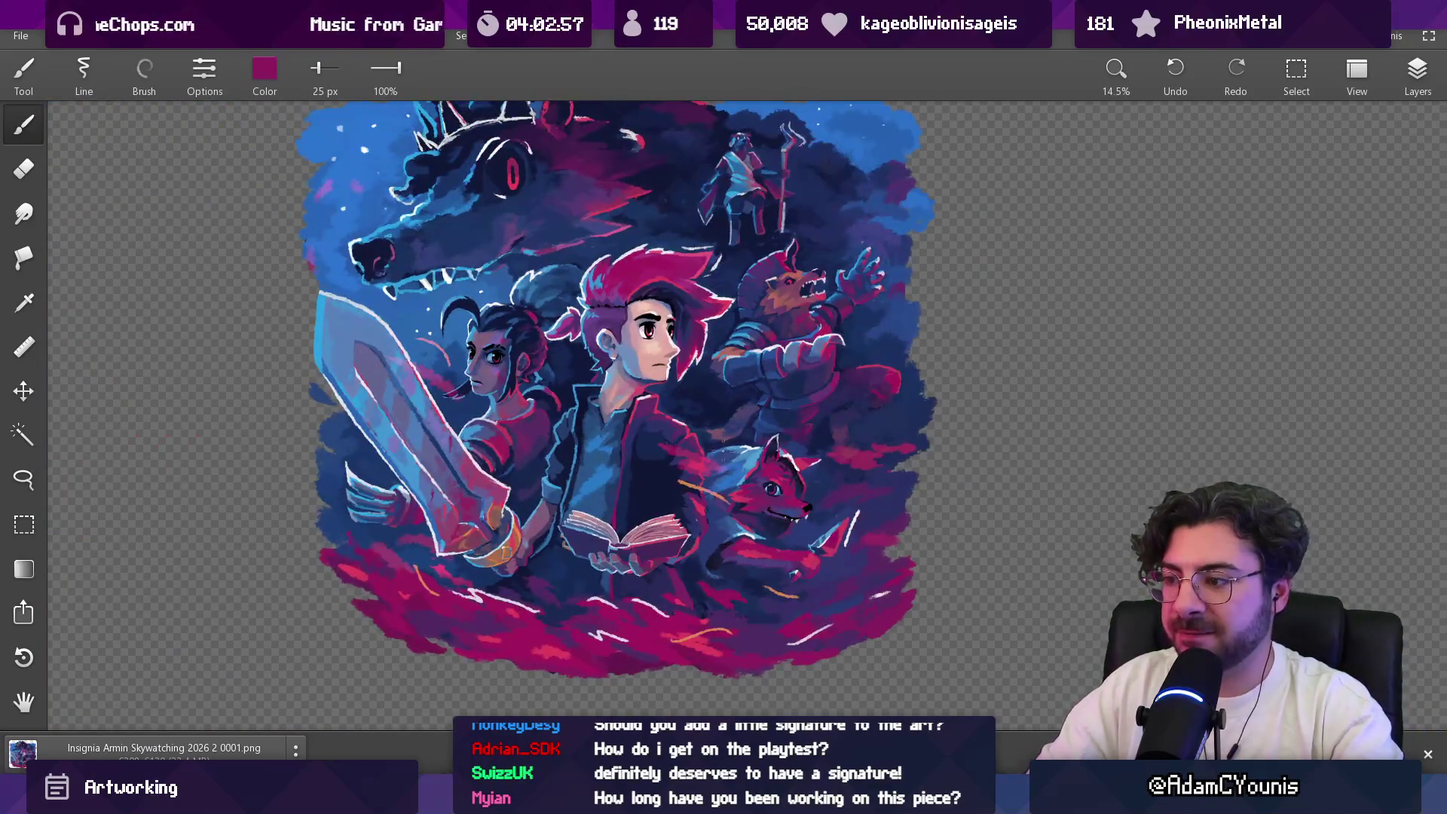
{"action": "scroll", "coordinate": [722, 449], "scroll_direction": "up", "scroll_amount": 5}
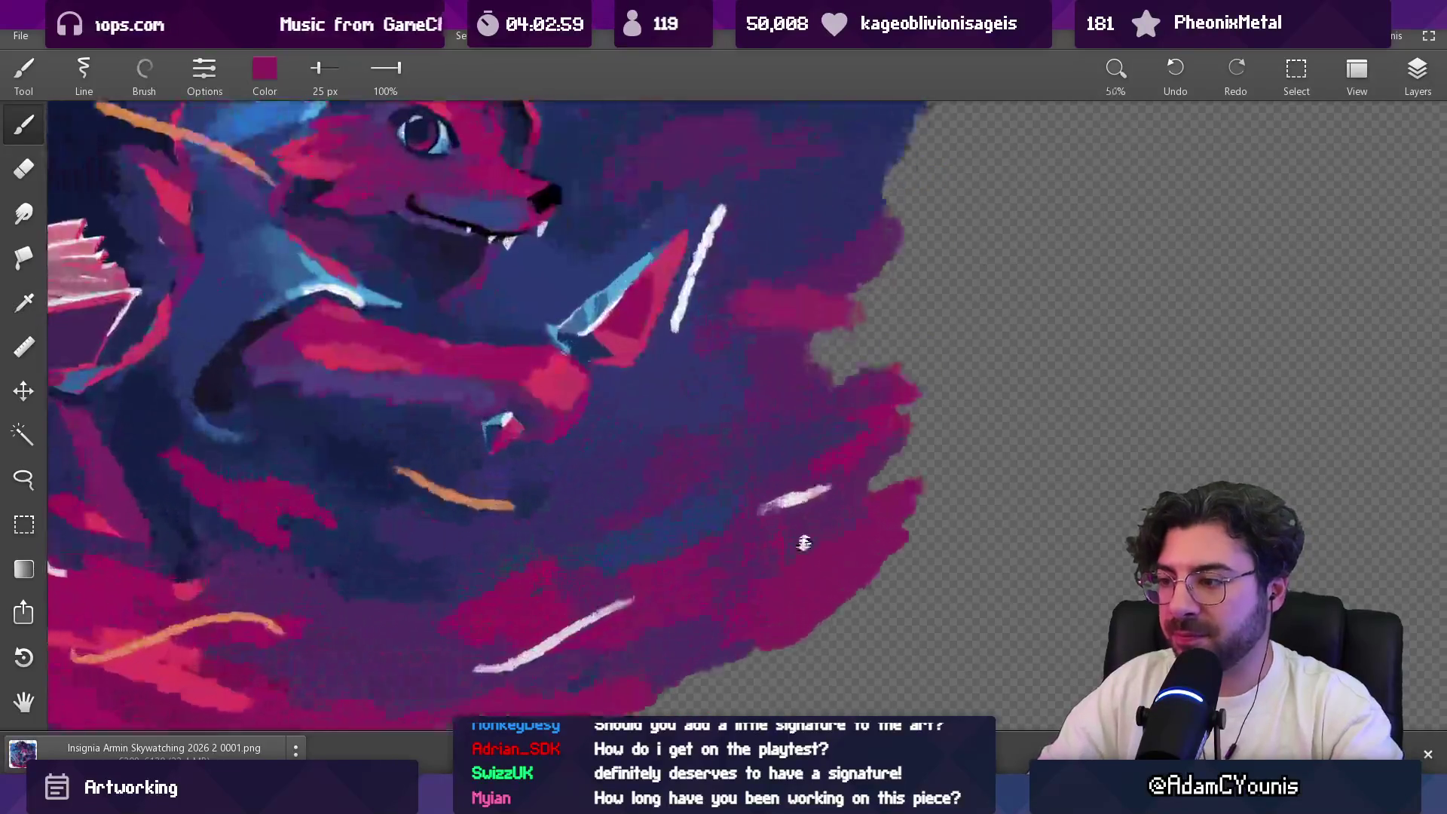
{"action": "scroll", "coordinate": [803, 542], "scroll_direction": "up", "scroll_amount": 2}
{"action": "left_click", "coordinate": [780, 531]}
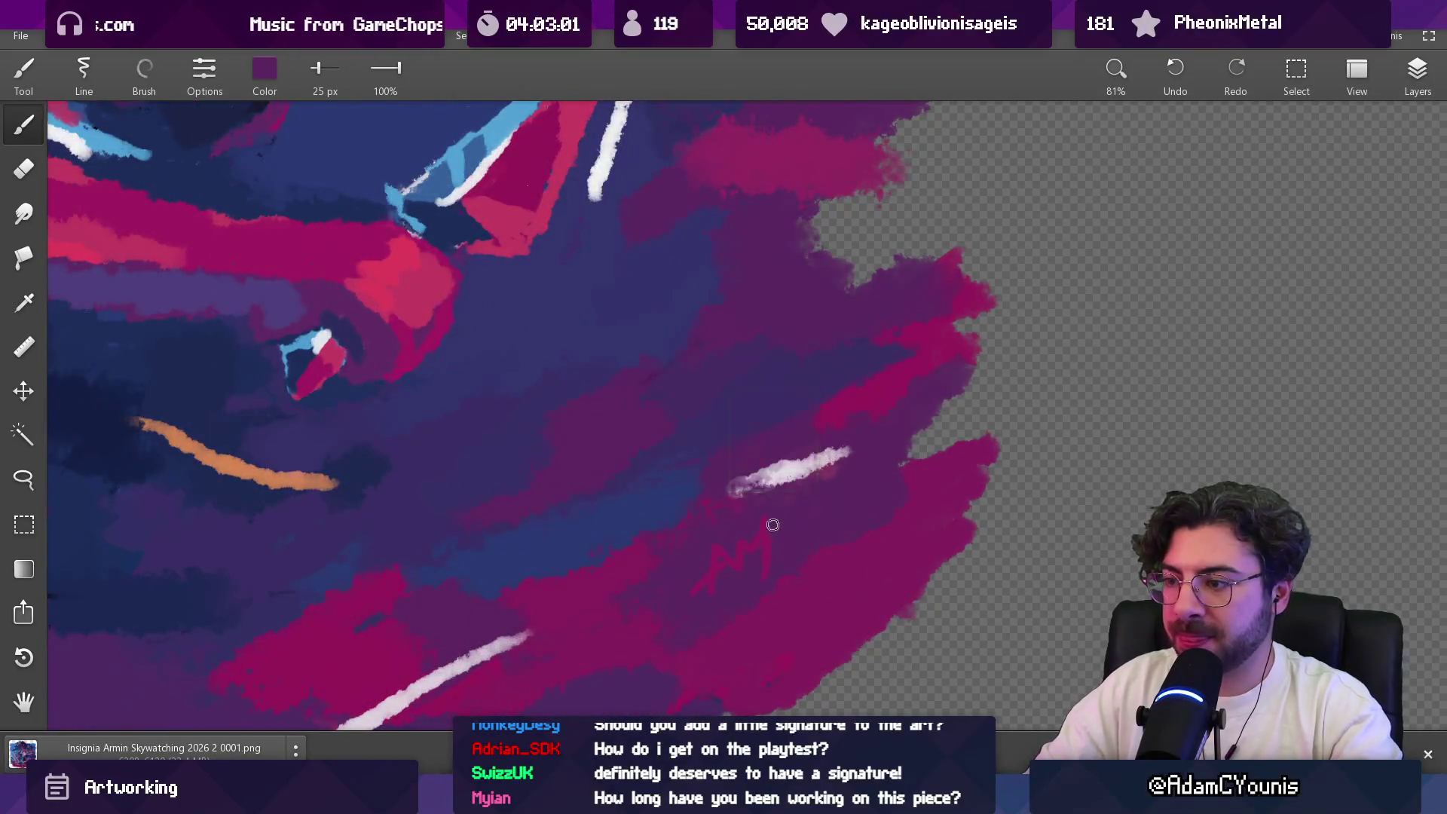
{"action": "left_click_drag", "start_coordinate": [755, 555], "coordinate": [735, 551]}
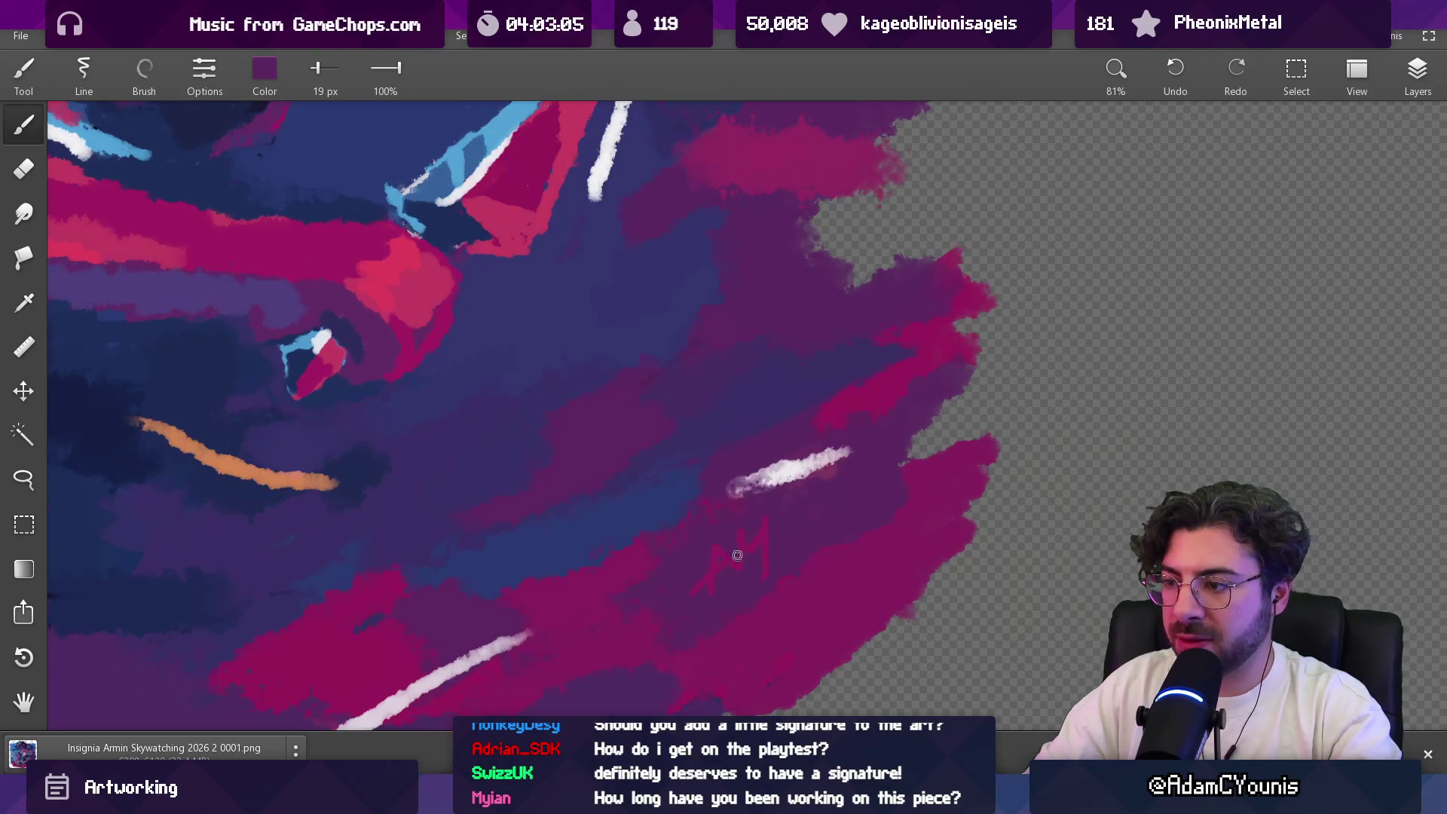
Step: Zoom out to show the whole illustration and bring up the open file's options
{"action": "scroll", "coordinate": [756, 525], "scroll_direction": "down", "scroll_amount": 10}
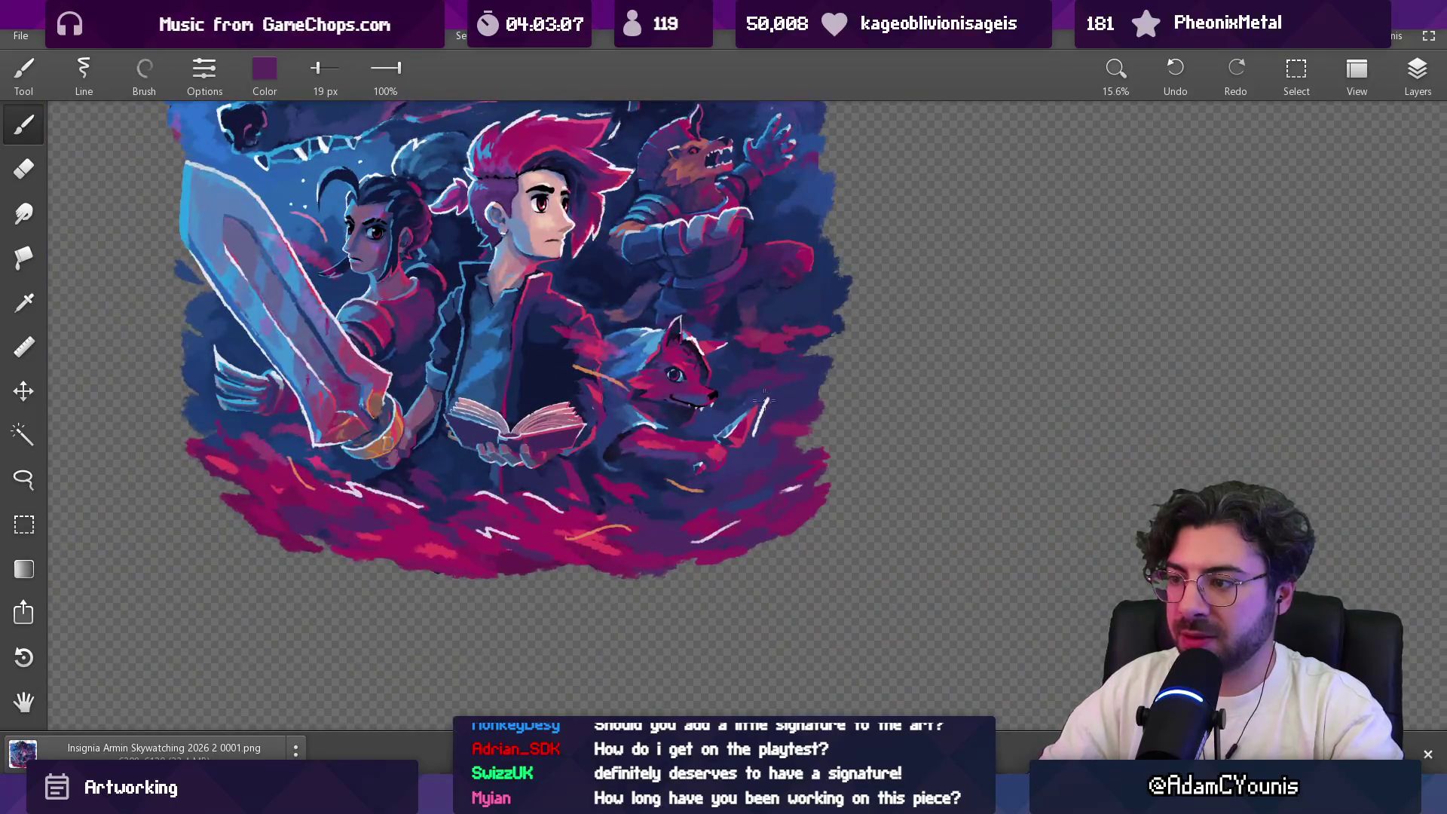
{"action": "scroll", "coordinate": [769, 437], "scroll_direction": "down", "scroll_amount": 1}
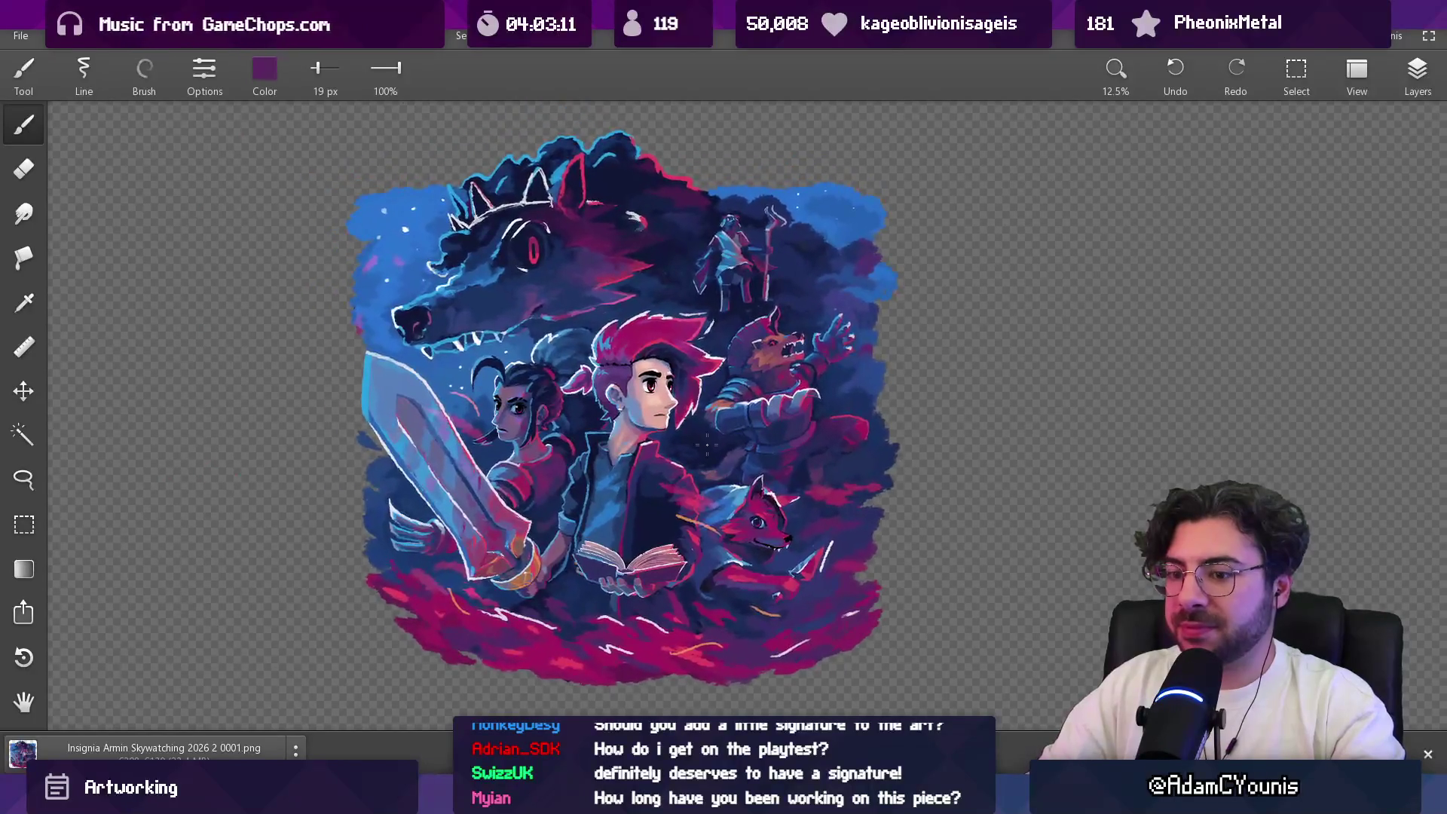
{"action": "right_click", "coordinate": [163, 747]}
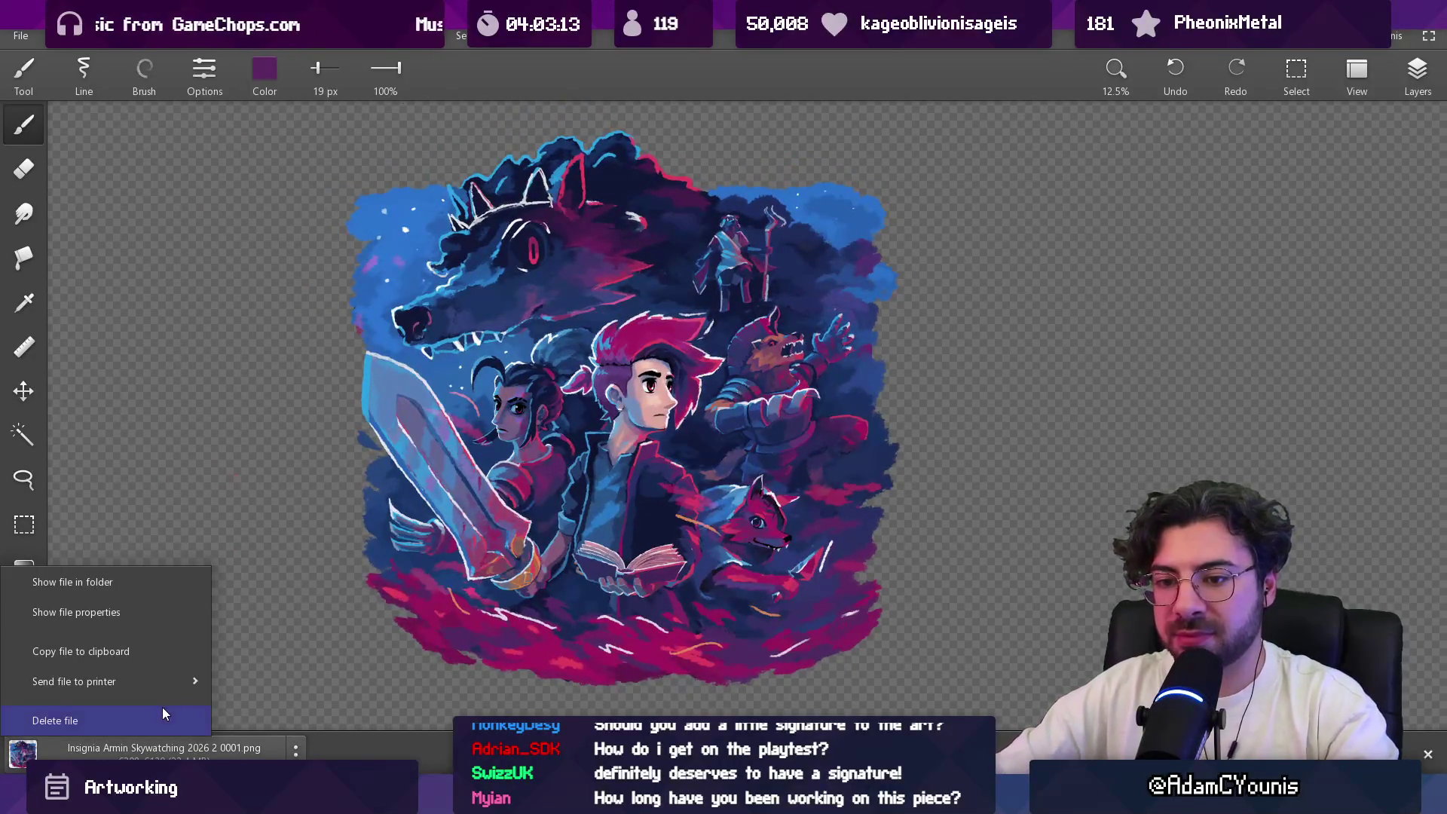
Step: Dismiss the file options and rectangle-select the whole illustration
{"action": "left_click", "coordinate": [55, 721]}
{"action": "left_click", "coordinate": [23, 544]}
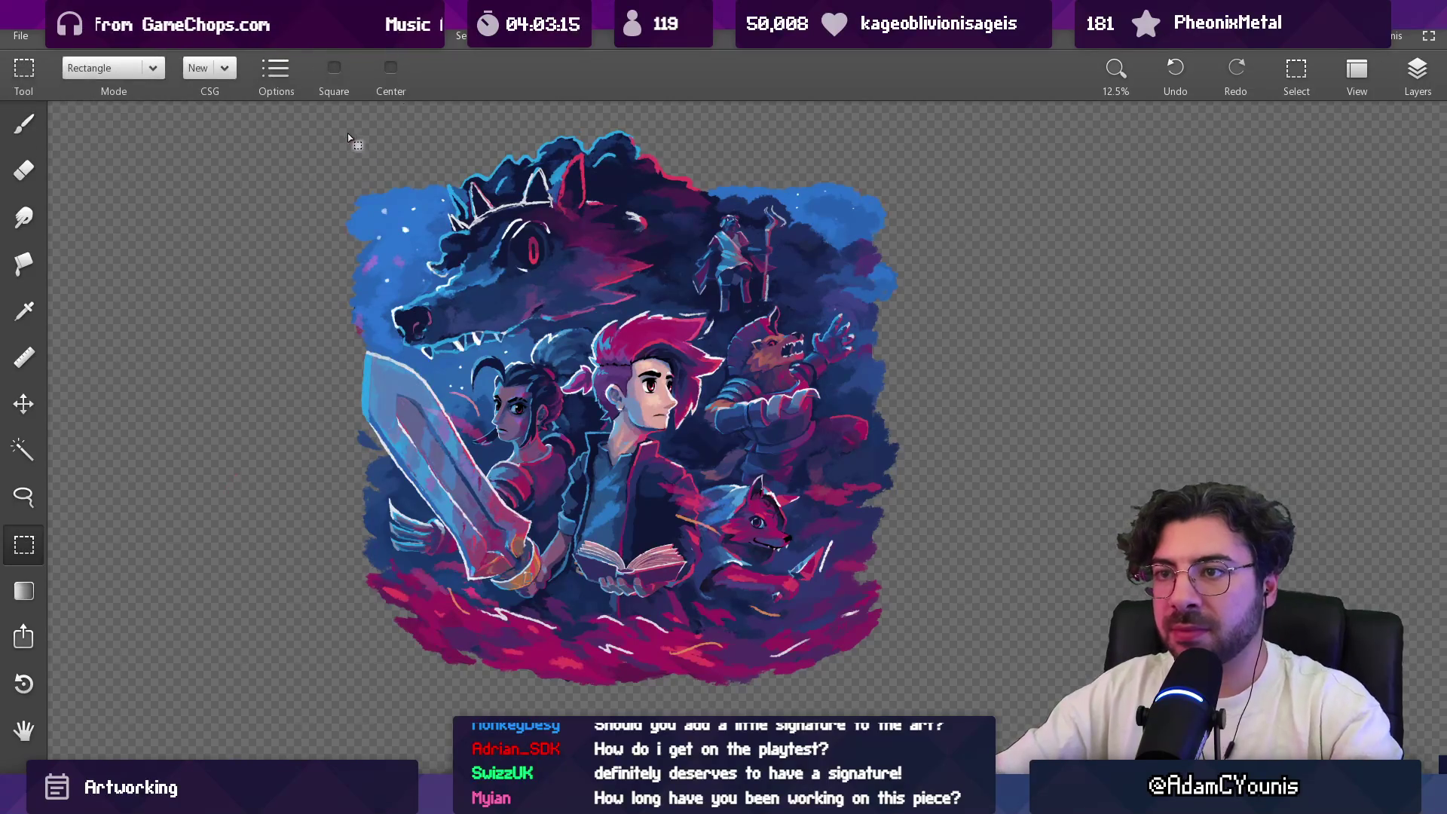
{"action": "mouse_move", "coordinate": [331, 126]}
{"action": "left_mouse_down"}
{"action": "mouse_move", "coordinate": [794, 659]}
{"action": "mouse_move", "coordinate": [892, 704]}
{"action": "mouse_move", "coordinate": [917, 697]}
{"action": "left_mouse_up"}
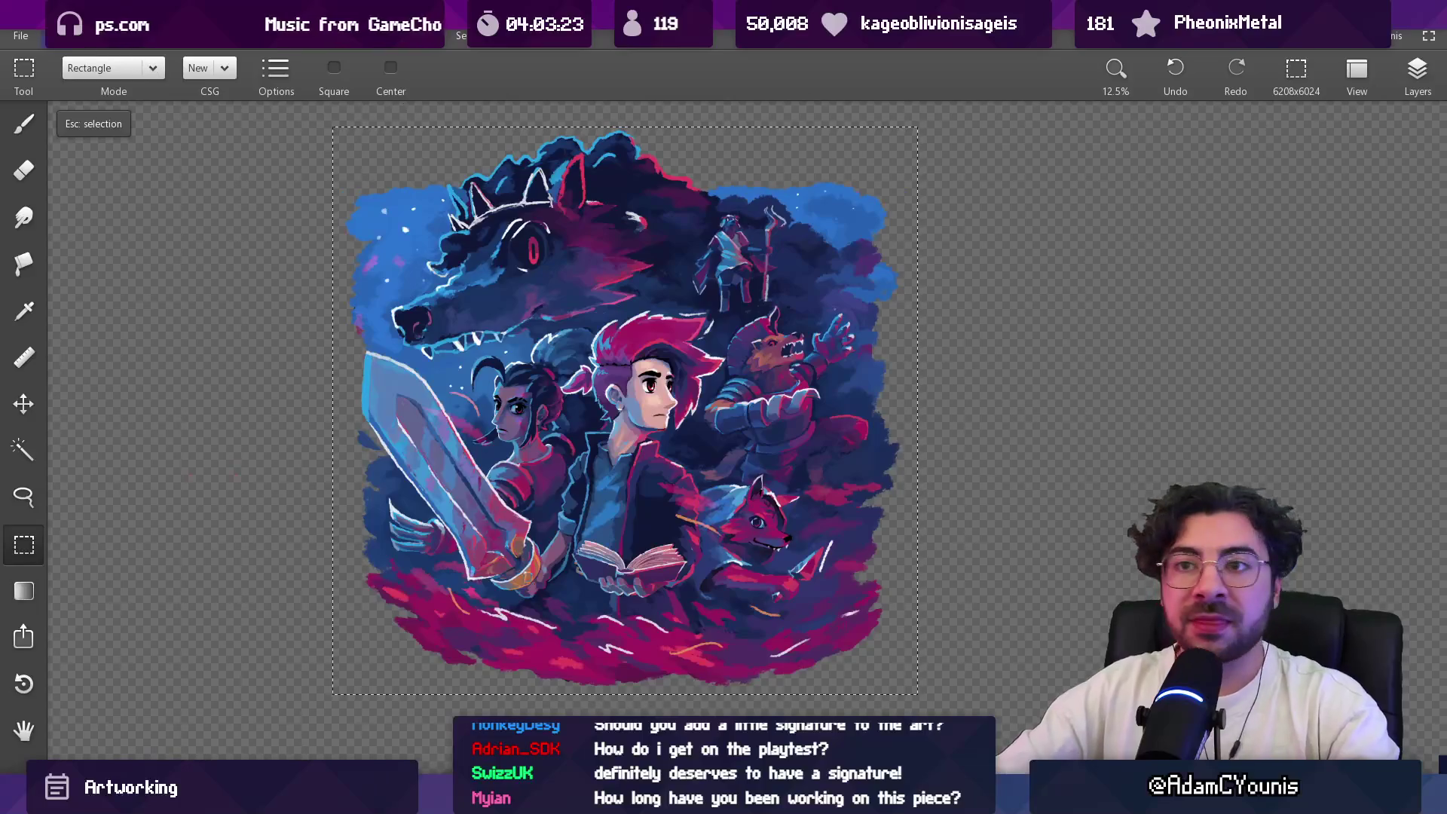
Step: Export the selection as a 6208×6080 PNG at 300 PPI, adjusting the export frame first
{"action": "left_click", "coordinate": [35, 34]}
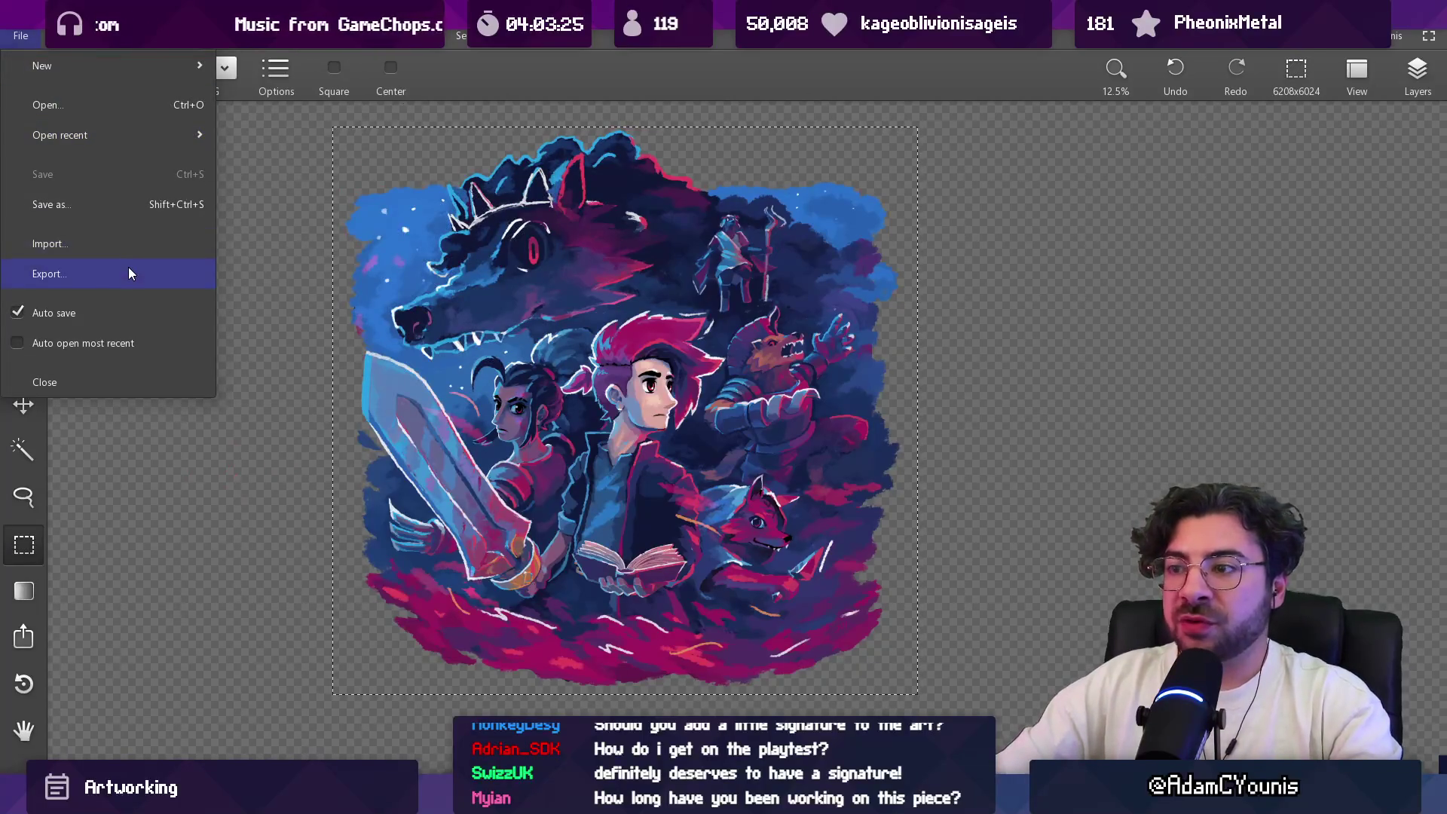
{"action": "left_click", "coordinate": [129, 273]}
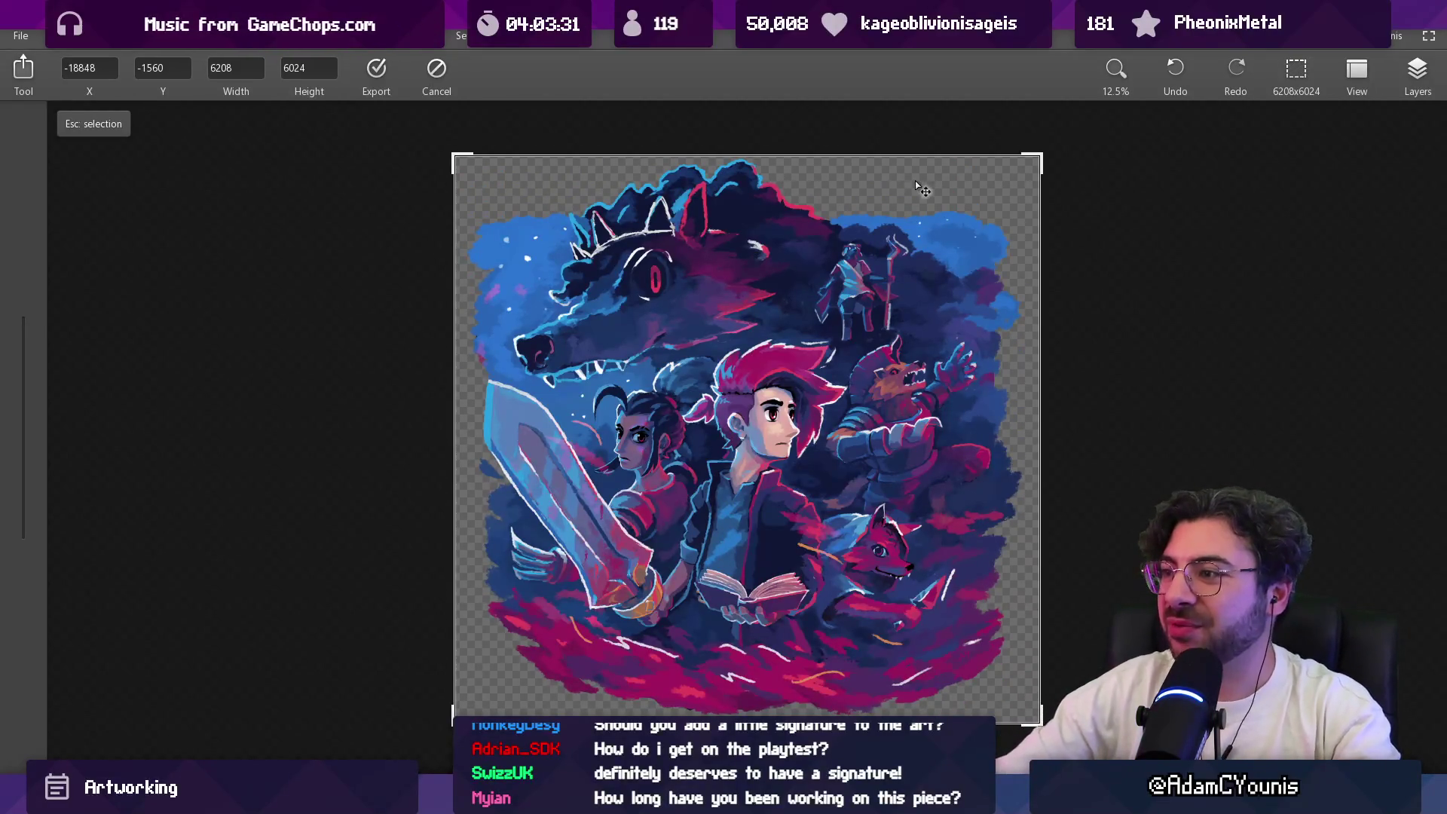
{"action": "left_click_drag", "start_coordinate": [875, 200], "coordinate": [874, 201]}
{"action": "left_click_drag", "start_coordinate": [876, 208], "coordinate": [868, 201]}
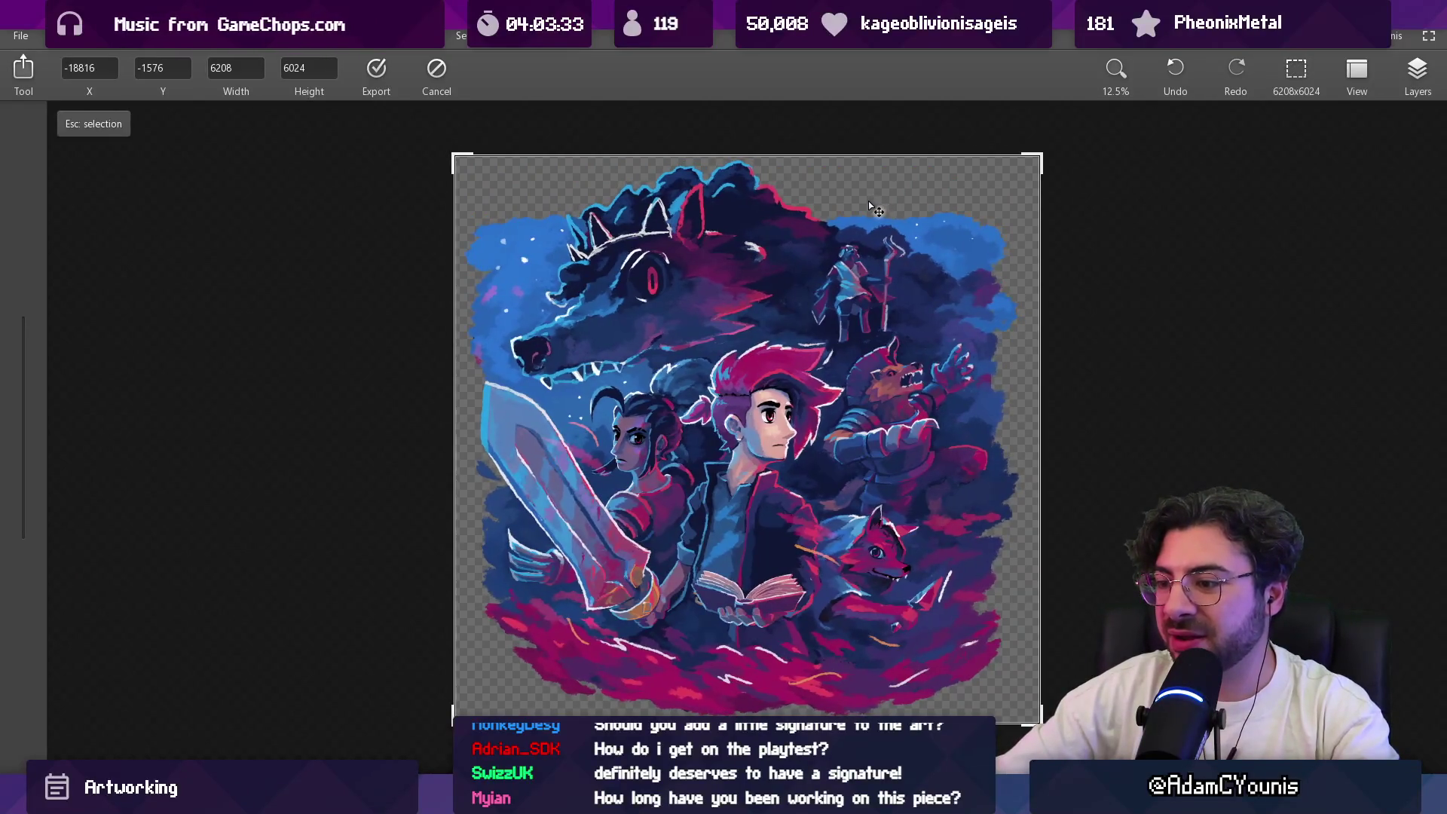
{"action": "left_click_drag", "start_coordinate": [814, 155], "coordinate": [814, 151]}
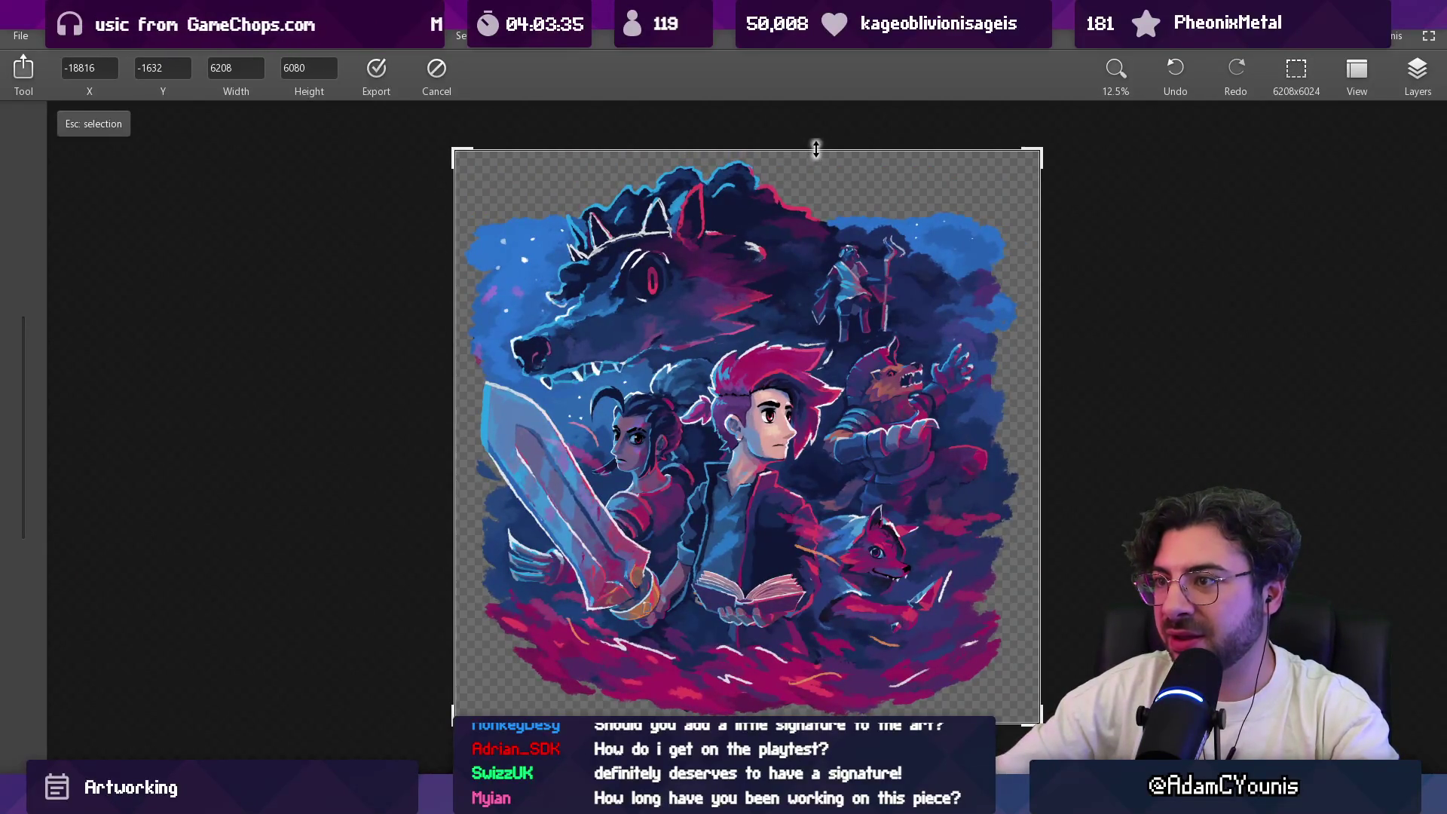
{"action": "left_click_drag", "start_coordinate": [828, 307], "coordinate": [831, 308]}
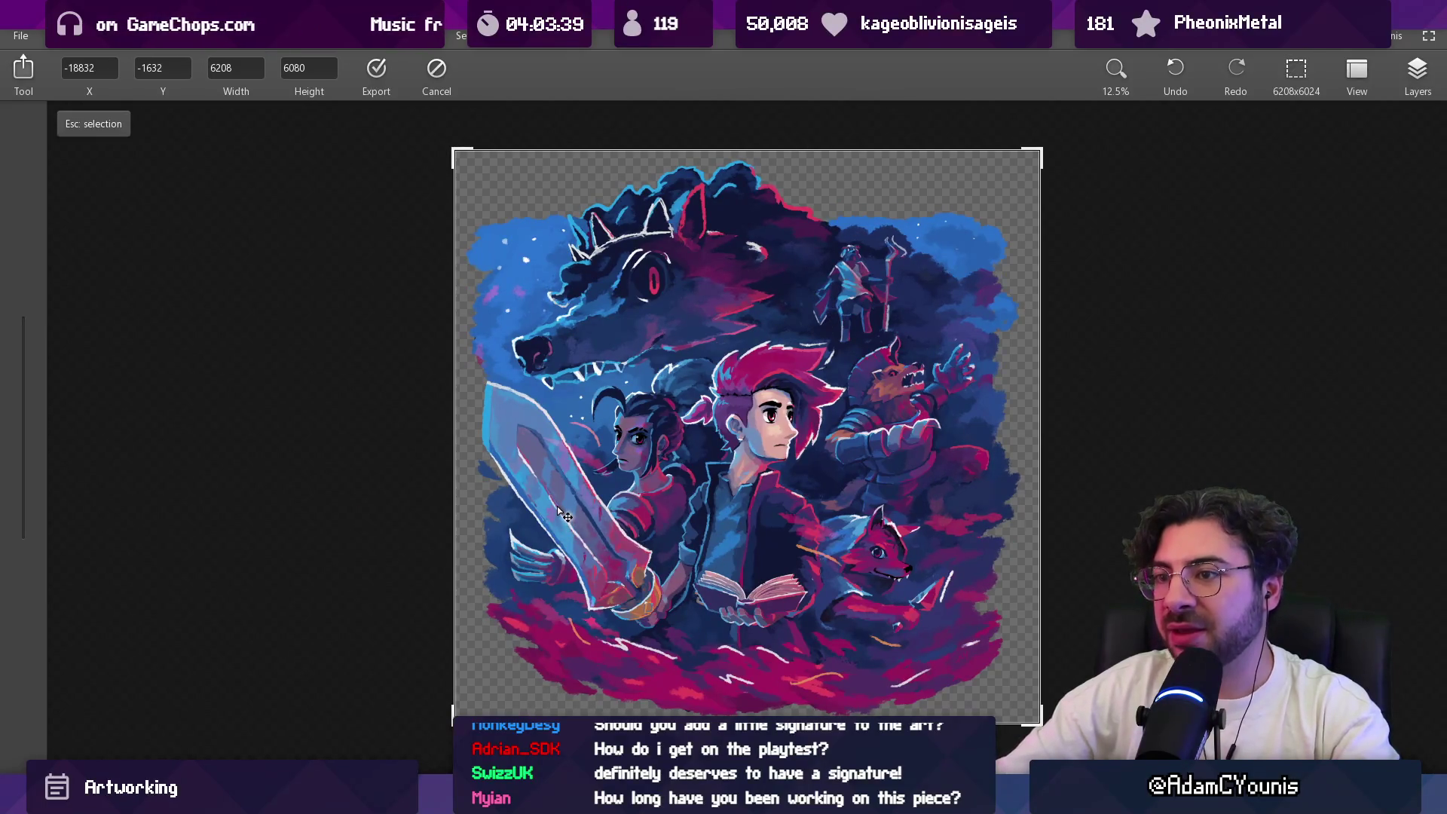
{"action": "left_click", "coordinate": [379, 81]}
{"action": "left_click", "coordinate": [362, 302]}
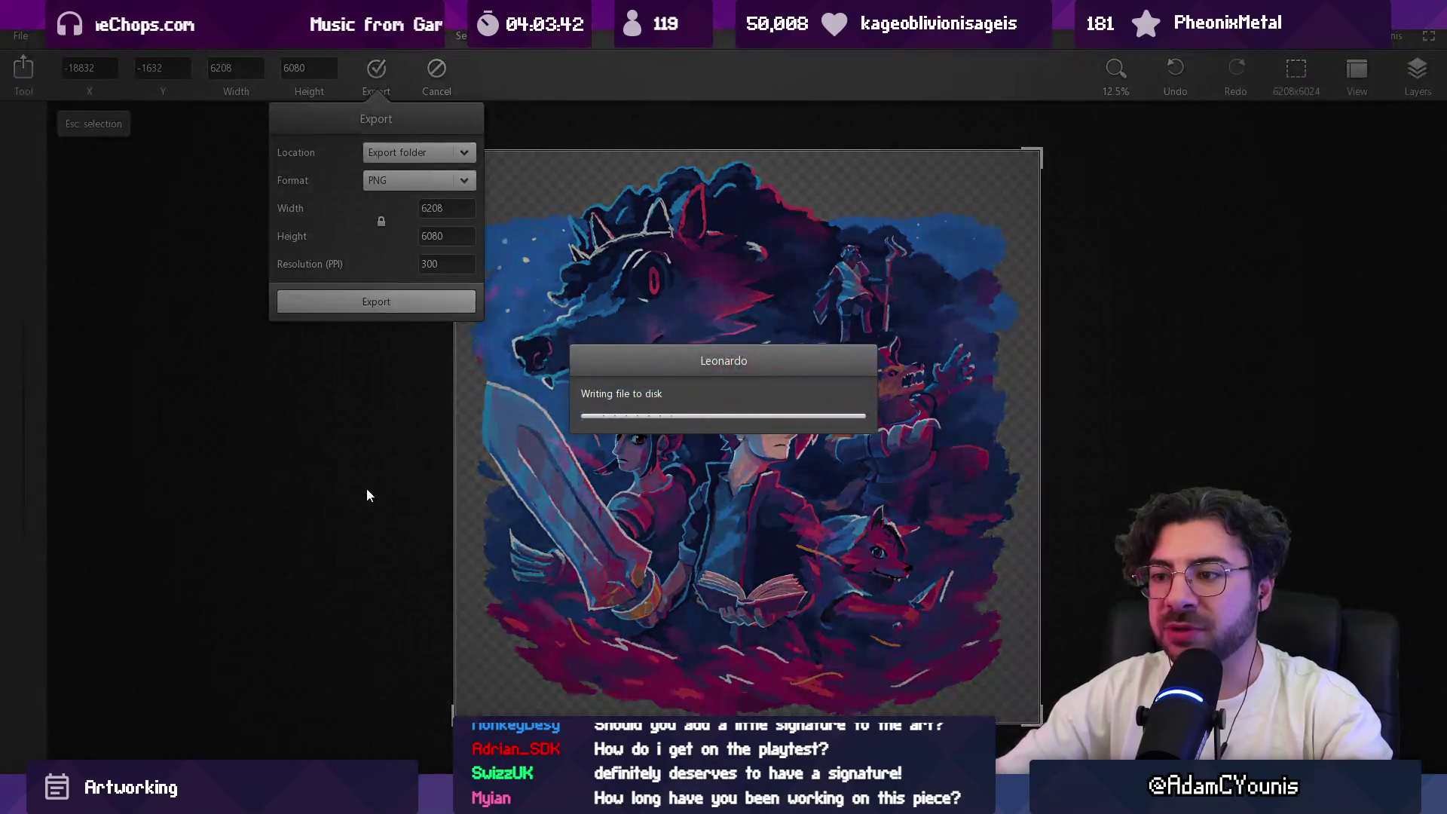
{"action": "key", "text": "super"}
Step: Launch Figma, scroll the Thumbnails 3 canvas to an empty area, and open File Explorer
{"action": "type", "text": "figma"}
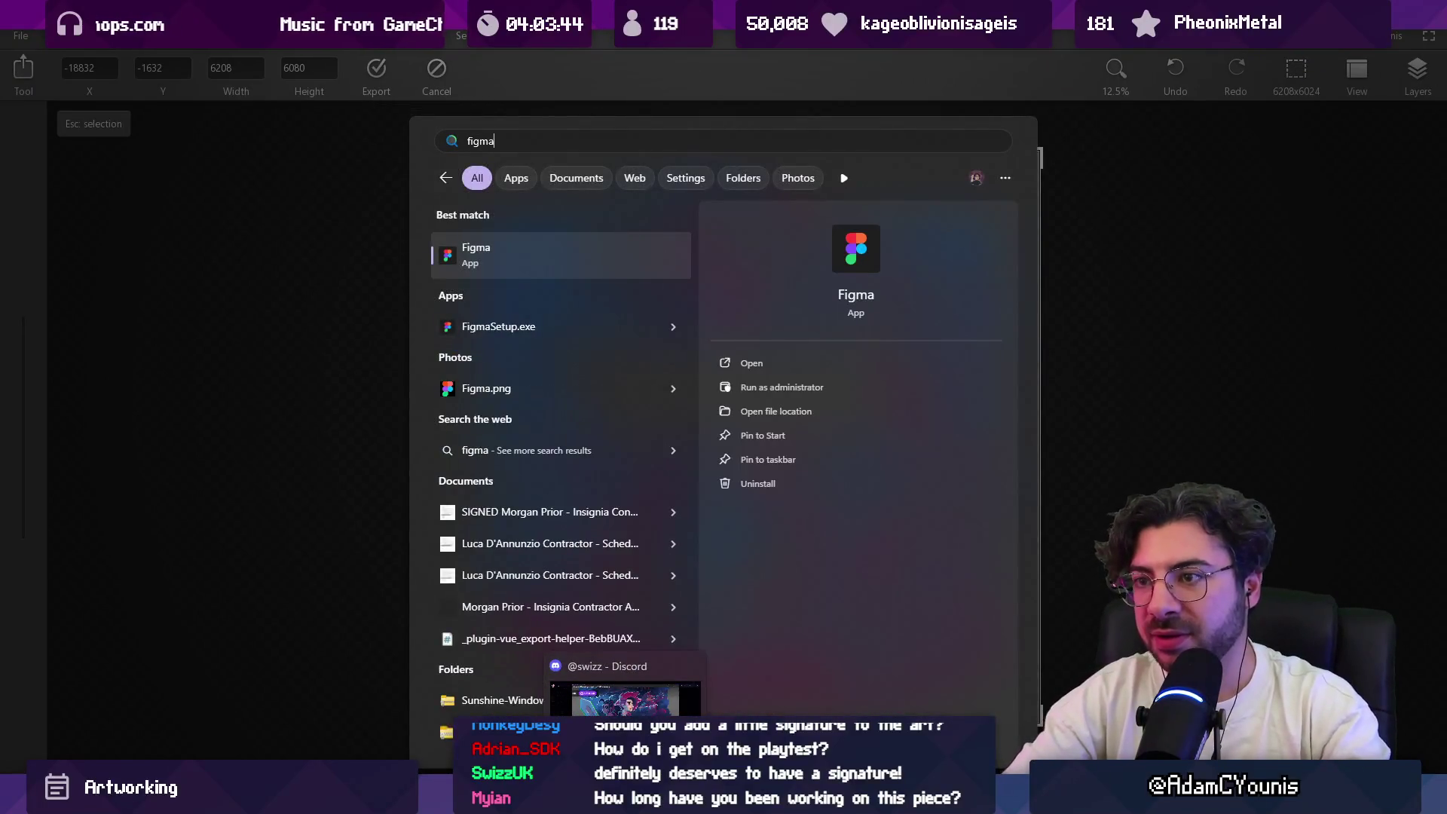
{"action": "key", "text": "Return"}
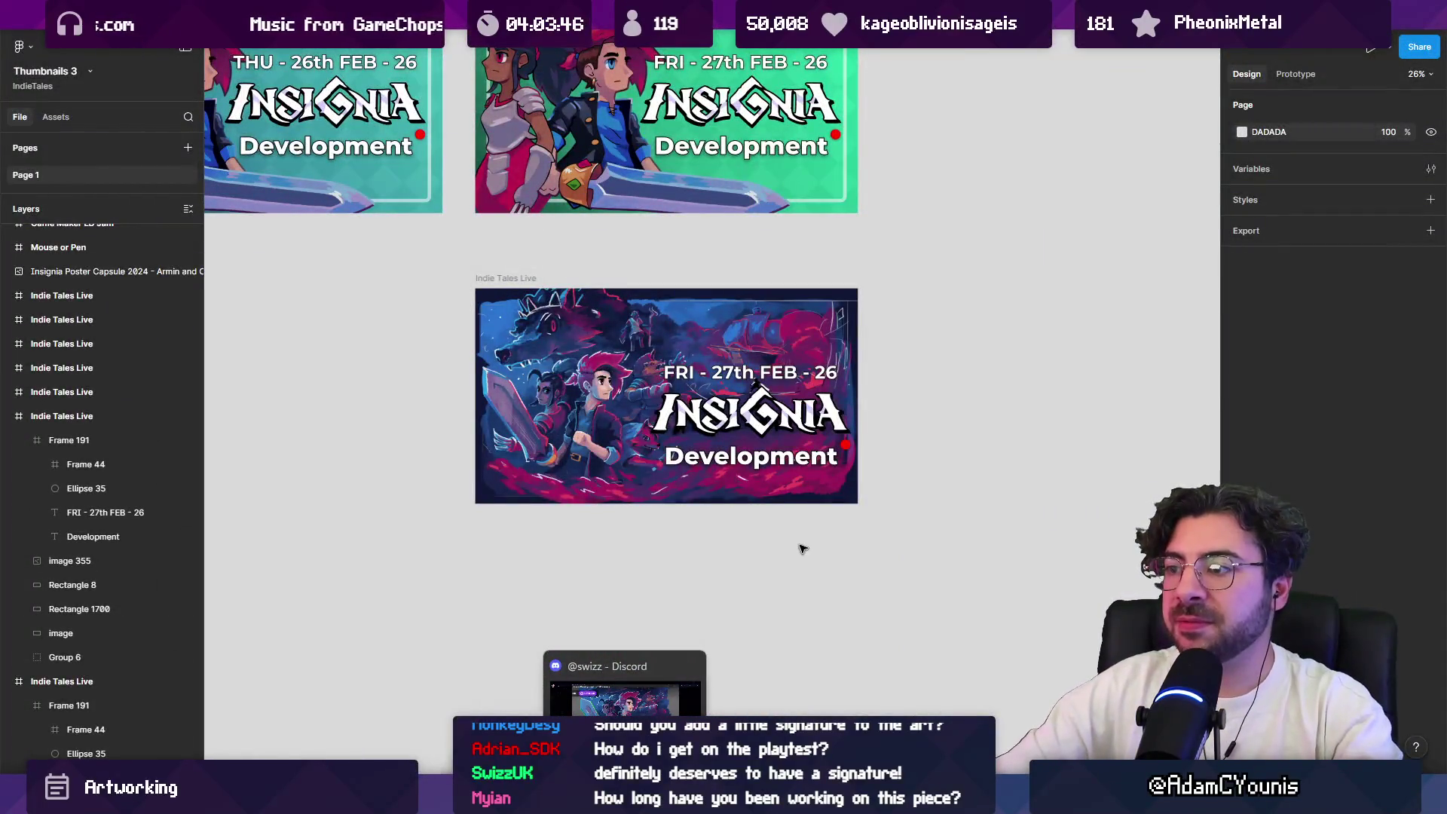
{"action": "scroll", "coordinate": [771, 548], "scroll_direction": "down", "scroll_amount": 3}
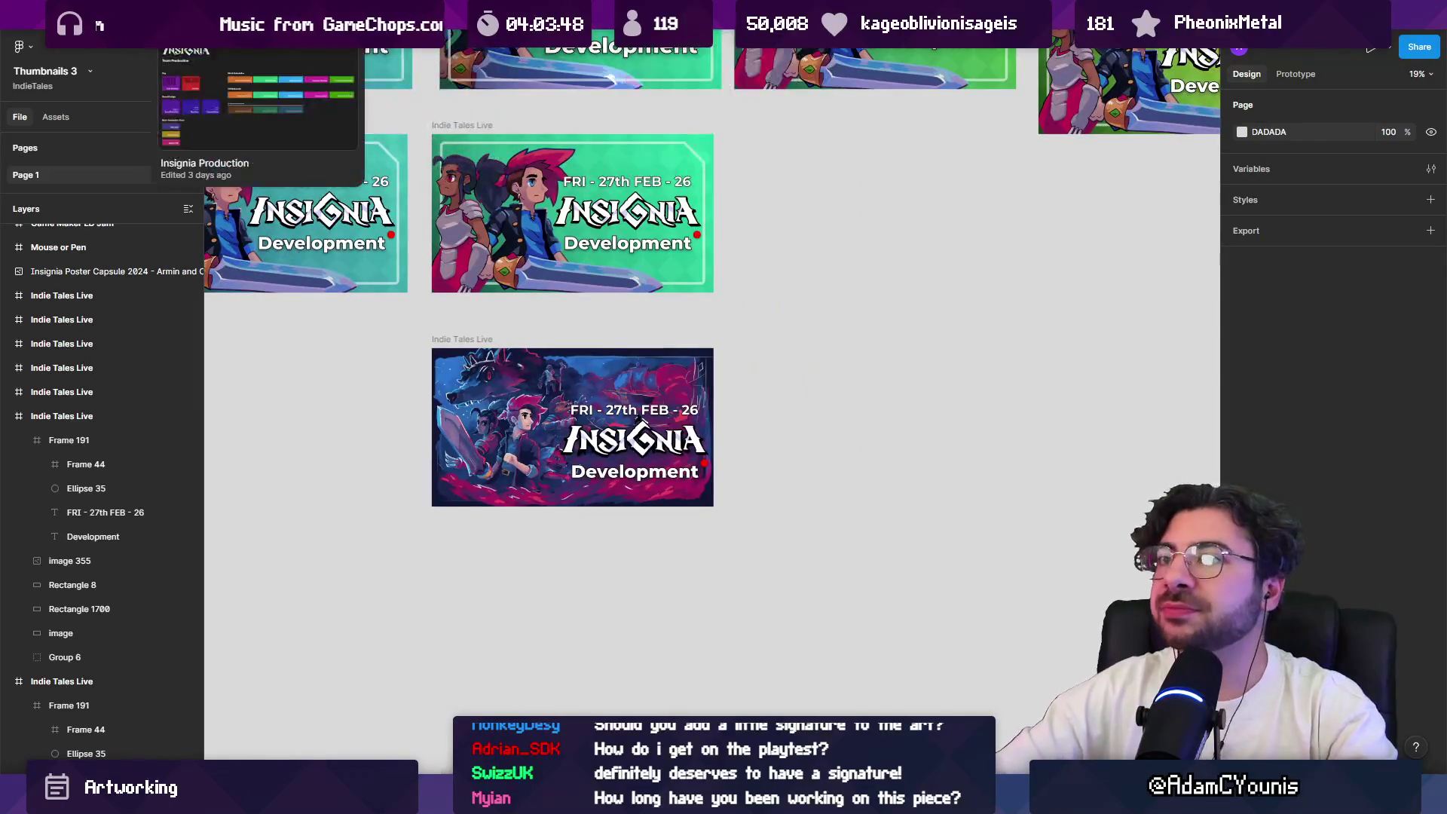
{"action": "scroll", "coordinate": [446, 223], "scroll_direction": "right", "scroll_amount": 5}
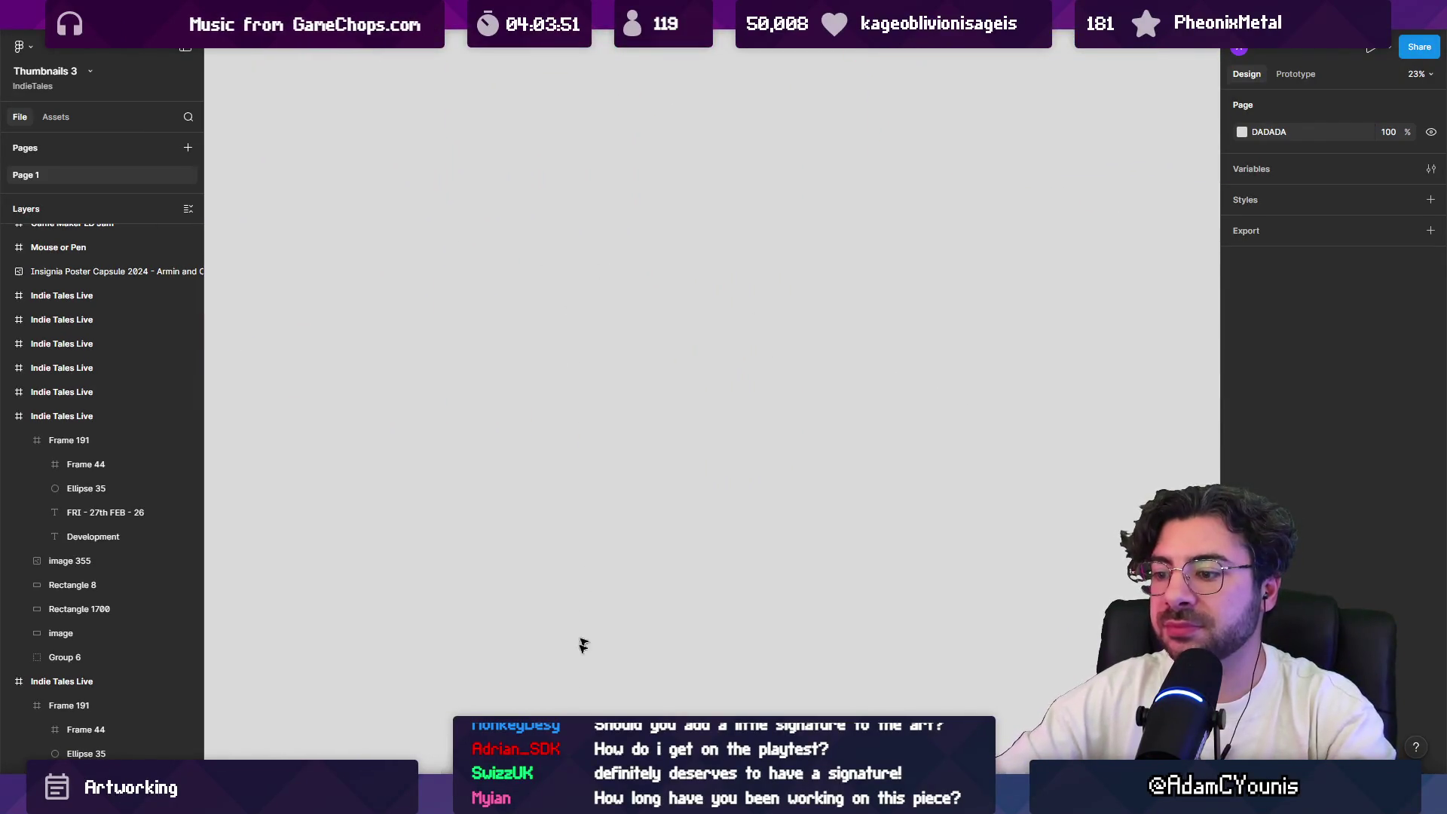
{"action": "key", "text": "super+e"}
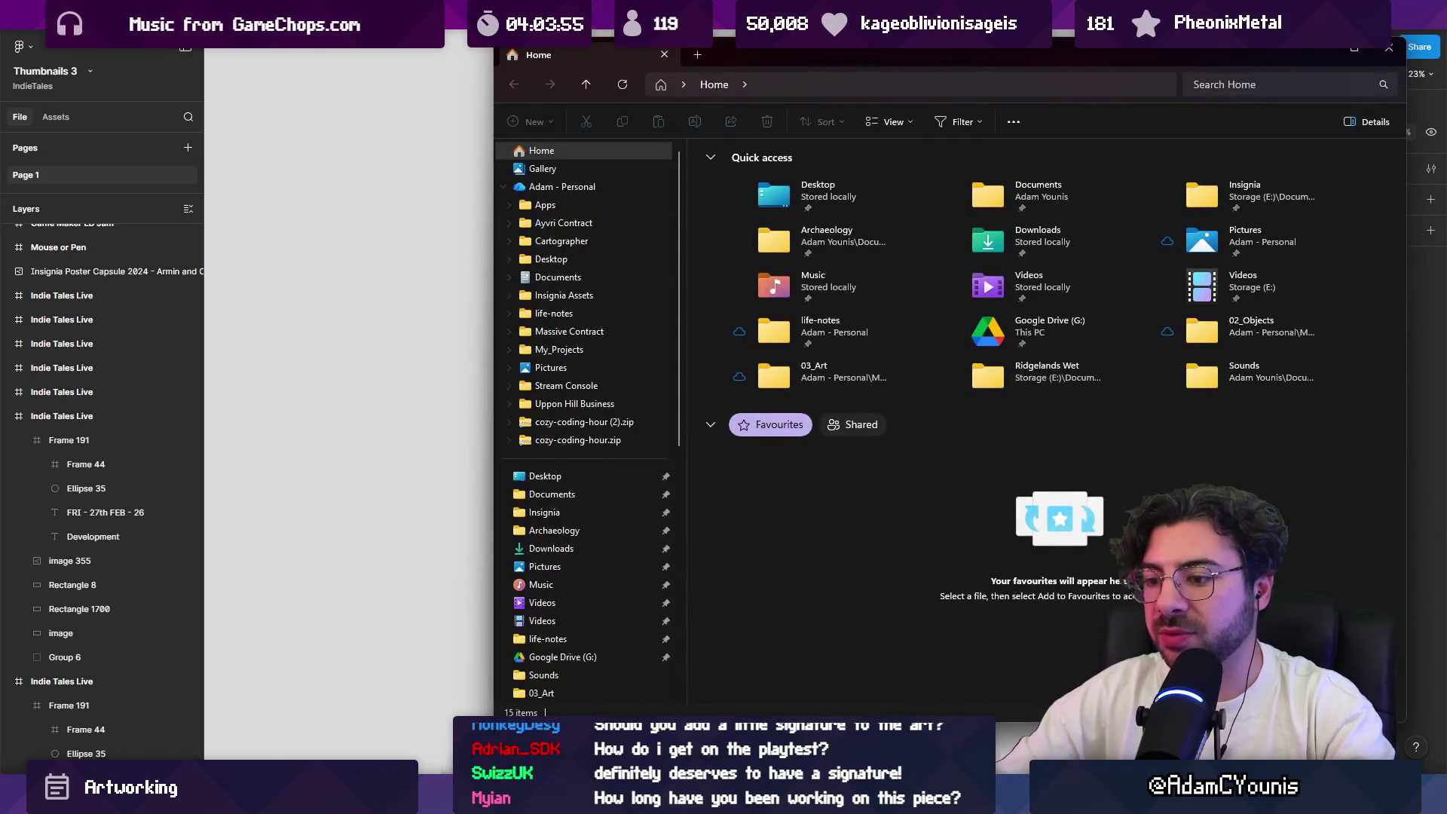
Step: Search Everything for .png and drag the exported Insignia Armin Skywatching 2026 2 0001.png into Figma
{"action": "key", "text": "alt+Tab"}
{"action": "scroll", "coordinate": [207, 105], "scroll_direction": "down", "scroll_amount": 3}
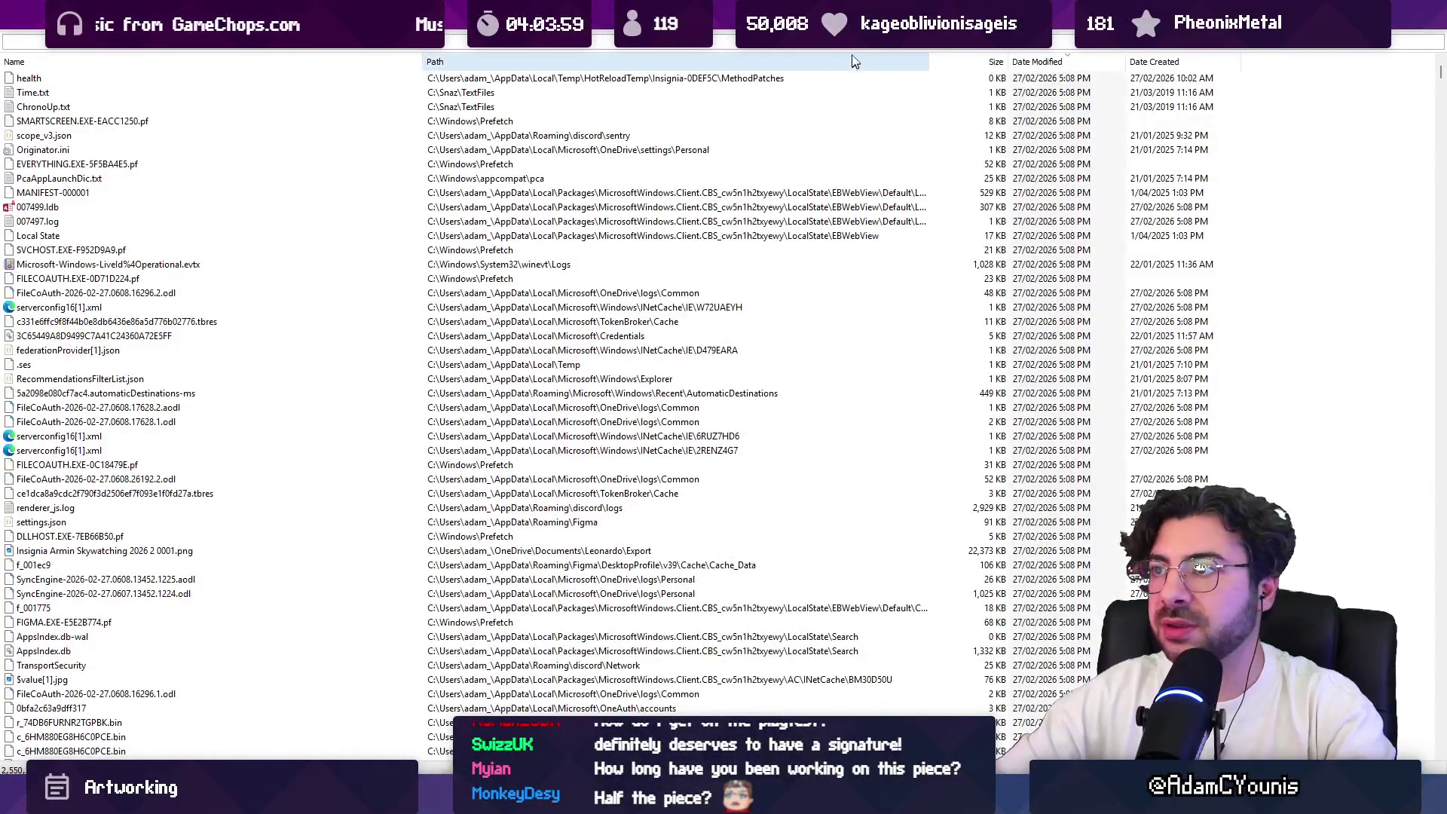
{"action": "type", "text": ".png"}
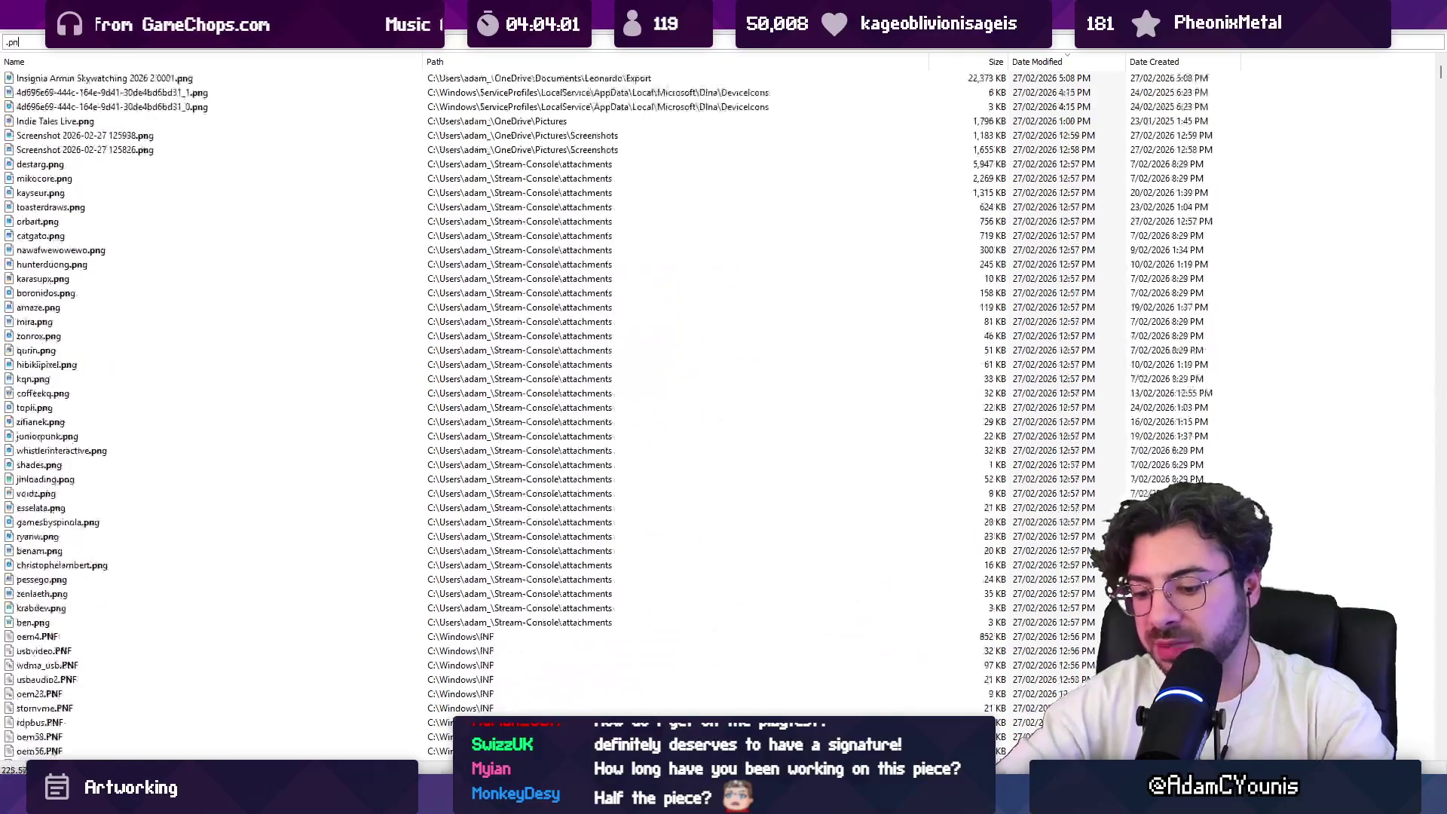
{"action": "mouse_move", "coordinate": [106, 78]}
{"action": "left_mouse_down"}
{"action": "mouse_move", "coordinate": [784, 584]}
{"action": "mouse_move", "coordinate": [691, 547]}
{"action": "mouse_move", "coordinate": [682, 498]}
{"action": "left_mouse_up"}
{"action": "key", "text": "alt+Tab"}
Step: Scroll Figma to view the dropped 4096×4012 image, then return to Infinite Painter
{"action": "scroll", "coordinate": [682, 453], "scroll_direction": "down", "scroll_amount": 2}
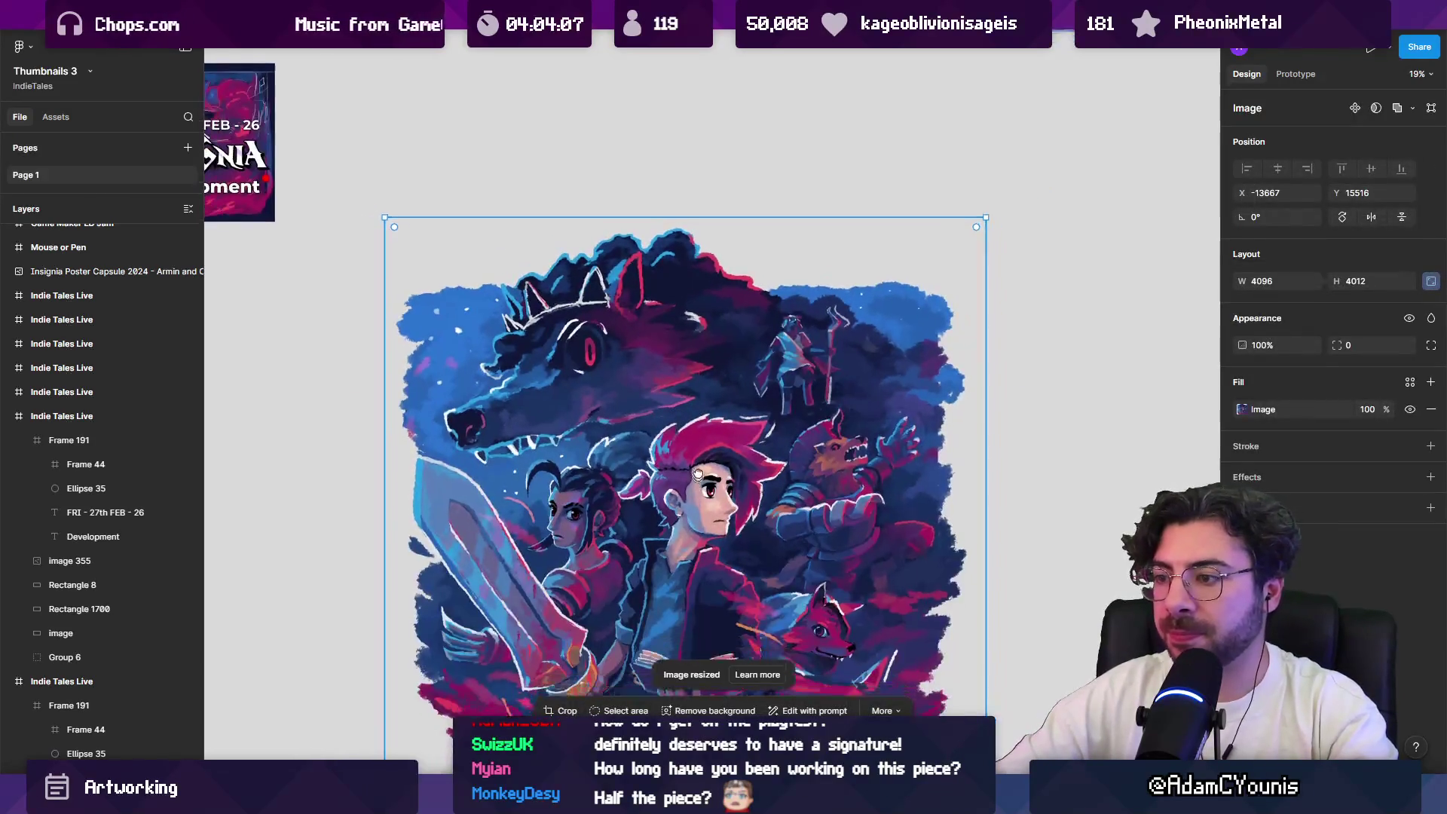
{"action": "scroll", "coordinate": [687, 307], "scroll_direction": "down", "scroll_amount": 2}
{"action": "scroll", "coordinate": [705, 350], "scroll_direction": "up", "scroll_amount": 1}
{"action": "scroll", "coordinate": [738, 425], "scroll_direction": "down", "scroll_amount": 1}
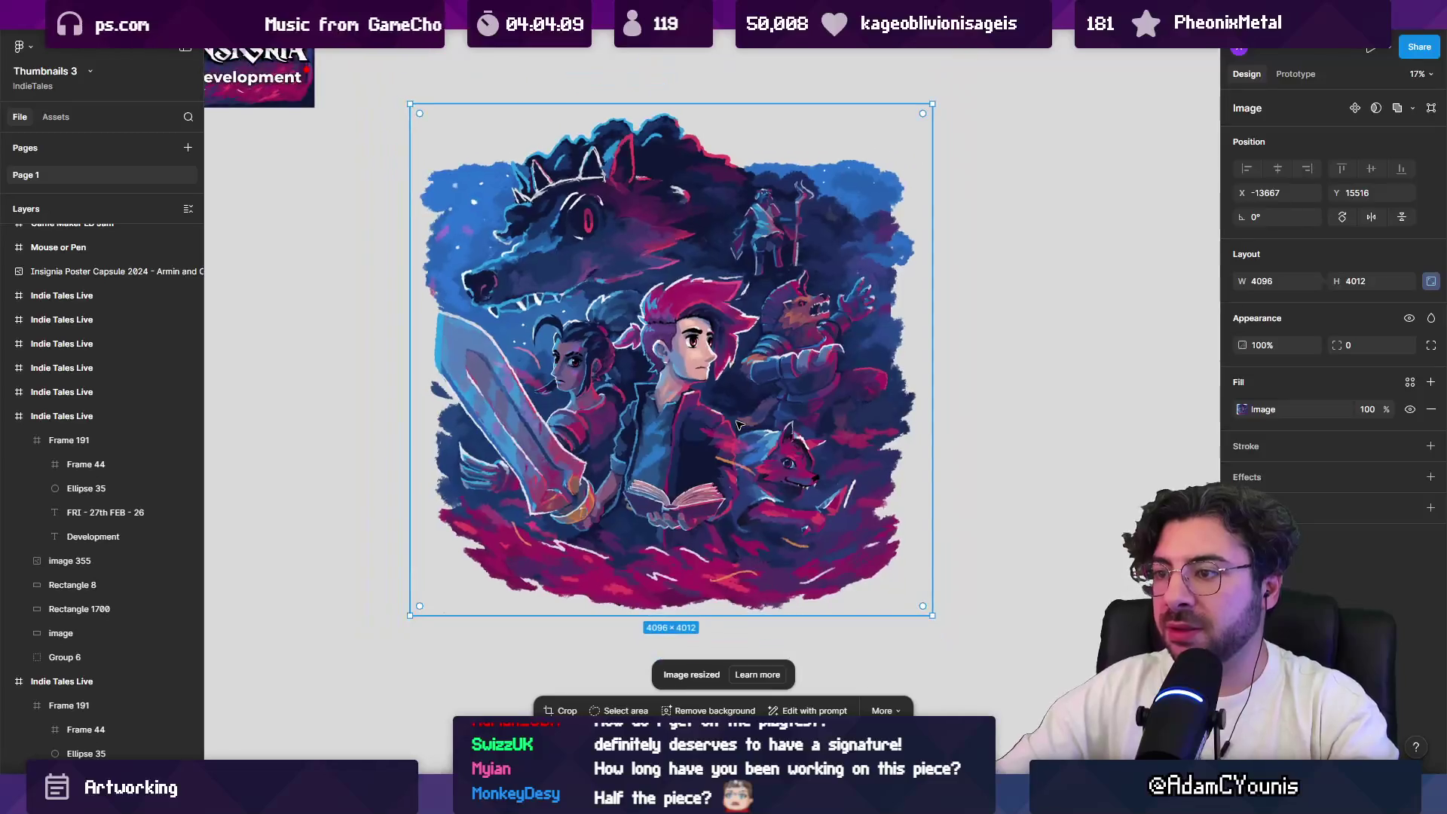
{"action": "scroll", "coordinate": [721, 399], "scroll_direction": "up", "scroll_amount": 1}
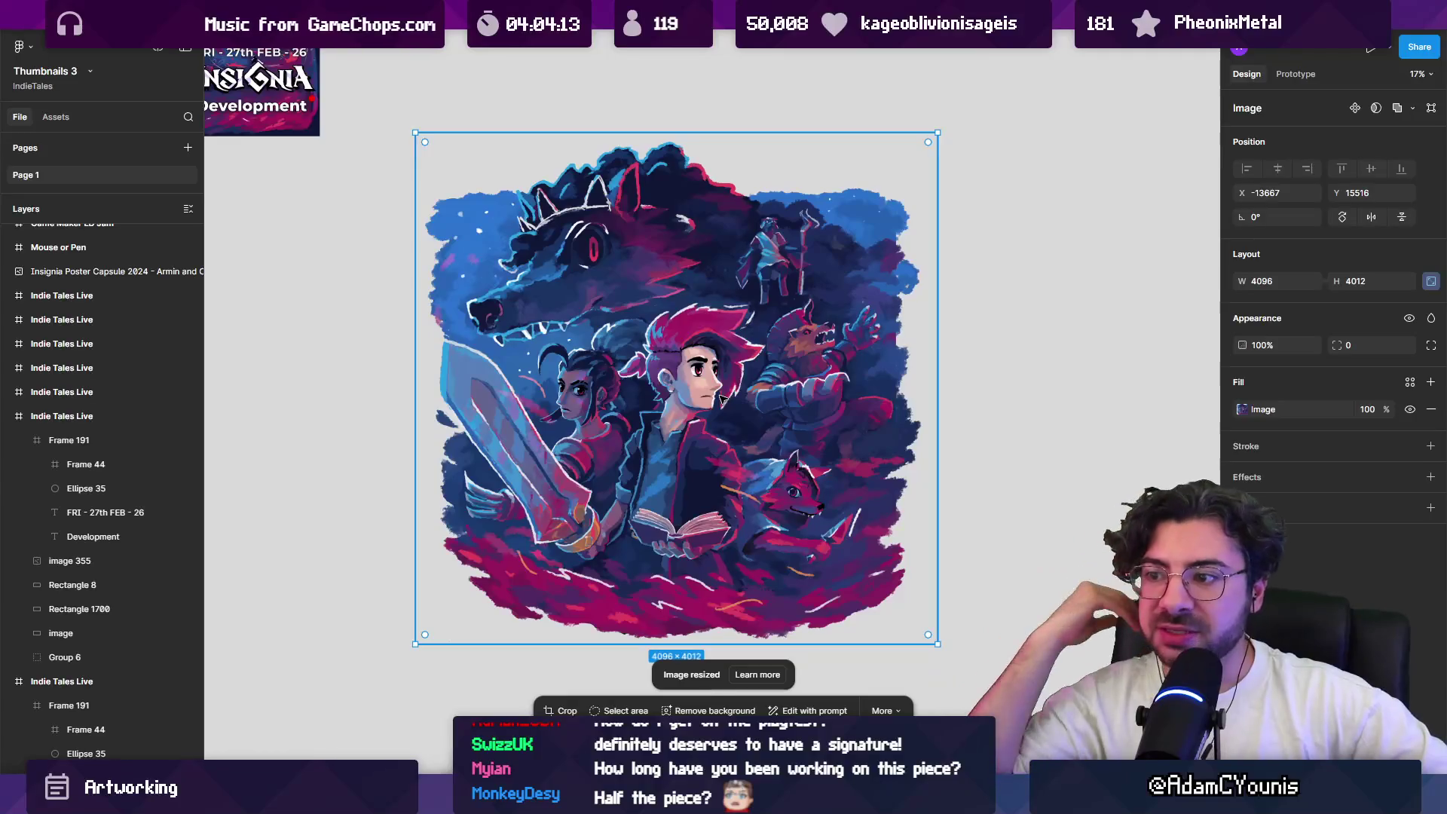
{"action": "scroll", "coordinate": [655, 392], "scroll_direction": "down", "scroll_amount": 1}
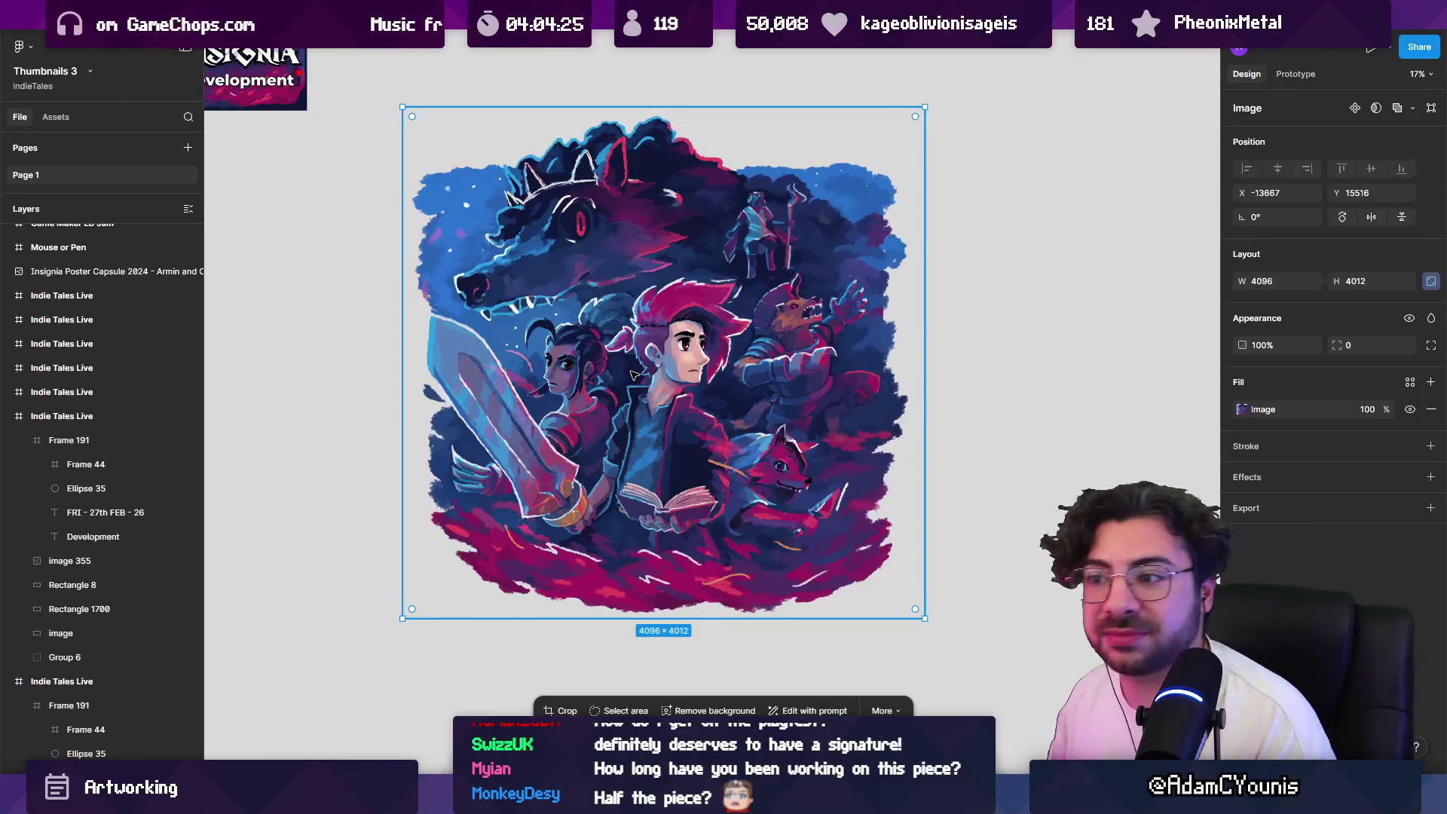
{"action": "key", "text": "alt+Tab"}
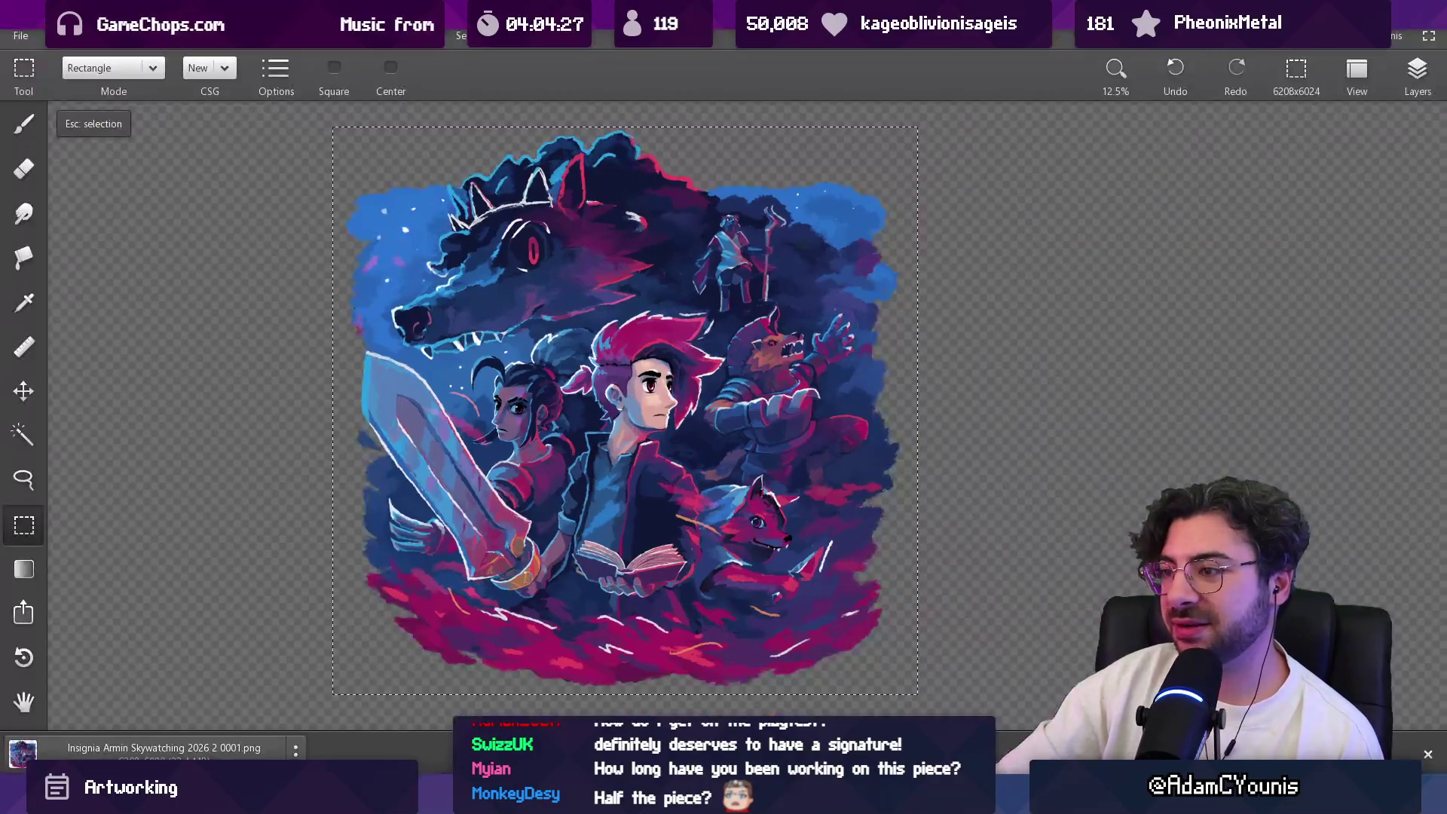